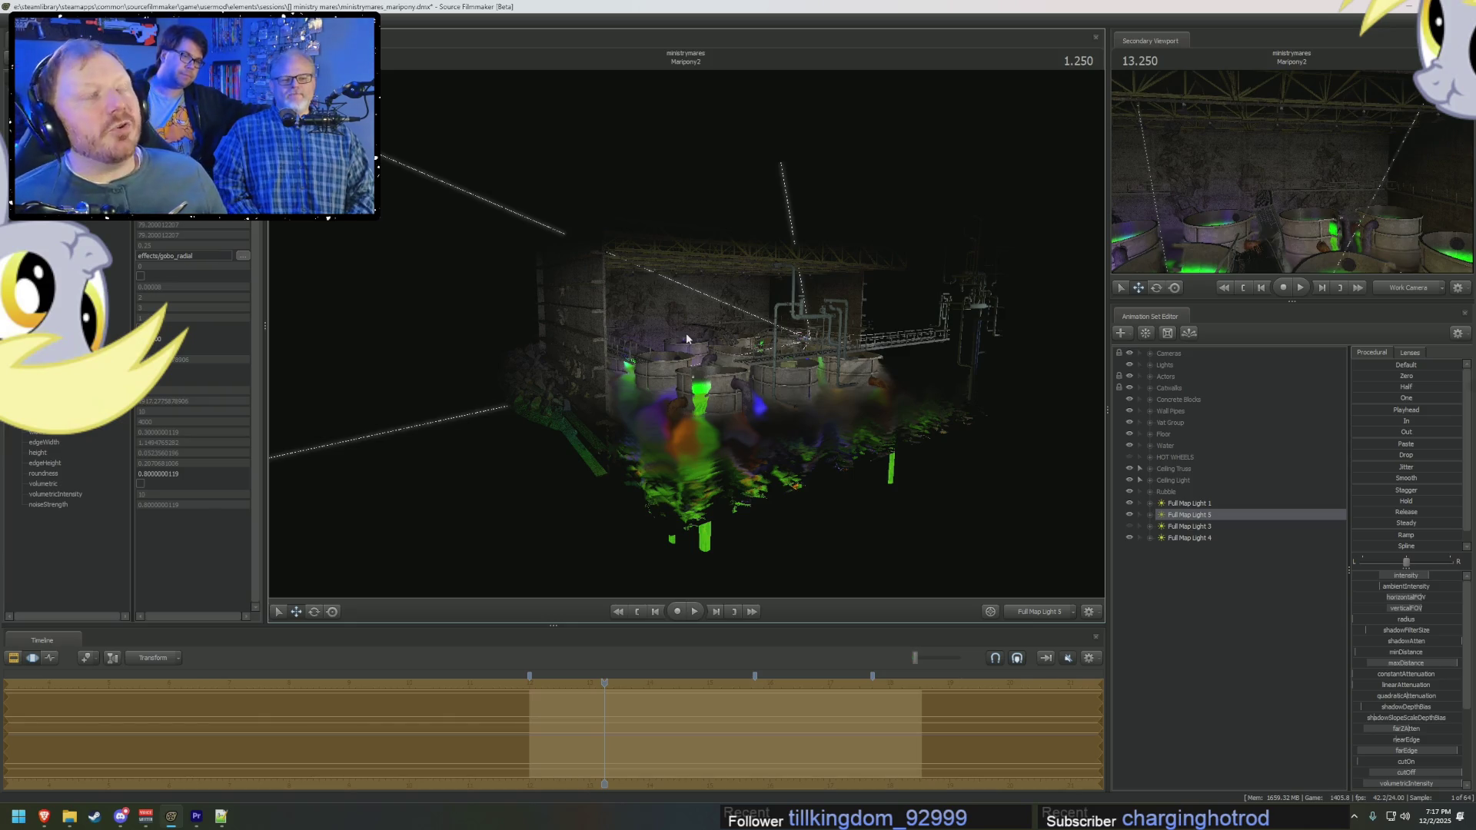
# Step: Orbit the viewport around the factory to survey the vats and ceiling lights
pyautogui.moveTo(811, 391)
pyautogui.mouseDown()
pyautogui.moveTo(761, 396)
pyautogui.moveTo(708, 518)
pyautogui.moveTo(686, 338)
pyautogui.mouseUp()
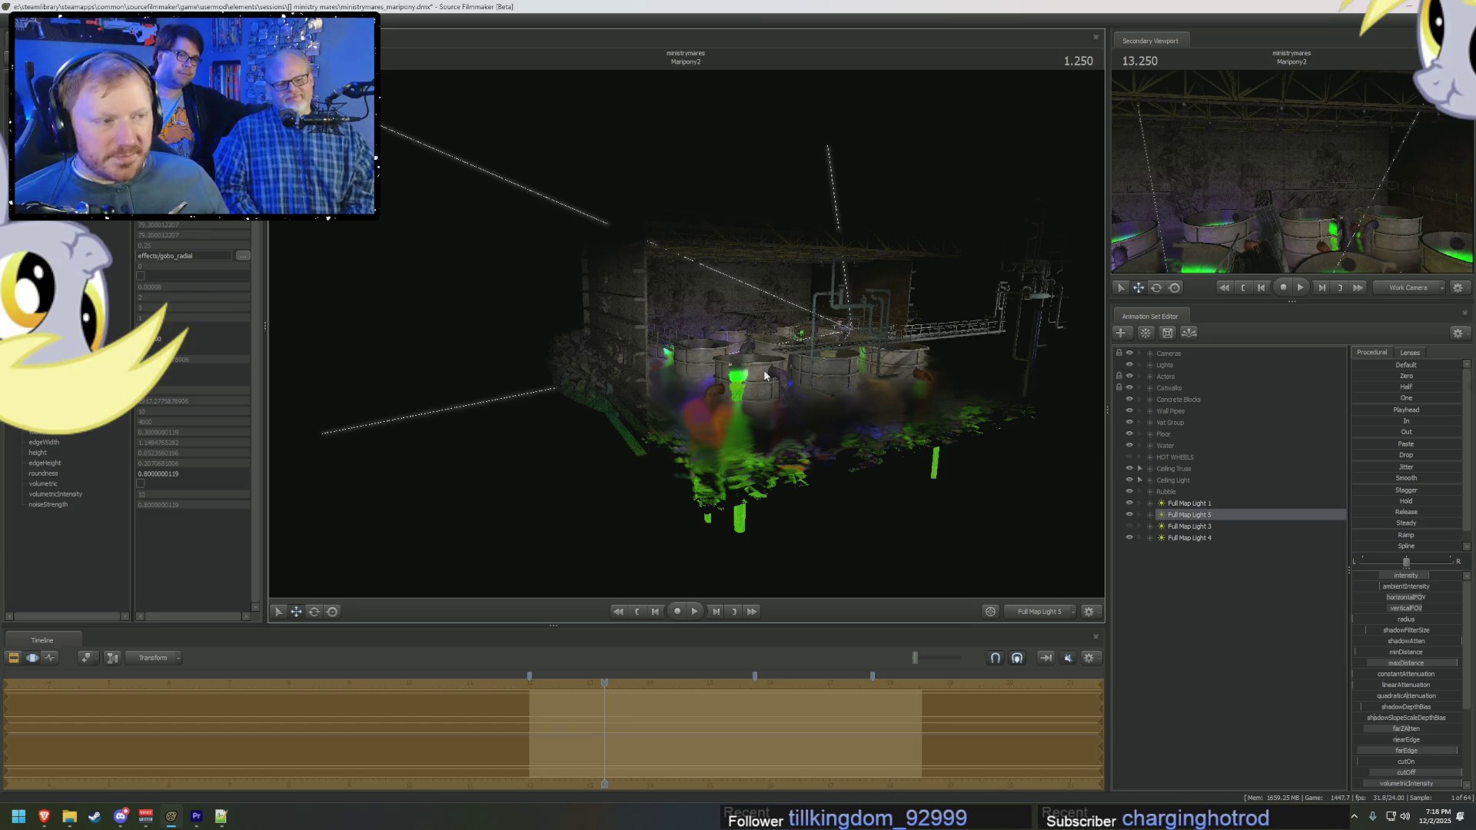
pyautogui.moveTo(834, 342)
pyautogui.mouseDown()
pyautogui.moveTo(784, 346)
pyautogui.moveTo(799, 346)
pyautogui.mouseUp()
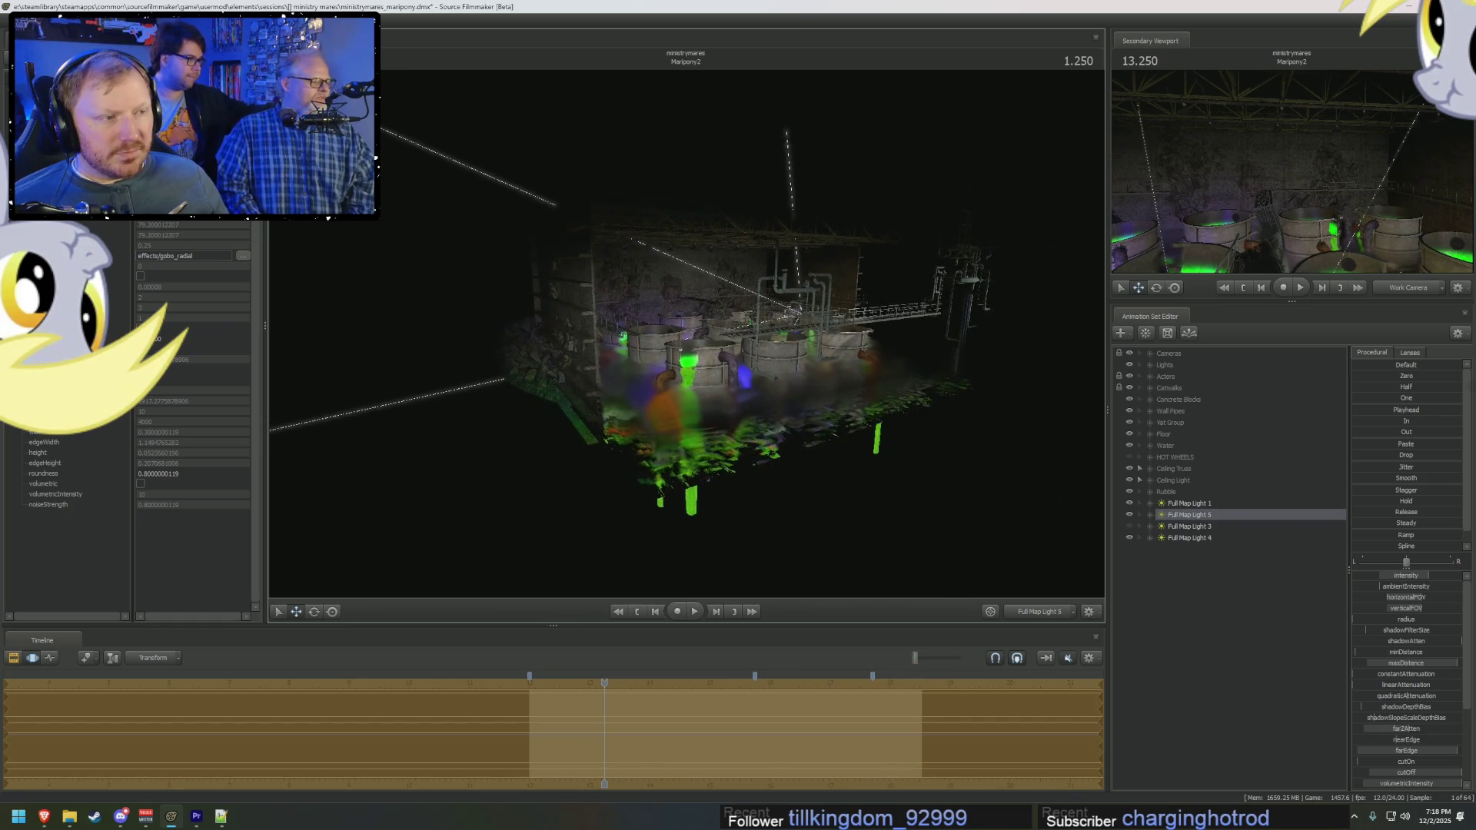
pyautogui.moveTo(799, 346); pyautogui.dragTo(815, 346)
# Step: Select Full Map Light 1 and rotate the view, then return the main view to Work Camera
pyautogui.click(1187, 505)
pyautogui.moveTo(916, 376)
pyautogui.mouseDown()
pyautogui.moveTo(954, 376)
pyautogui.moveTo(687, 339)
pyautogui.mouseUp()
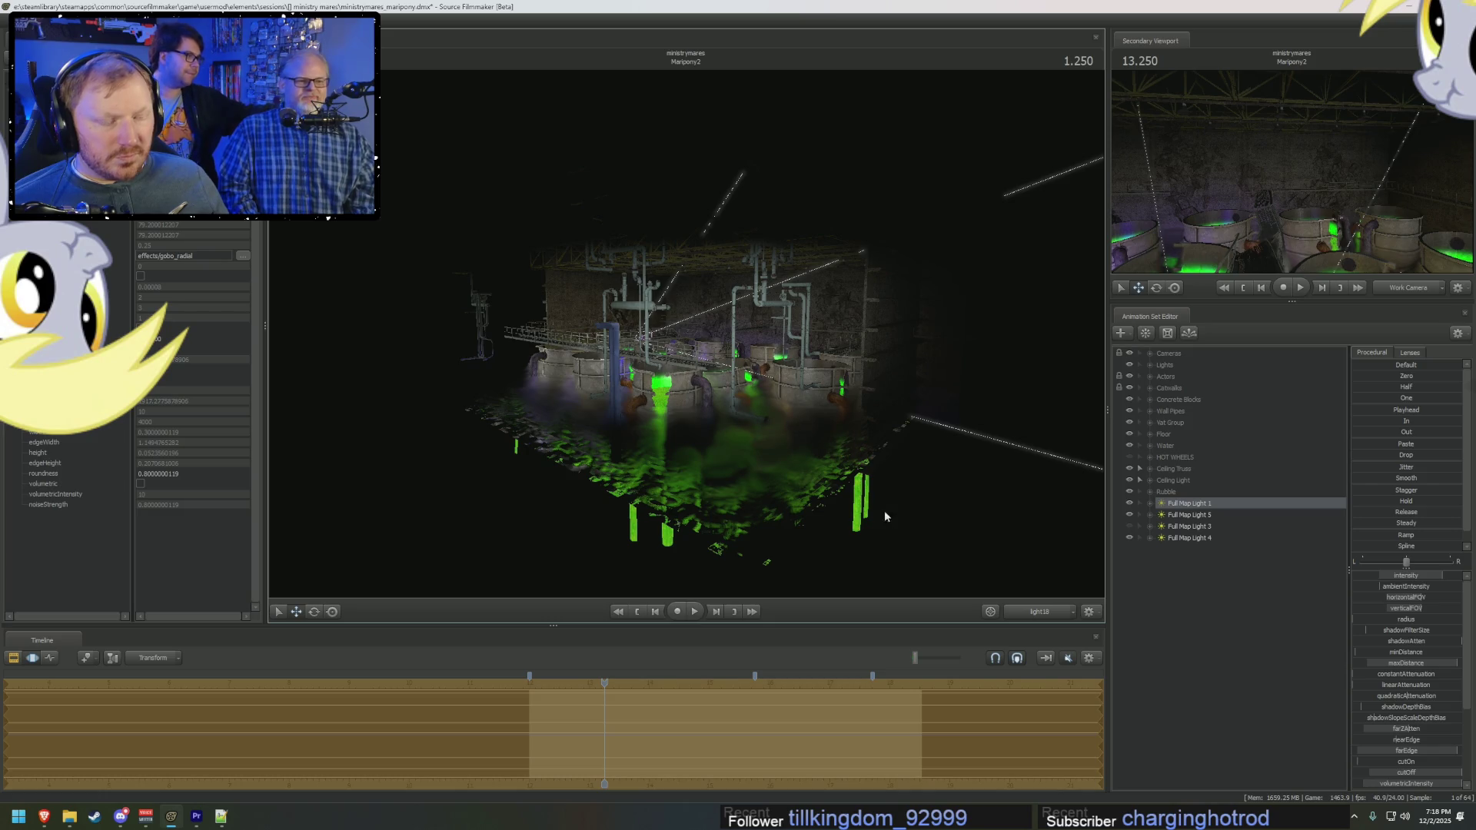
pyautogui.click(1040, 611)
pyautogui.click(1035, 612)
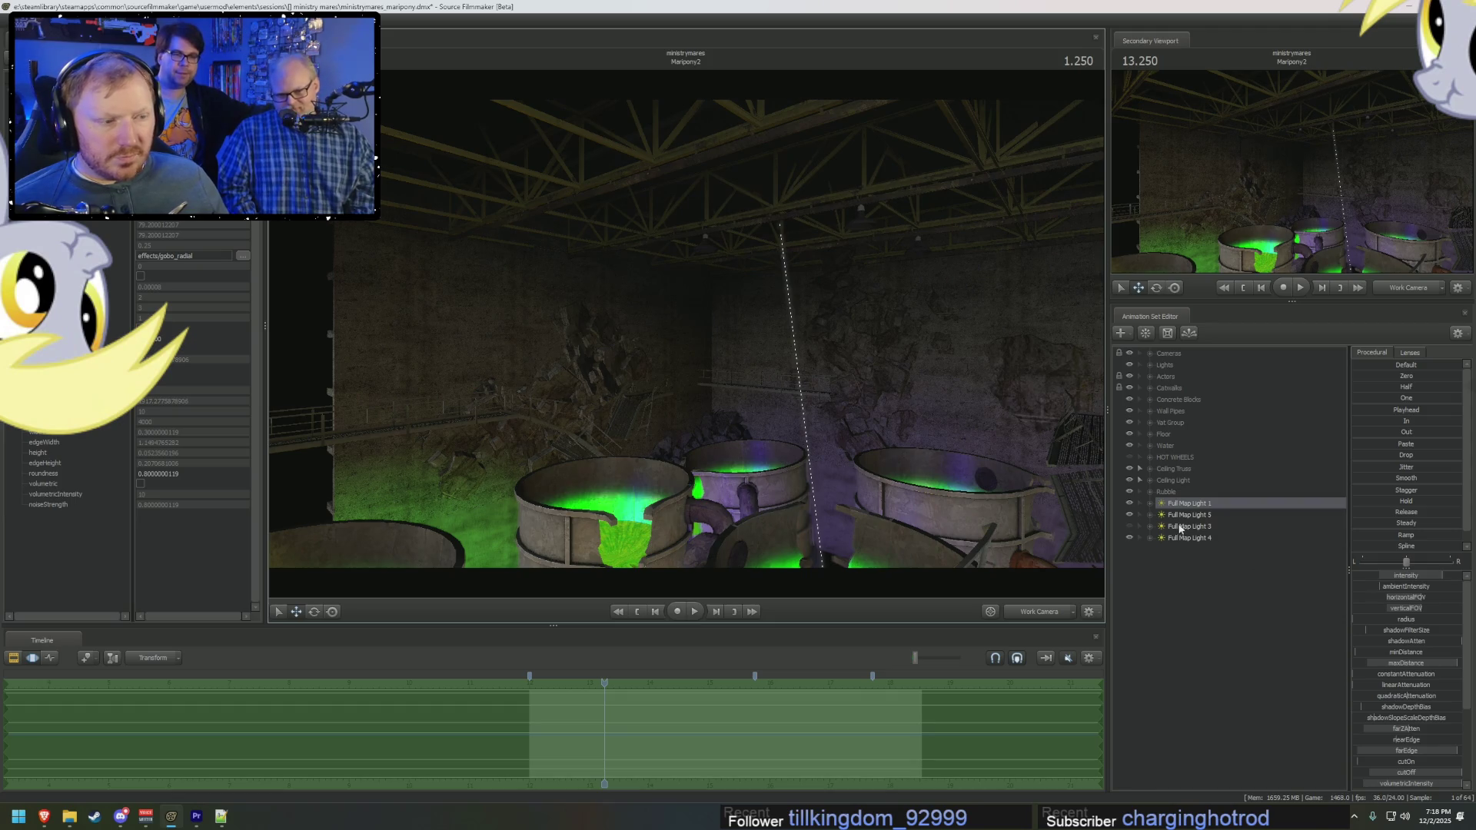
# Step: Look through Full Map Light 5 and re-aim it across the scene, then cycle the viewport cameras
pyautogui.click(1128, 514)
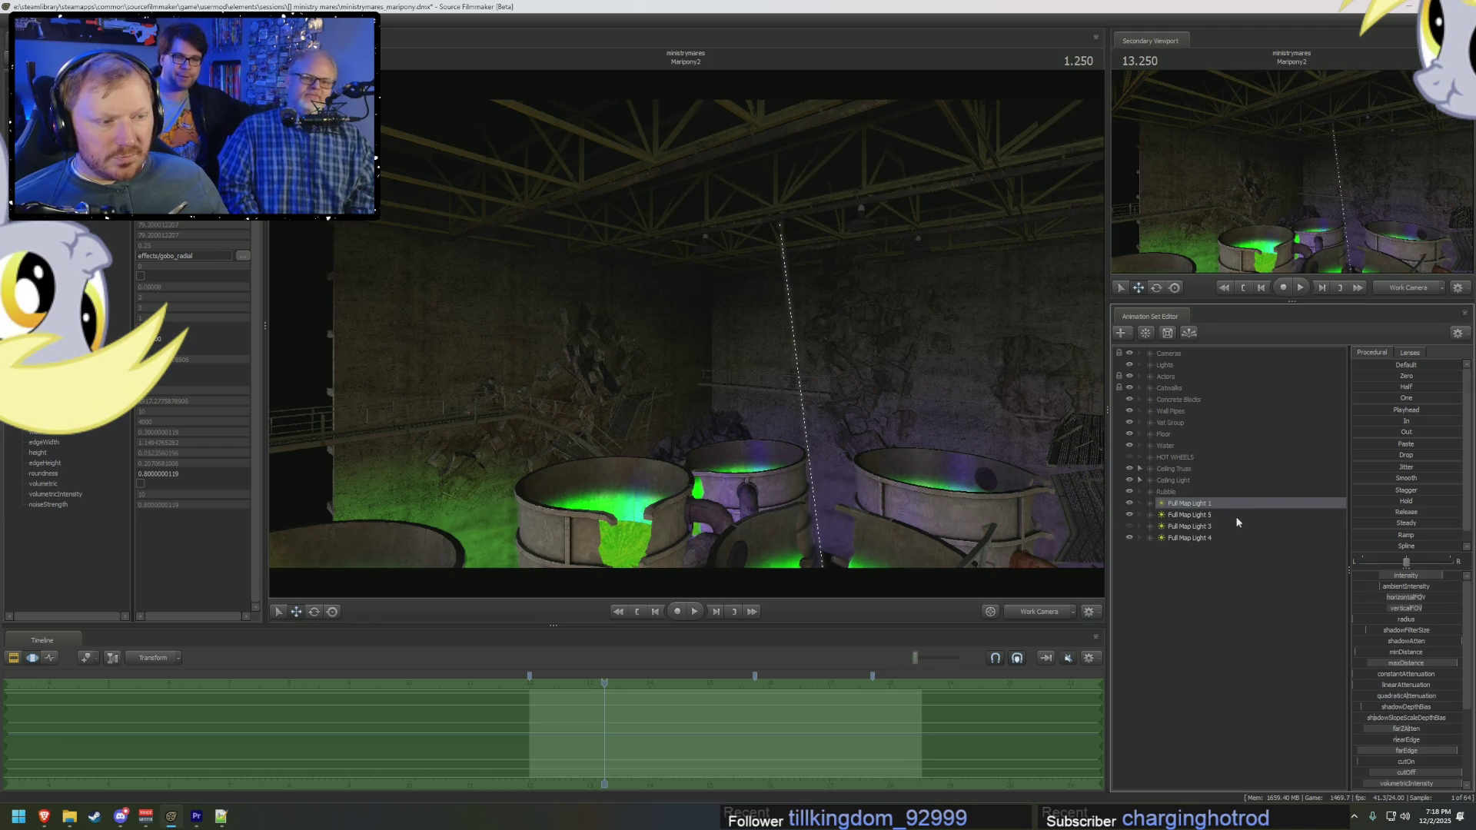
pyautogui.doubleClick(1235, 515)
pyautogui.moveTo(687, 330); pyautogui.dragTo(636, 334)
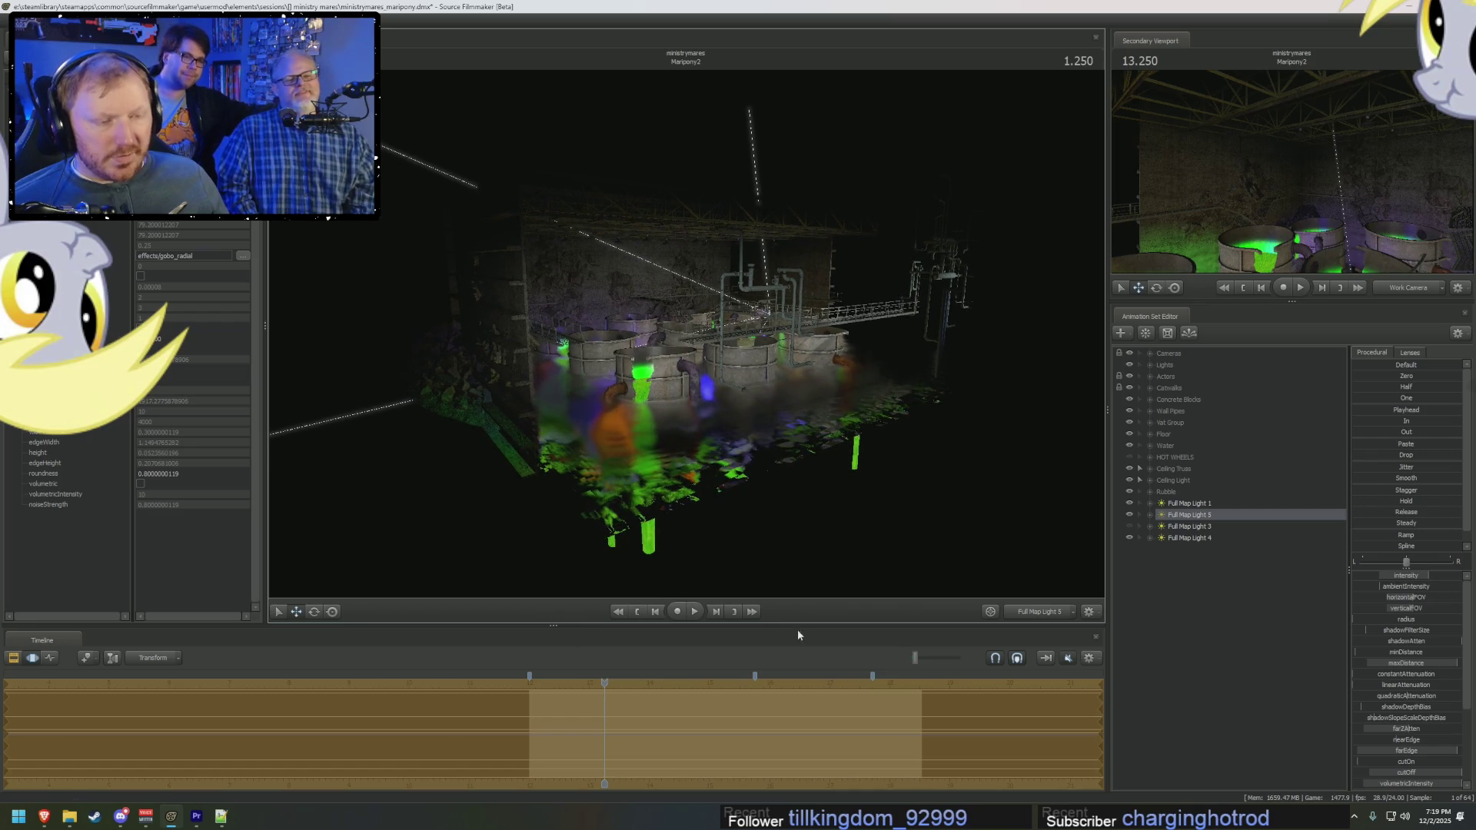
pyautogui.click(1052, 613)
pyautogui.keyDown('ctrl'); pyautogui.click(1053, 614); pyautogui.keyUp('ctrl')
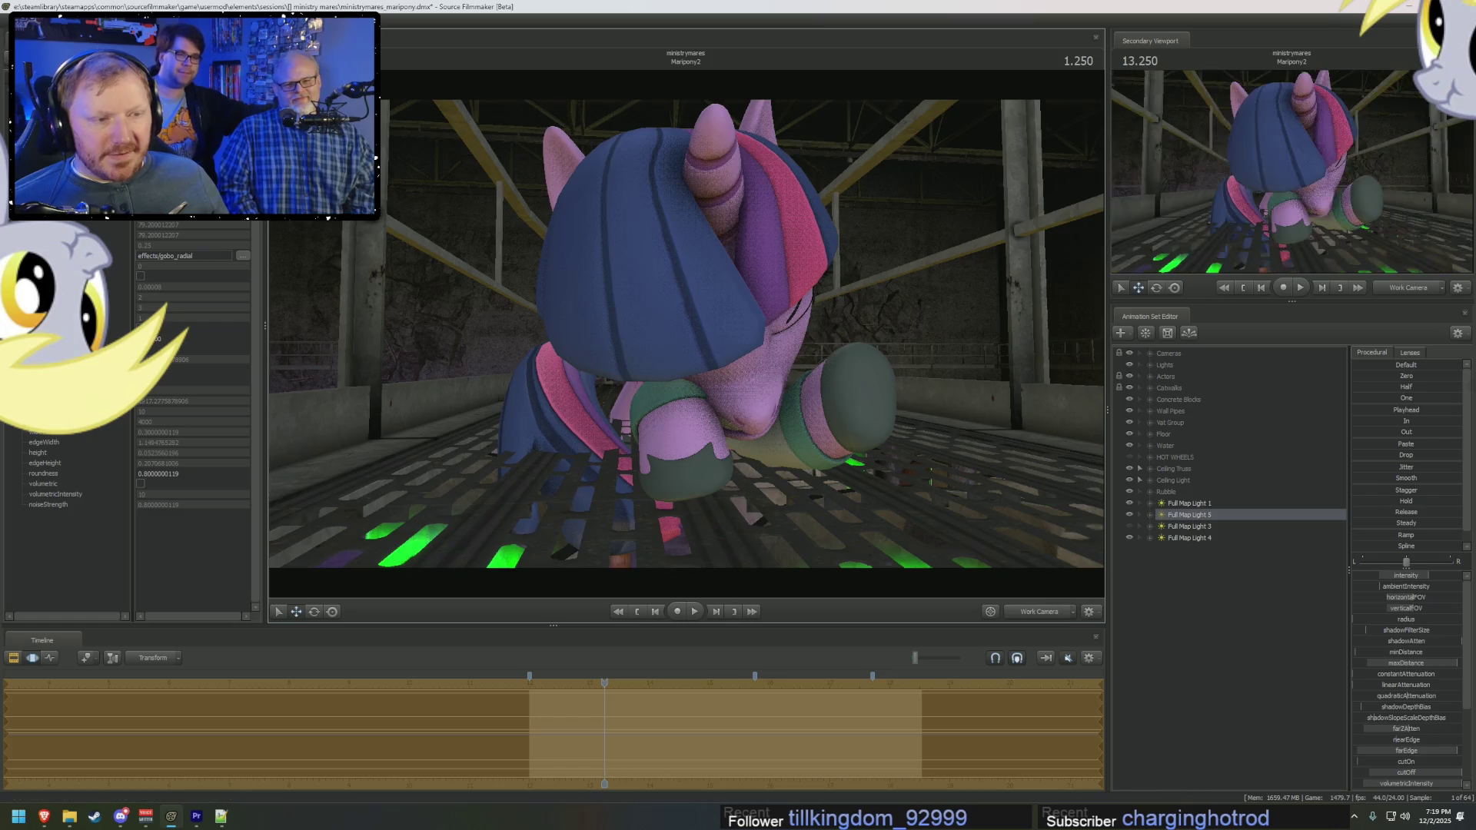
pyautogui.moveTo(692, 369); pyautogui.dragTo(726, 384)
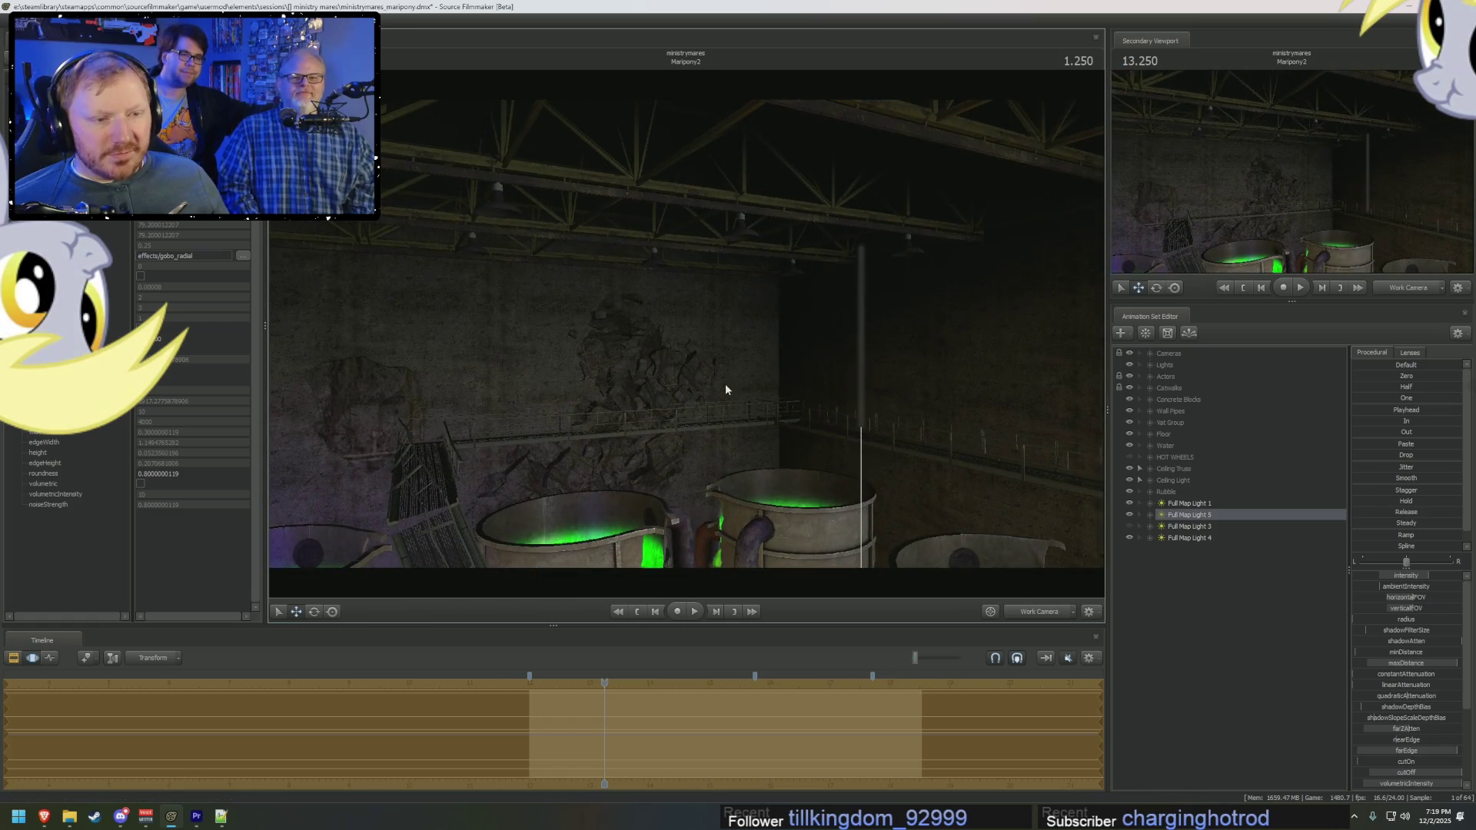
# Step: Toggle Full Map Light 1's visibility, look through it and rotate it slightly
pyautogui.click(1130, 504)
pyautogui.click(1130, 504)
pyautogui.doubleClick(1189, 504)
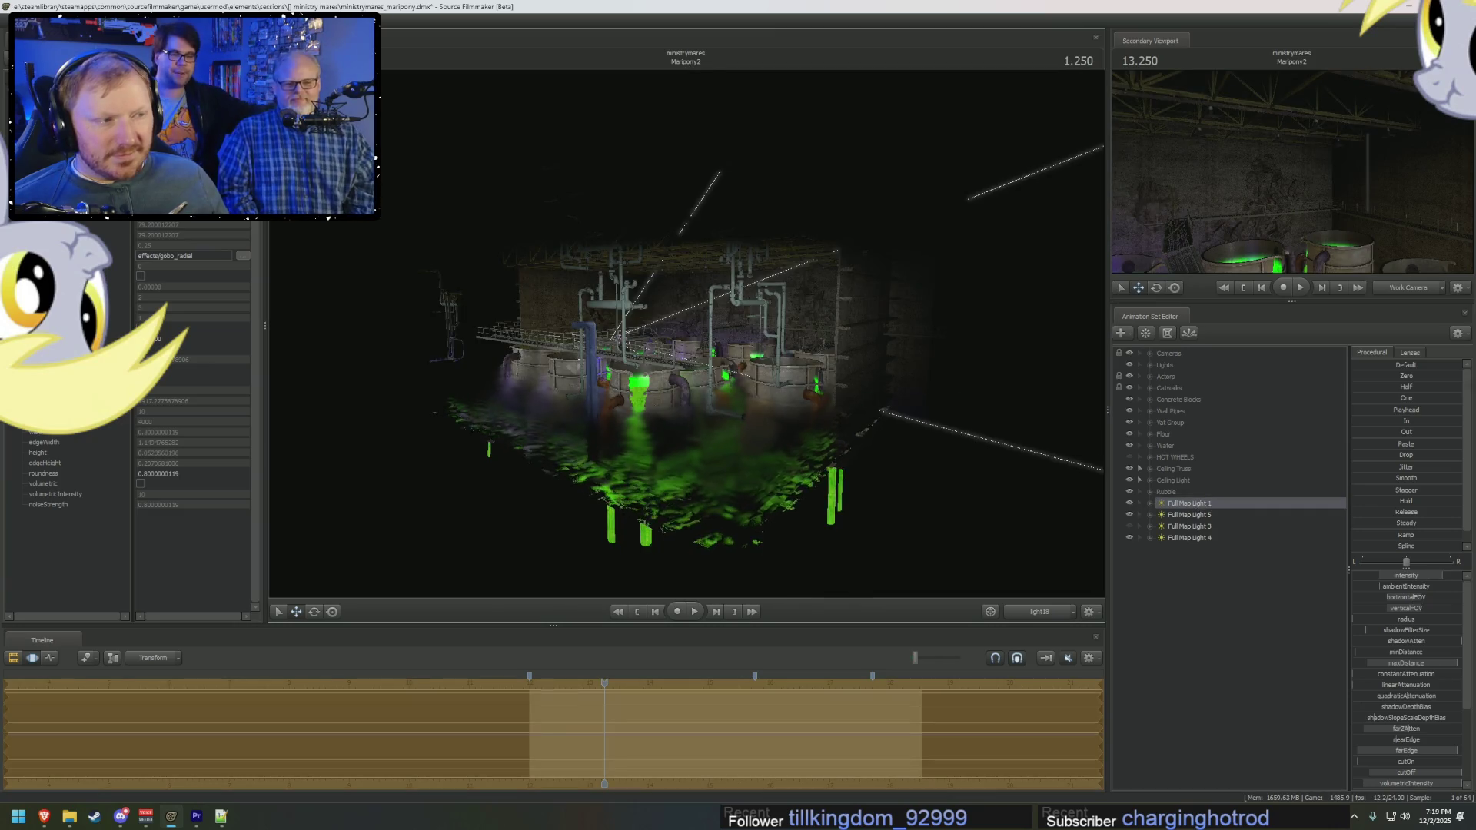
pyautogui.moveTo(692, 346); pyautogui.dragTo(676, 345)
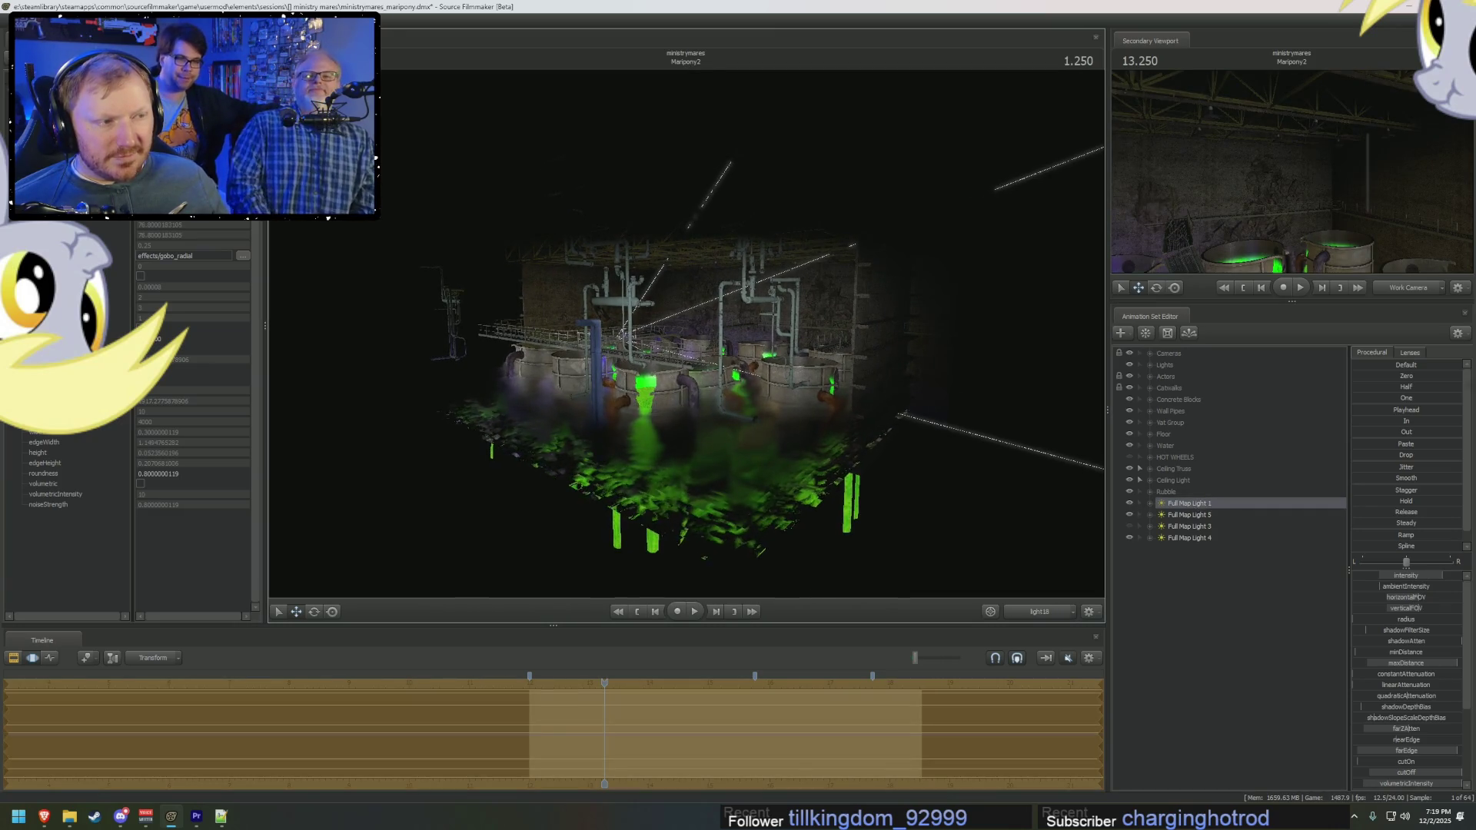
# Step: Re-aim Full Map Light 5 over the tanks, then set the main view to Main Camera (Far)
pyautogui.click(953, 430)
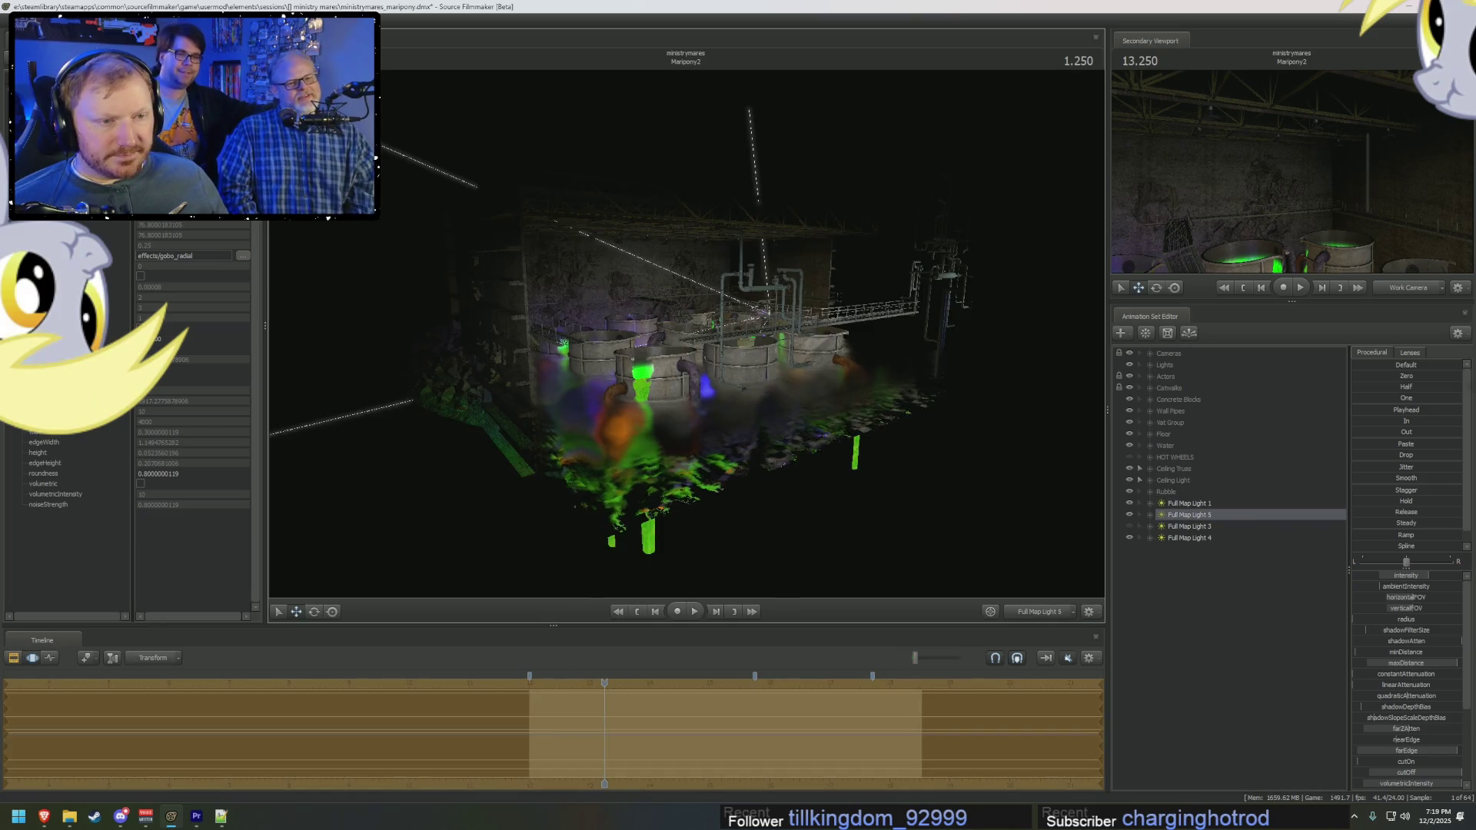
pyautogui.moveTo(684, 330); pyautogui.dragTo(649, 334, button='right')
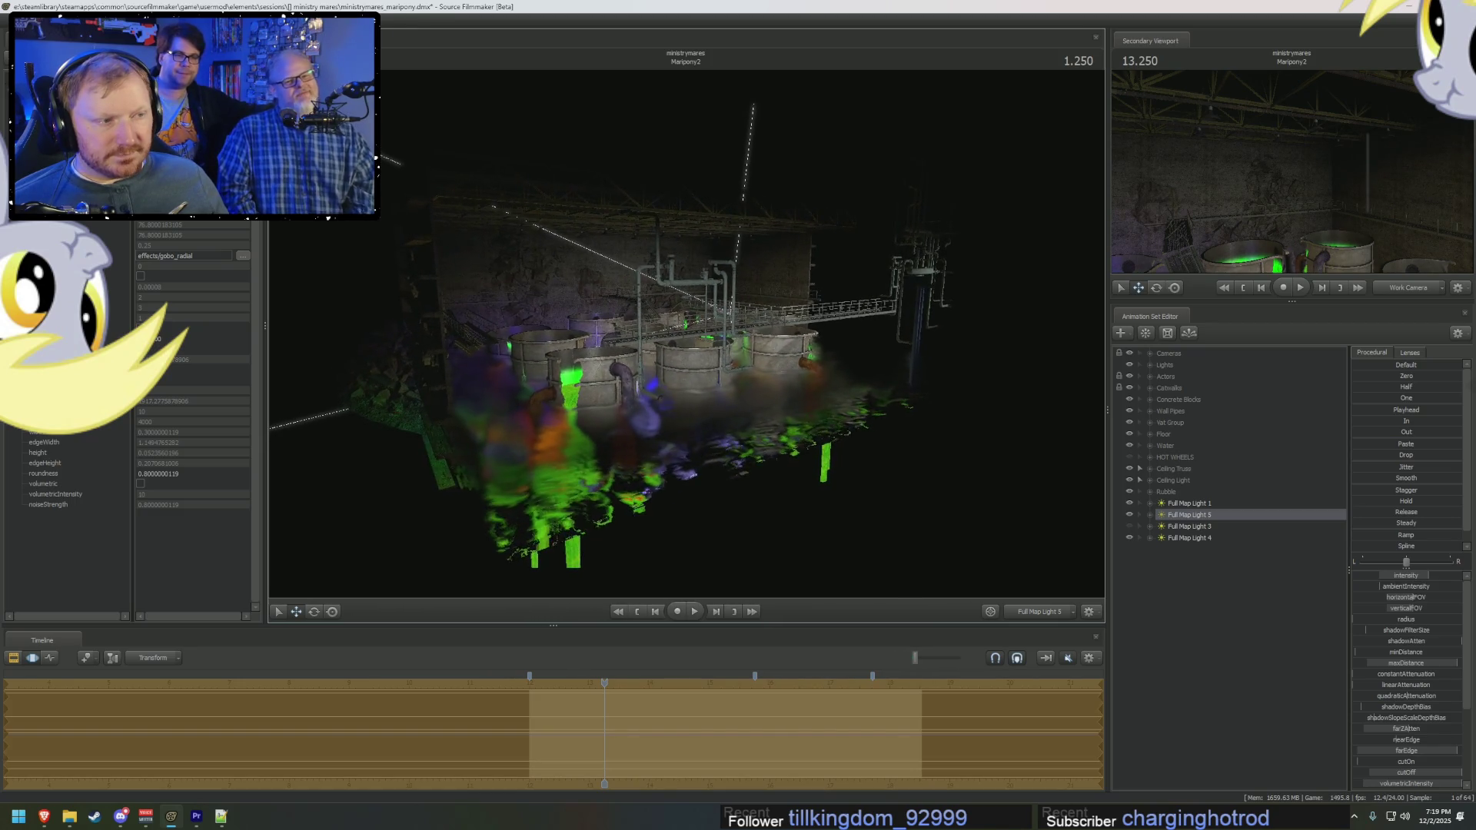
pyautogui.moveTo(649, 334); pyautogui.dragTo(1054, 527, button='right')
pyautogui.click(1040, 611)
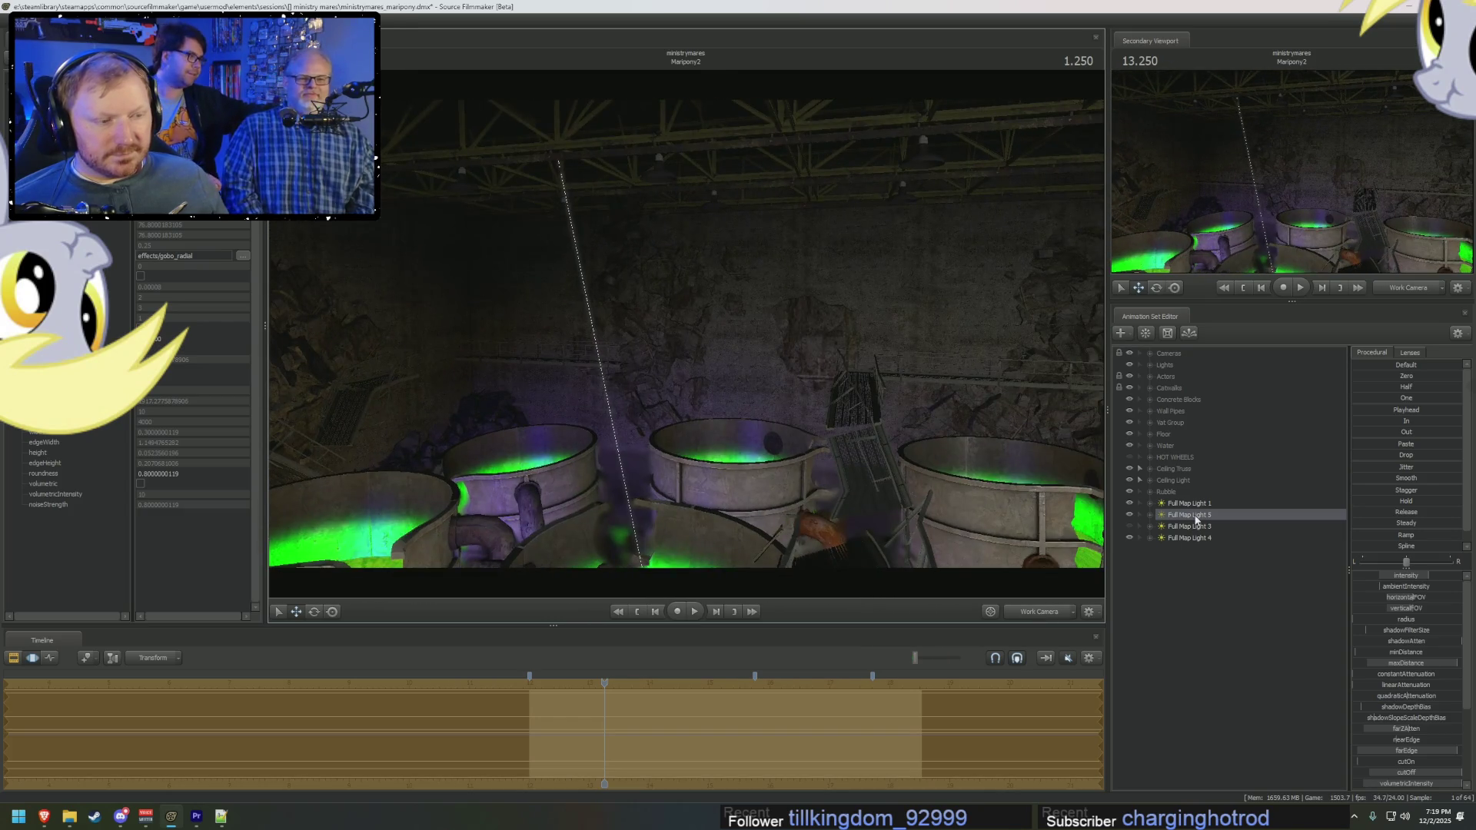
pyautogui.doubleClick(1195, 520)
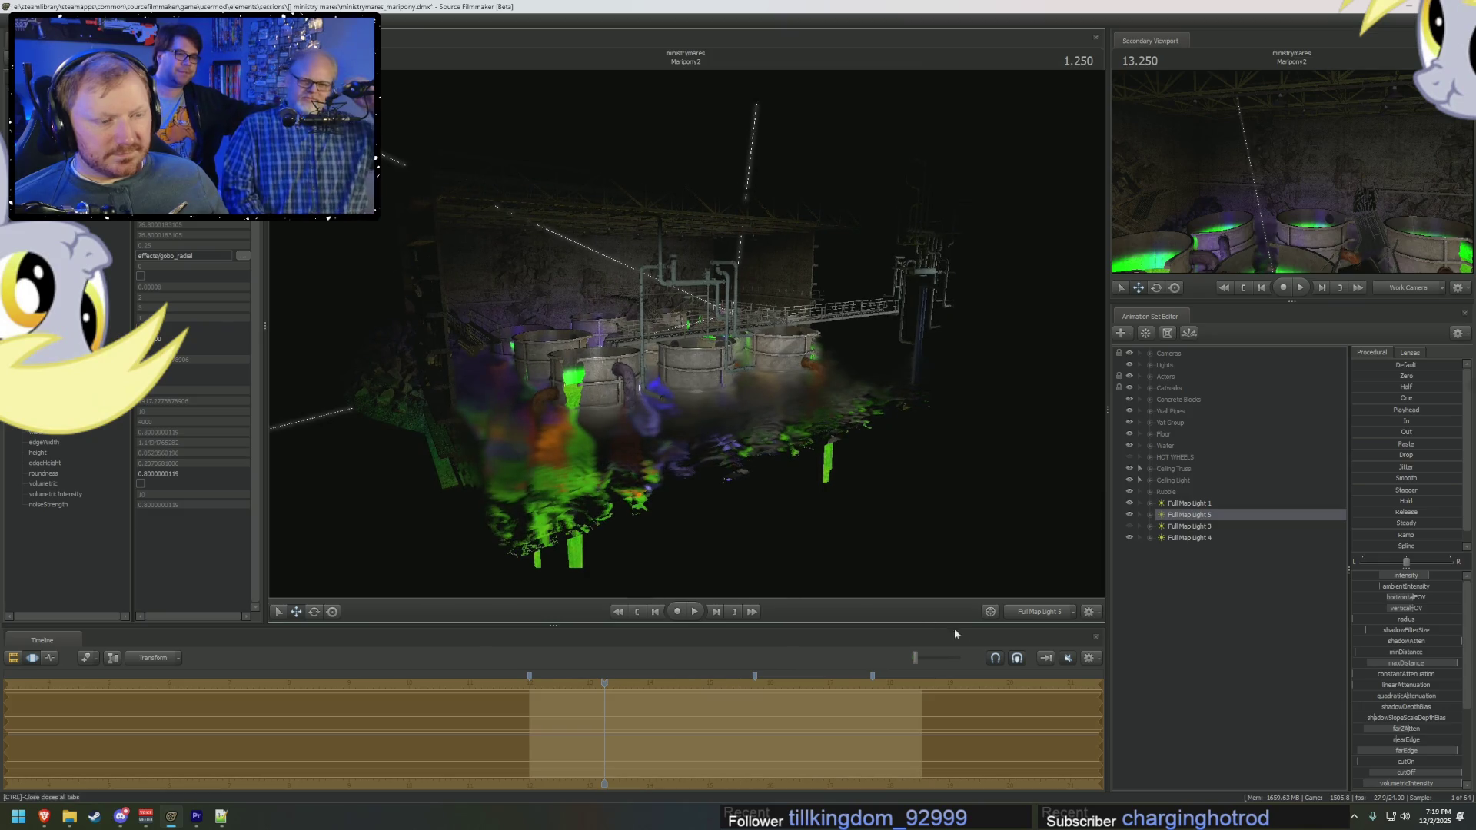
pyautogui.click(1055, 613)
pyautogui.click(1055, 613)
# Step: Look through Full Map Light 3 and check its settings, then return to Main Camera (Far) and hide it
pyautogui.click(1191, 528)
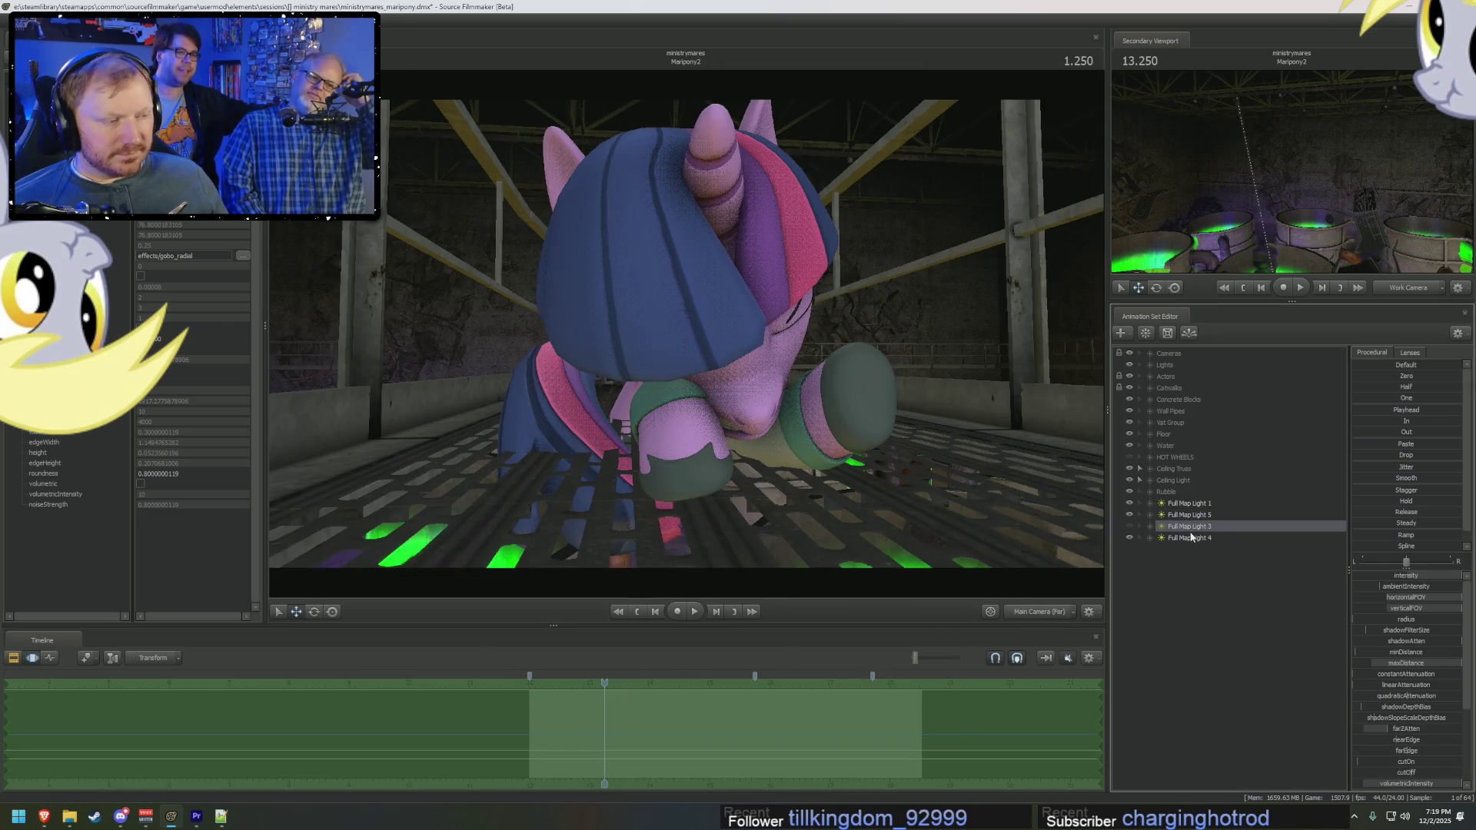
pyautogui.doubleClick(1144, 527)
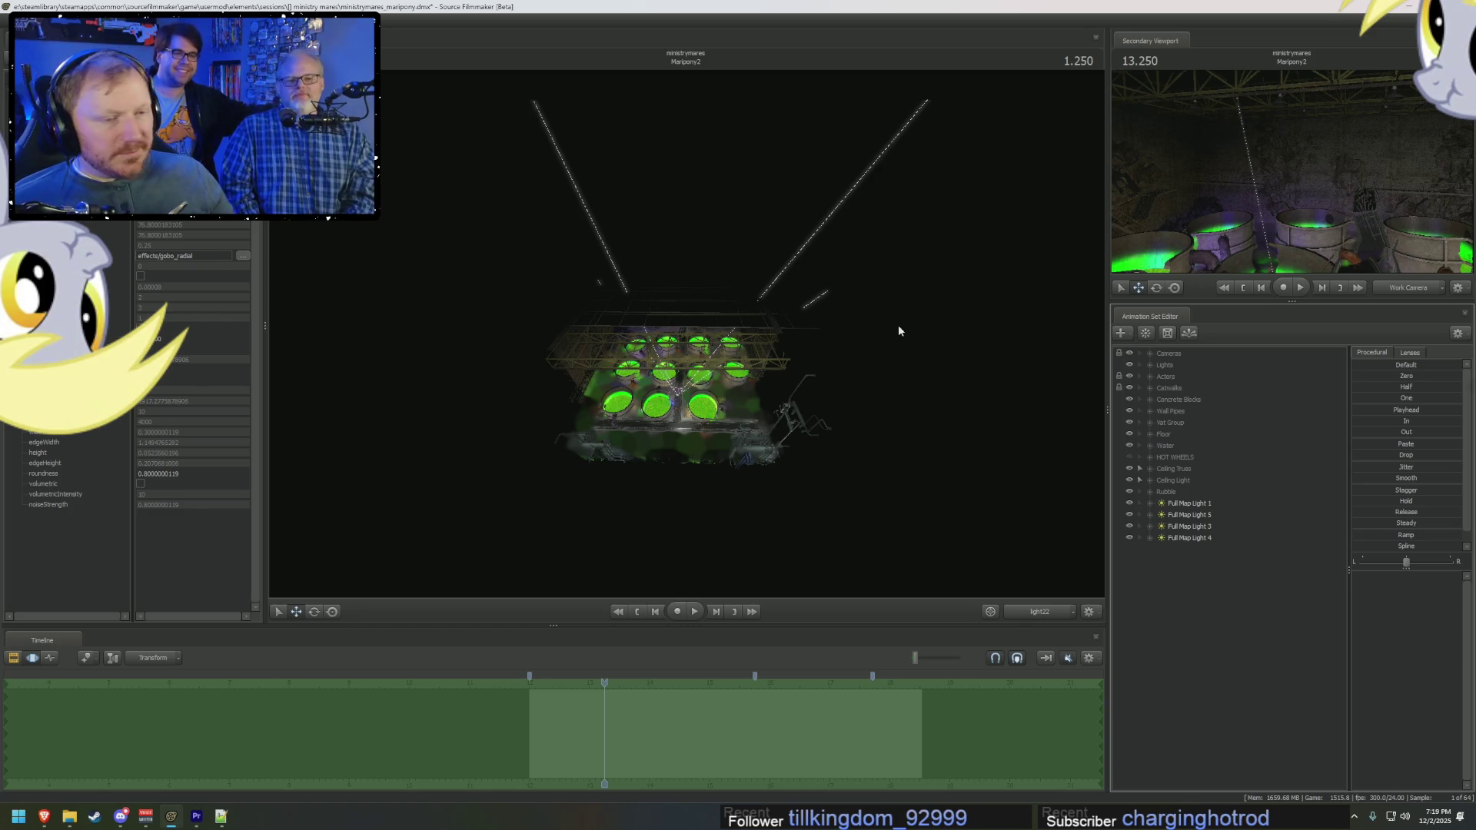
pyautogui.click(1197, 527)
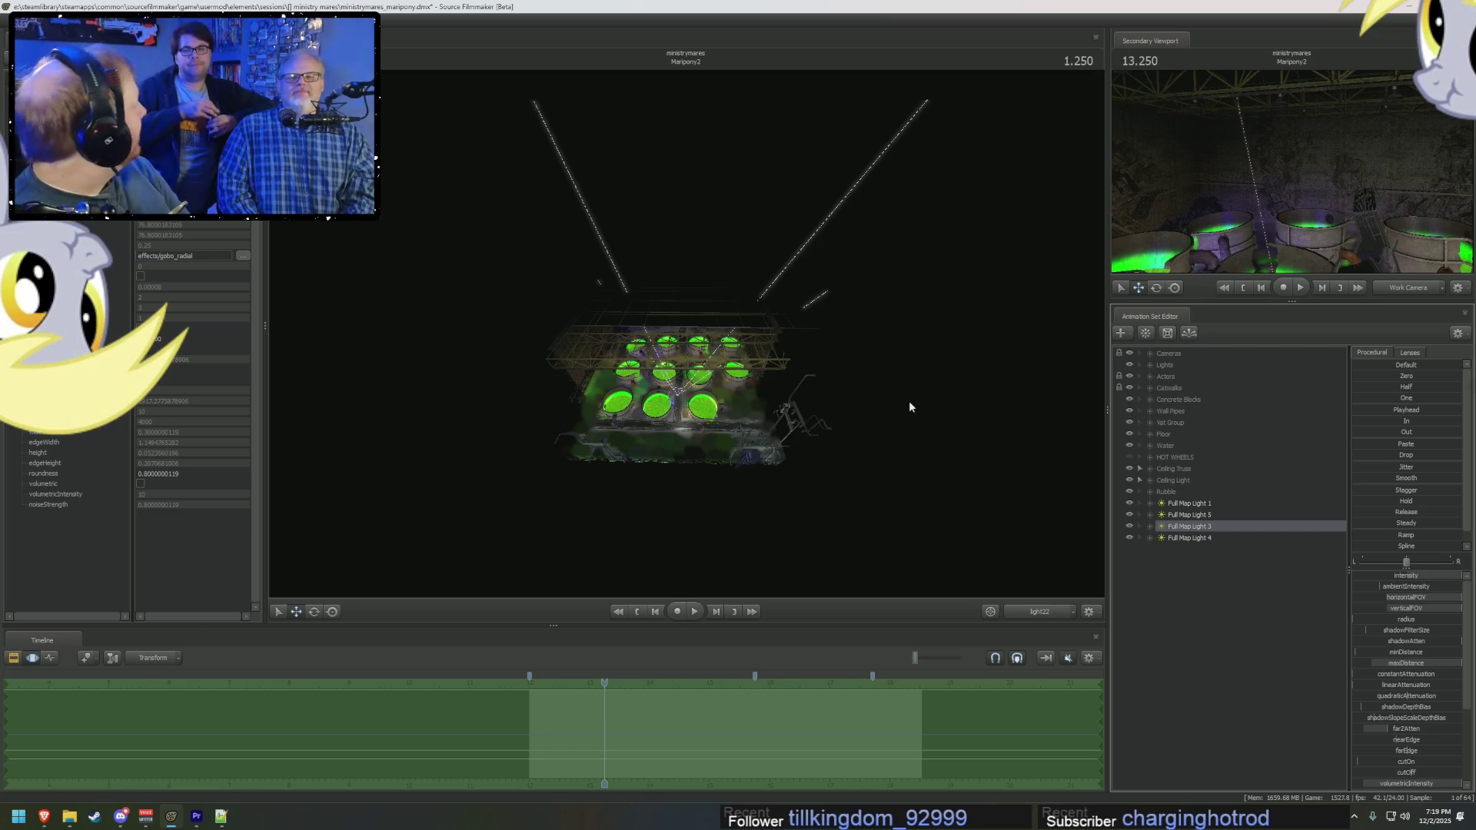
pyautogui.click(1038, 613)
pyautogui.click(1129, 526)
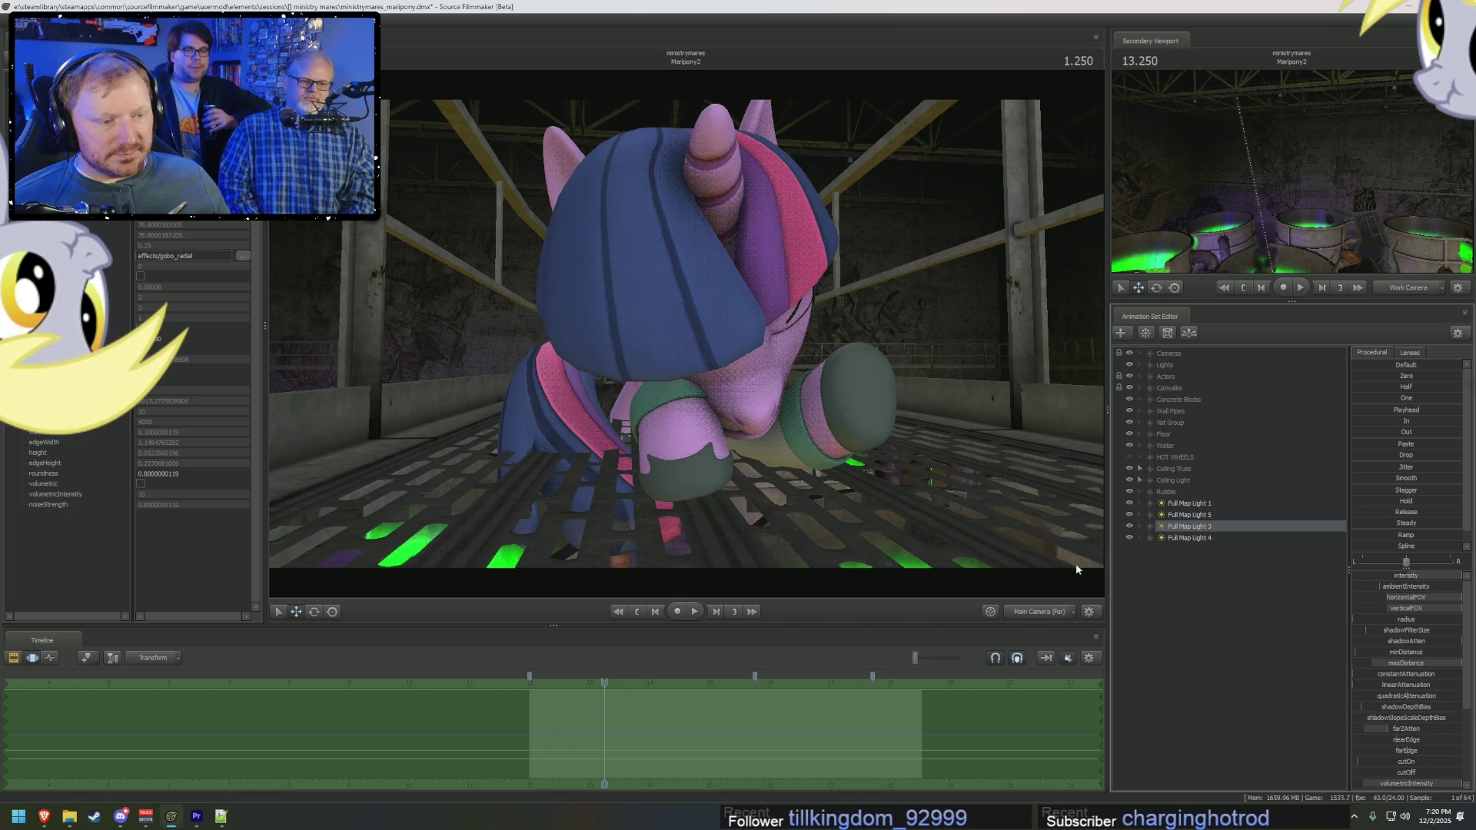
# Step: Play and stop the pony animation, halting playback at 2.541 in the clip editor
pyautogui.press('space')
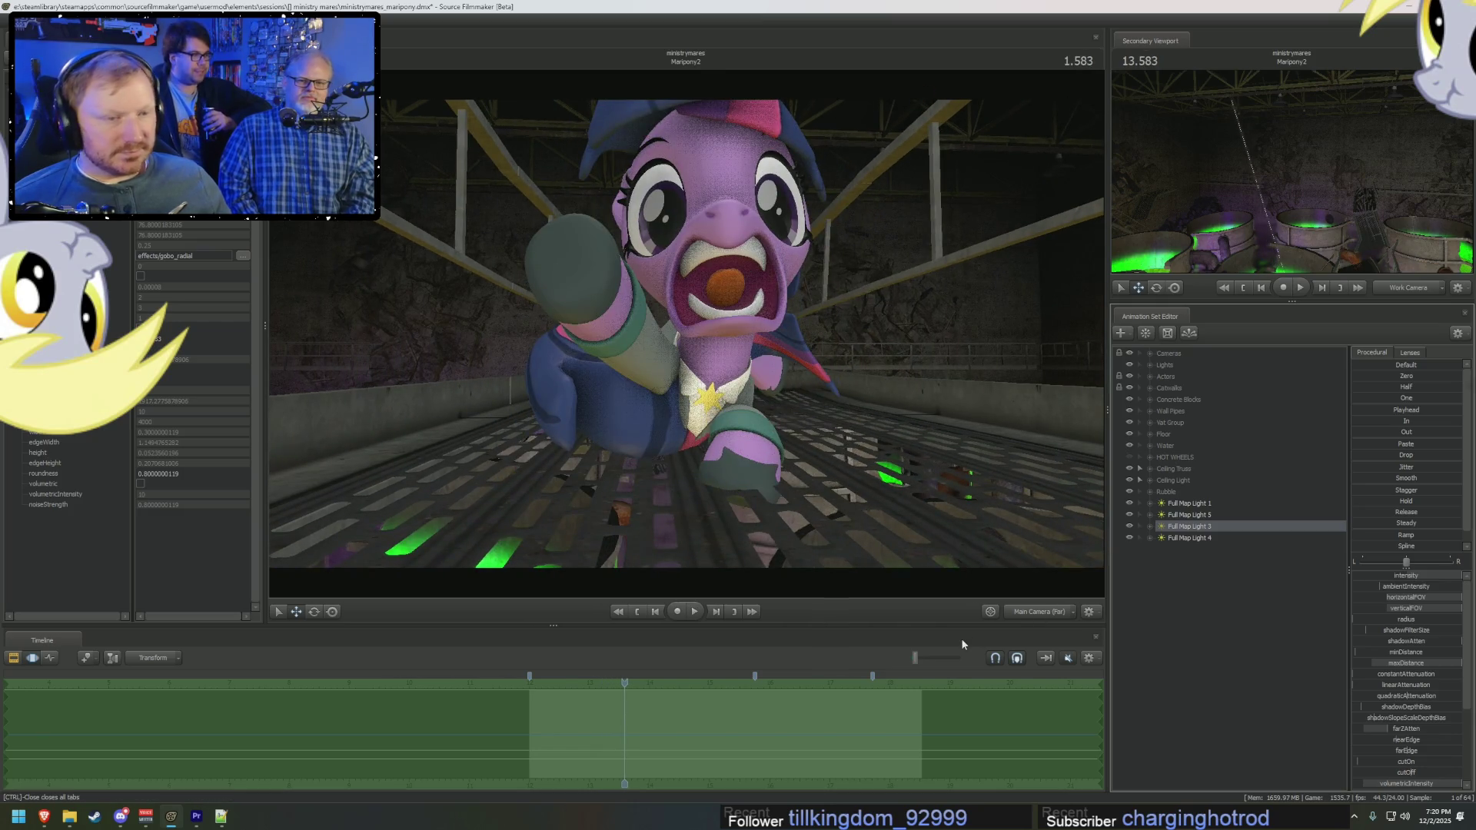
pyautogui.press('space')
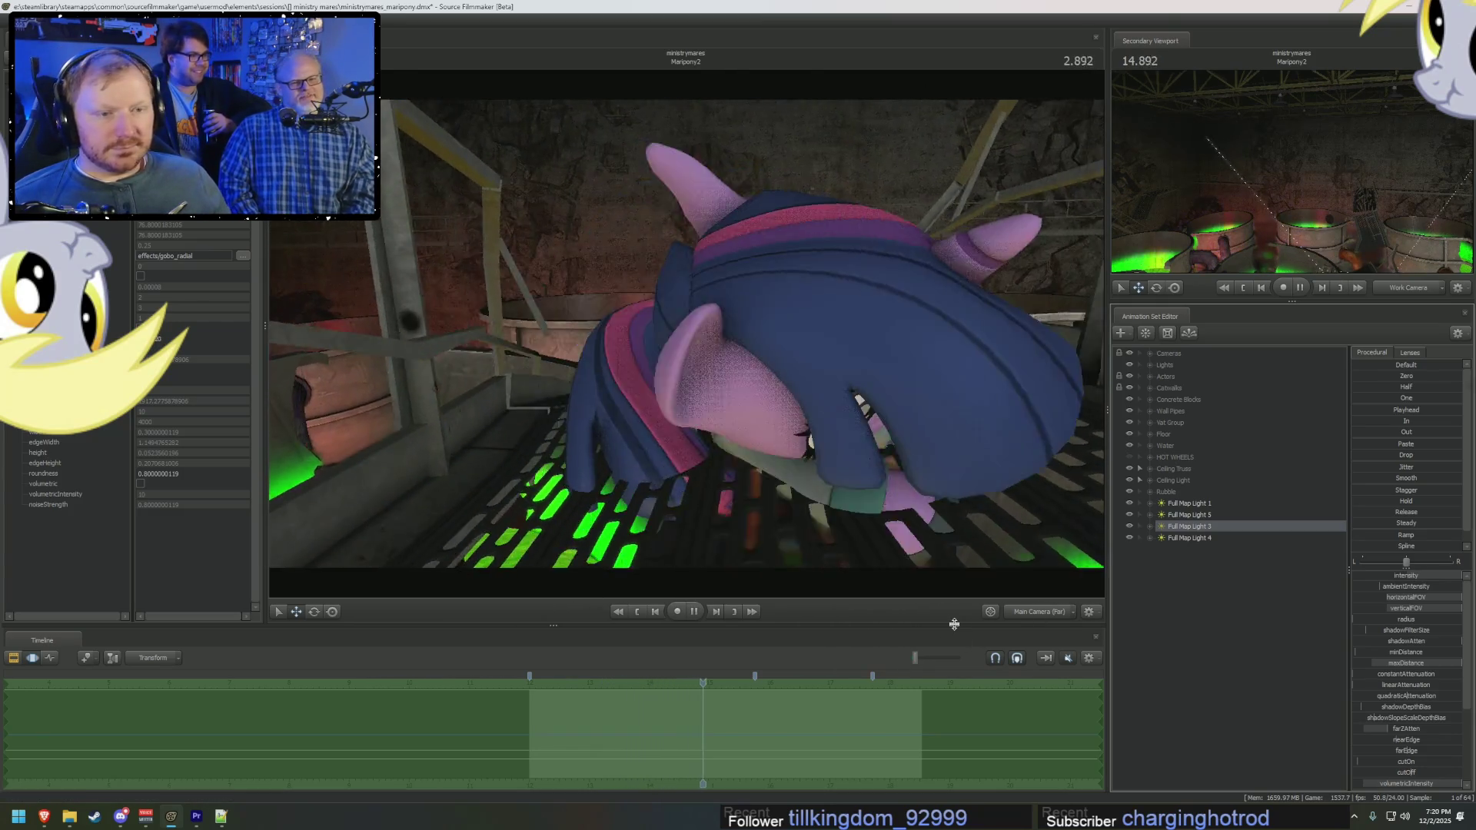
pyautogui.press('space')
pyautogui.press('F2')
pyautogui.click(591, 684)
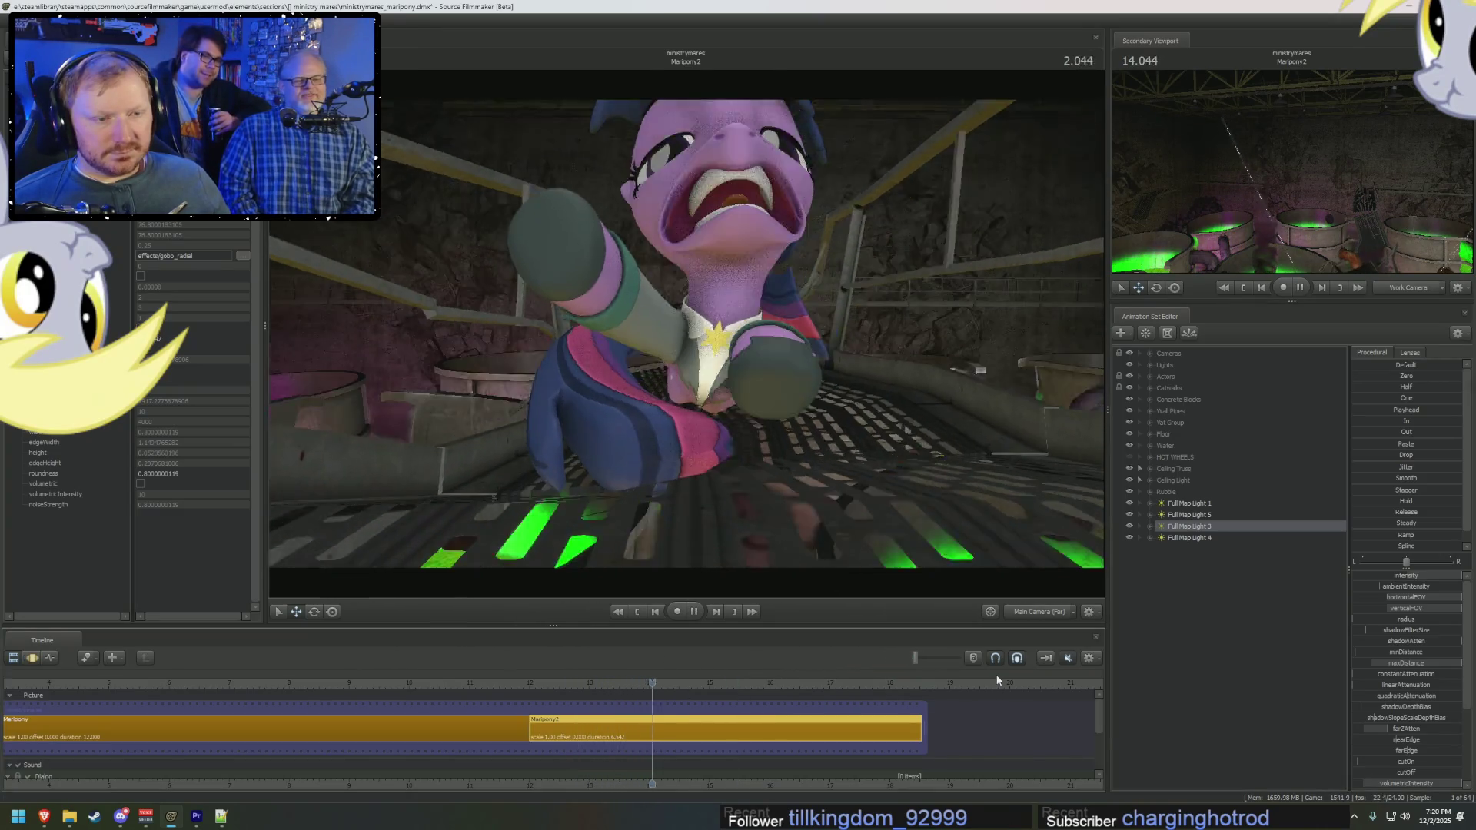
pyautogui.press('space')
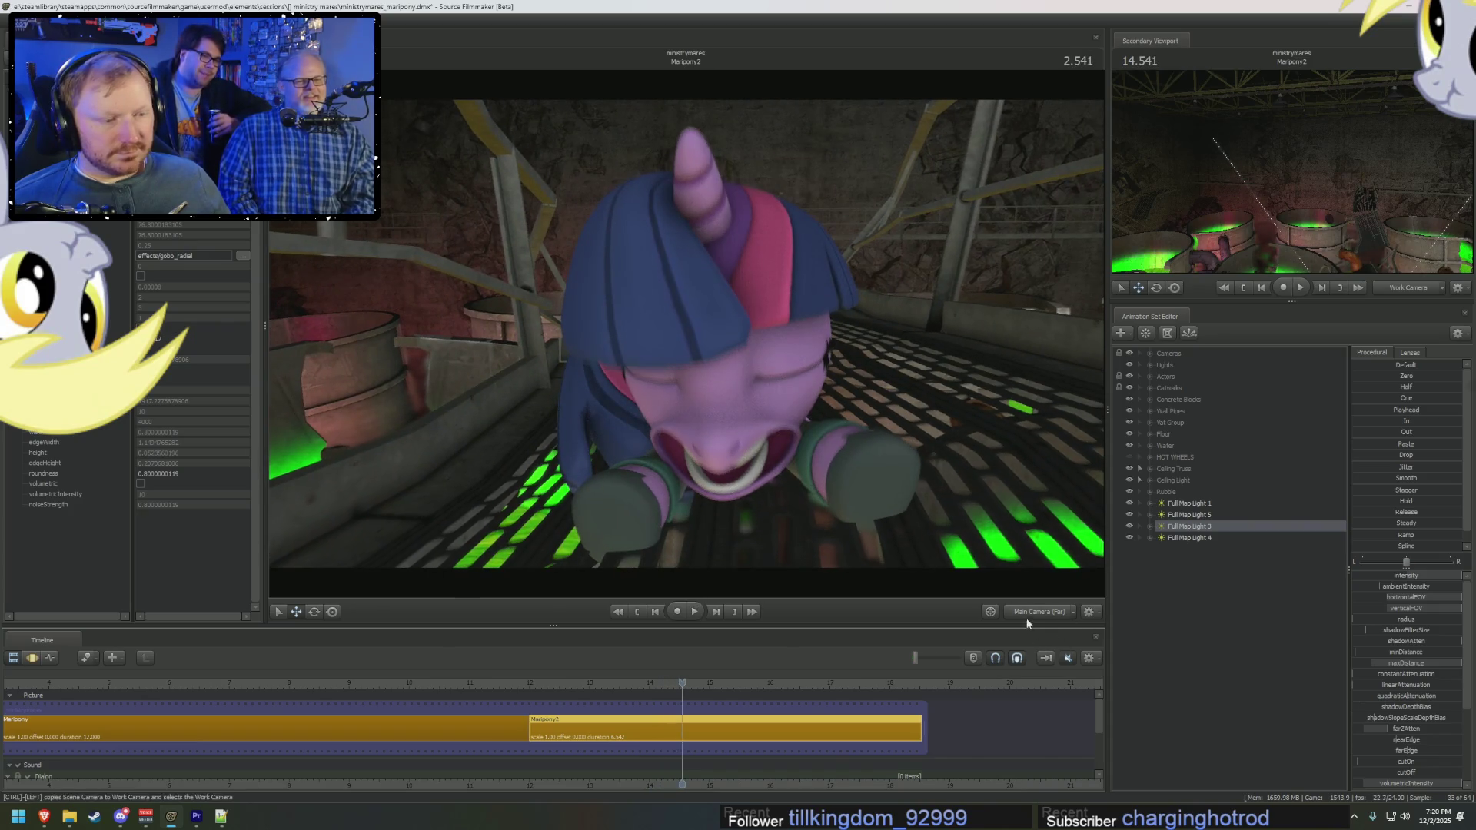
# Step: Switch the main view to Work Camera and pull back to a wide view of the vats
pyautogui.click(1040, 612)
pyautogui.click(855, 350)
pyautogui.moveTo(855, 351)
pyautogui.mouseDown()
pyautogui.moveTo(769, 330)
pyautogui.moveTo(769, 307)
pyautogui.moveTo(846, 308)
pyautogui.moveTo(808, 323)
pyautogui.mouseUp()
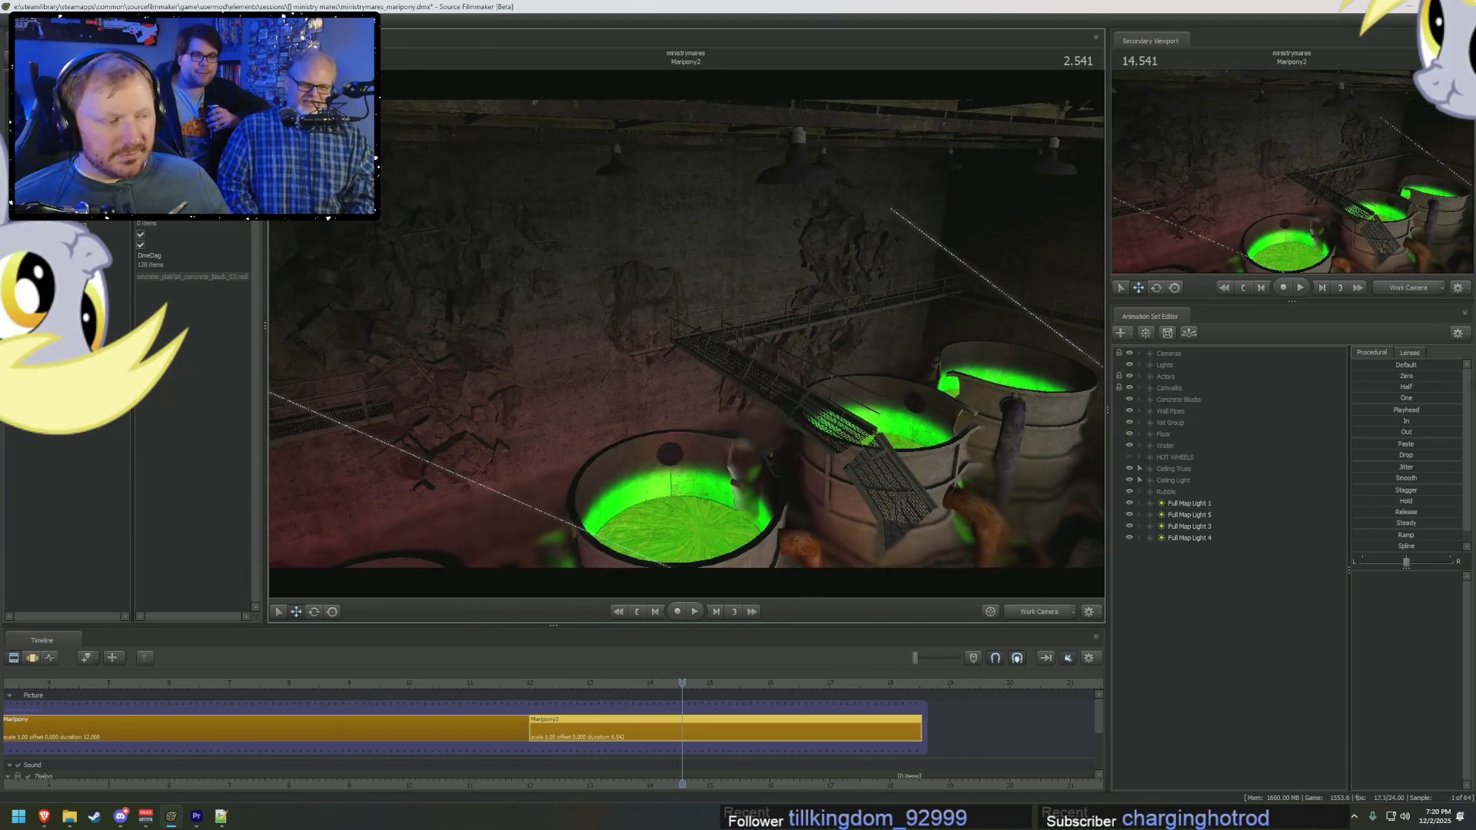
# Step: Tilt the view up to the ceiling lamps and move Full Map Lights 1, 5, 3 and 4 into the Lights group
pyautogui.moveTo(807, 323)
pyautogui.mouseDown()
pyautogui.moveTo(769, 307)
pyautogui.moveTo(738, 323)
pyautogui.mouseUp()
pyautogui.moveTo(819, 369); pyautogui.dragTo(689, 326)
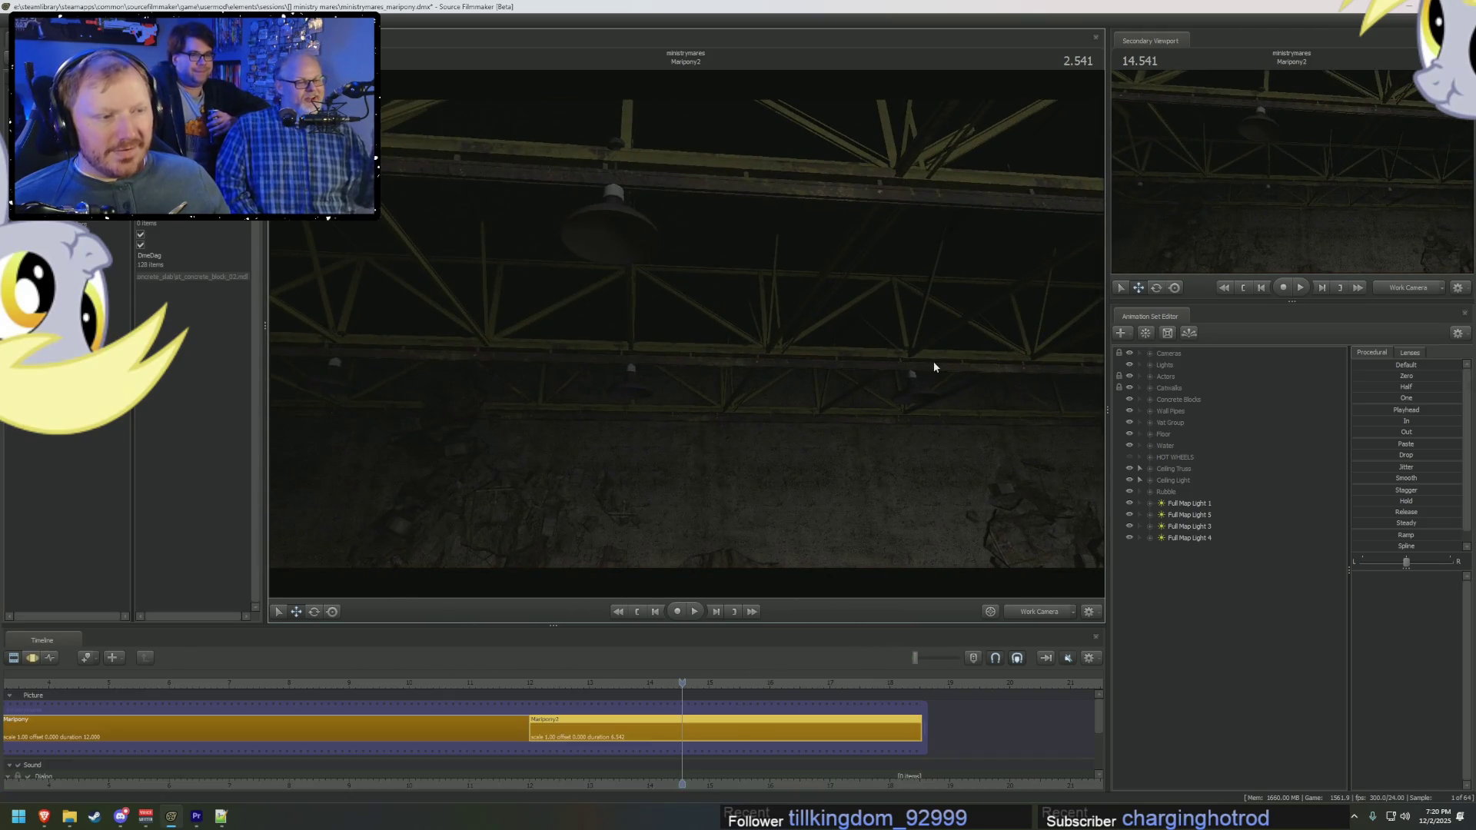
pyautogui.click(1148, 366)
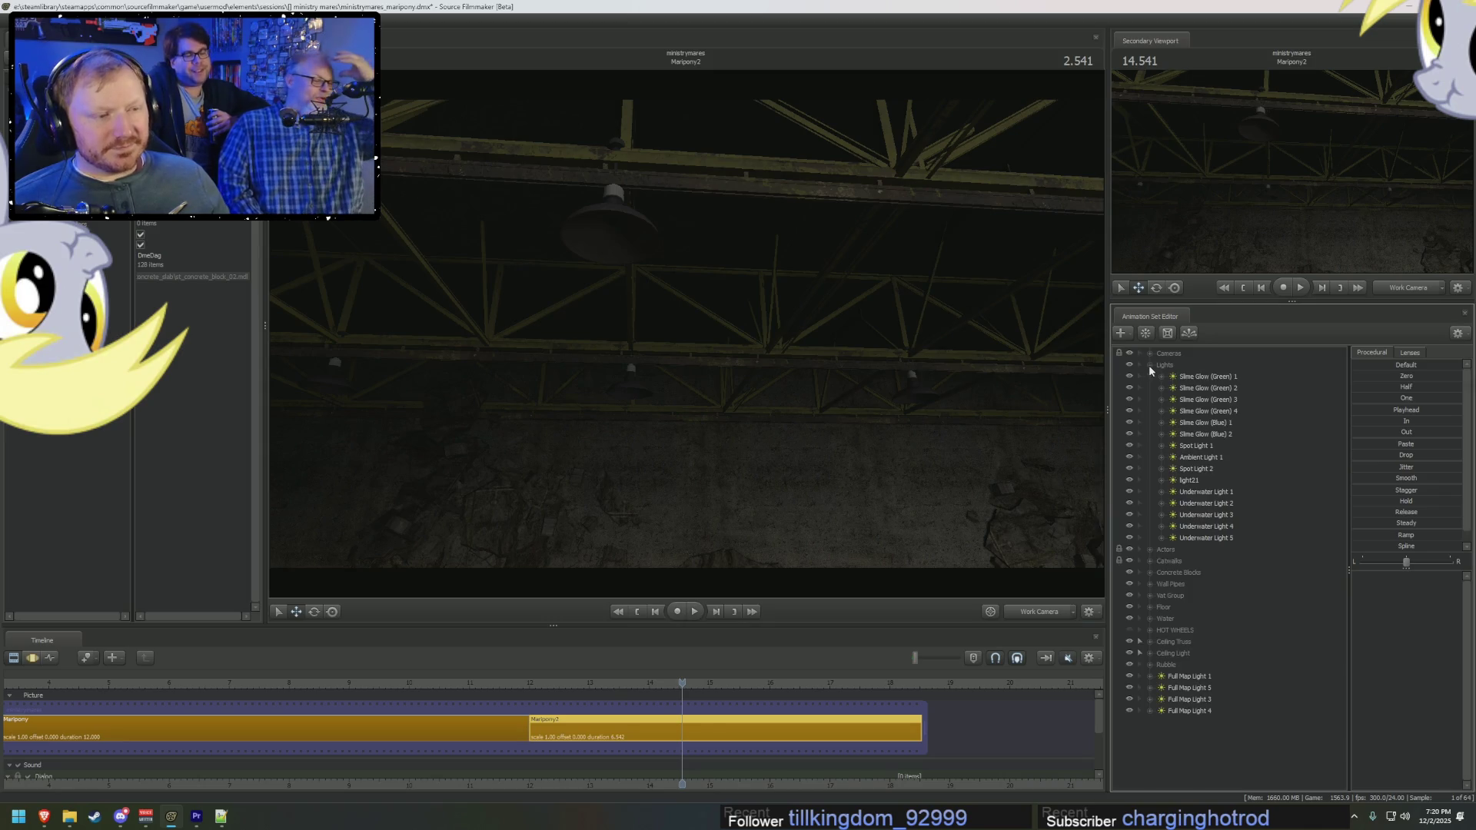
pyautogui.click(1151, 366)
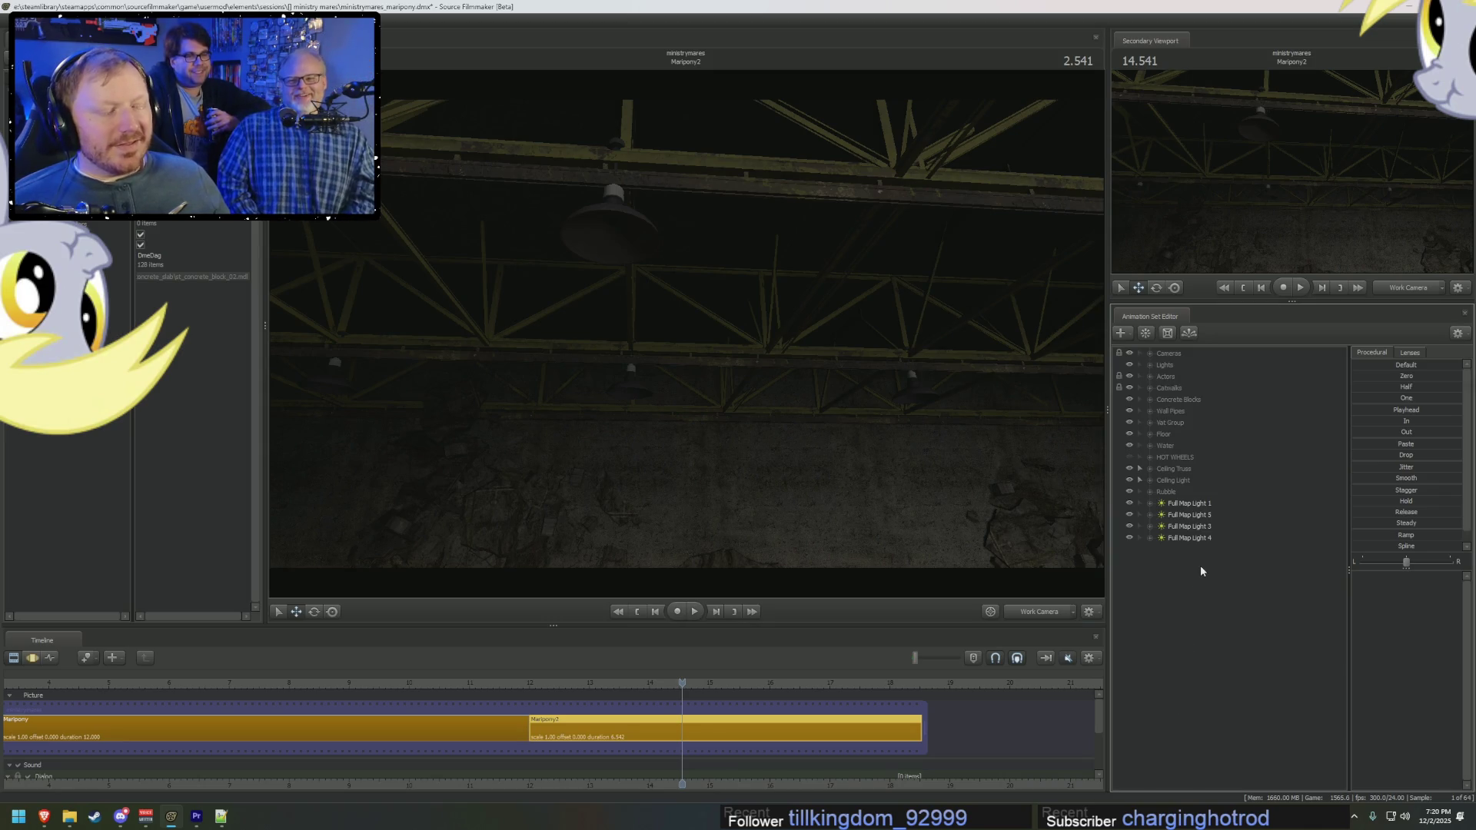
pyautogui.moveTo(1190, 502)
pyautogui.mouseDown()
pyautogui.moveTo(1189, 538)
pyautogui.moveTo(1177, 366)
pyautogui.mouseUp()
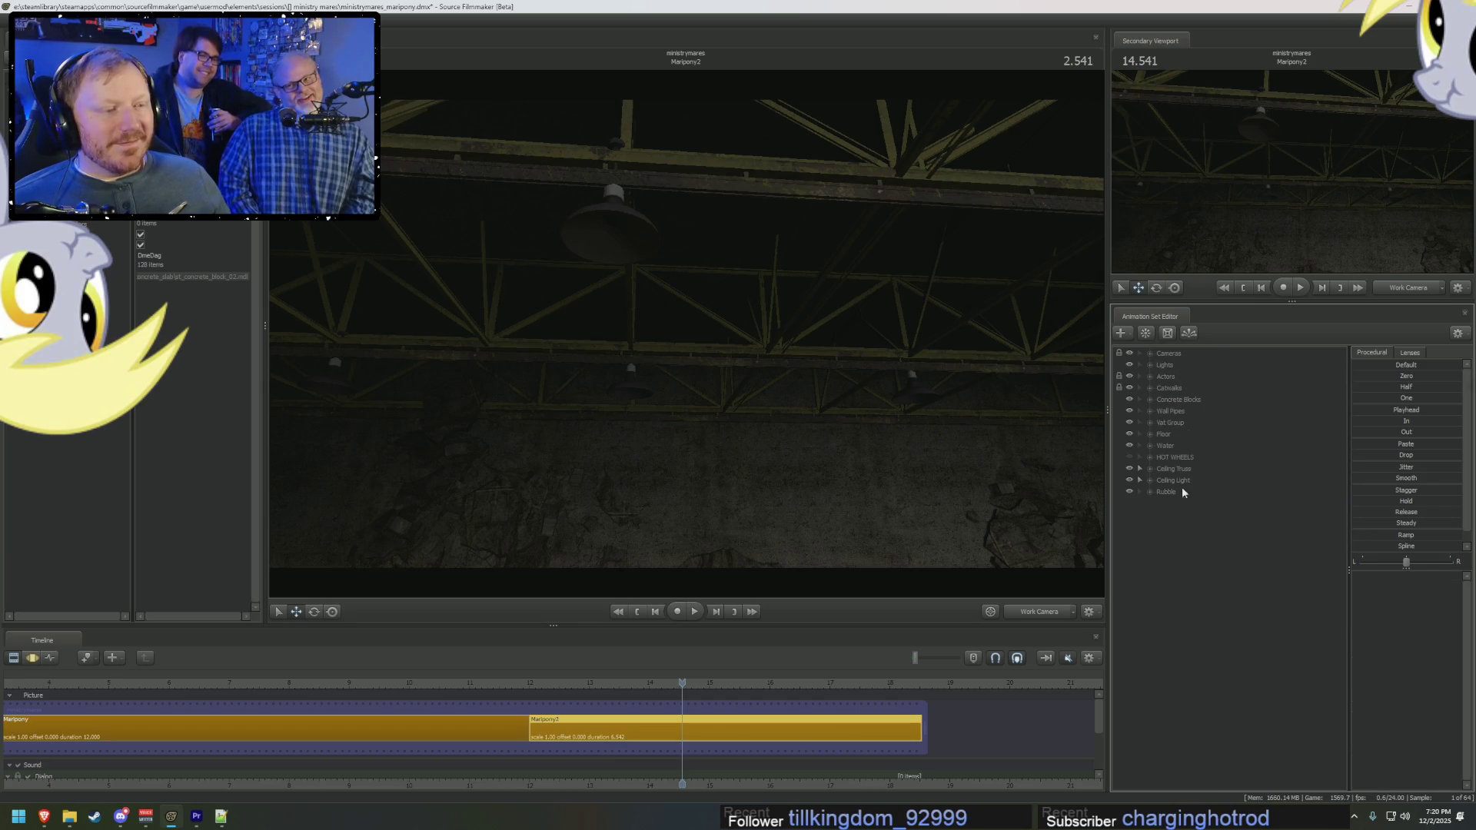
pyautogui.rightClick(1165, 556)
pyautogui.click(1216, 574)
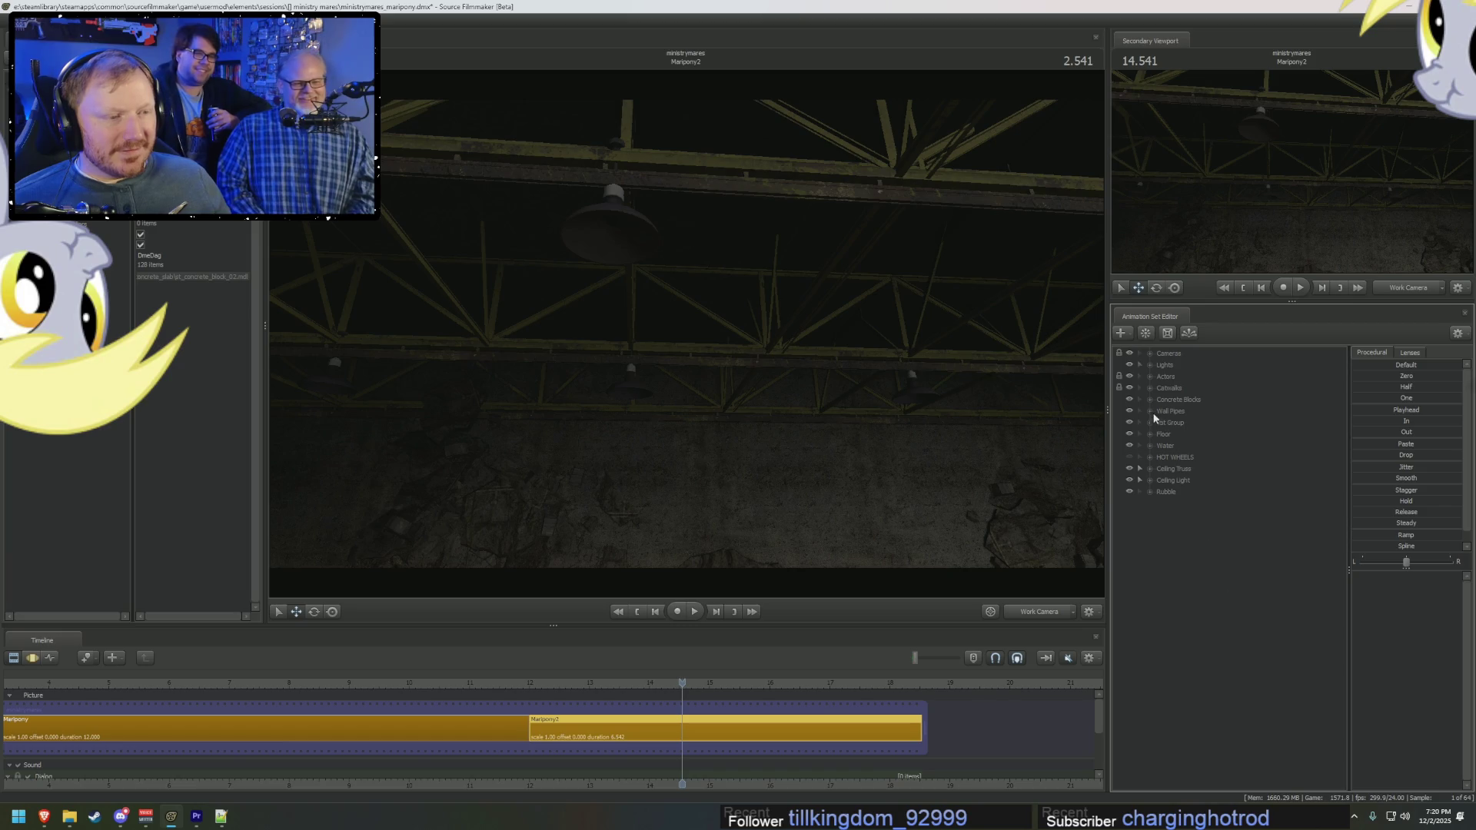
pyautogui.click(1151, 365)
# Step: Look through light22, aim it up toward the ceiling lamp, and show it in the Element Viewer
pyautogui.doubleClick(1176, 596)
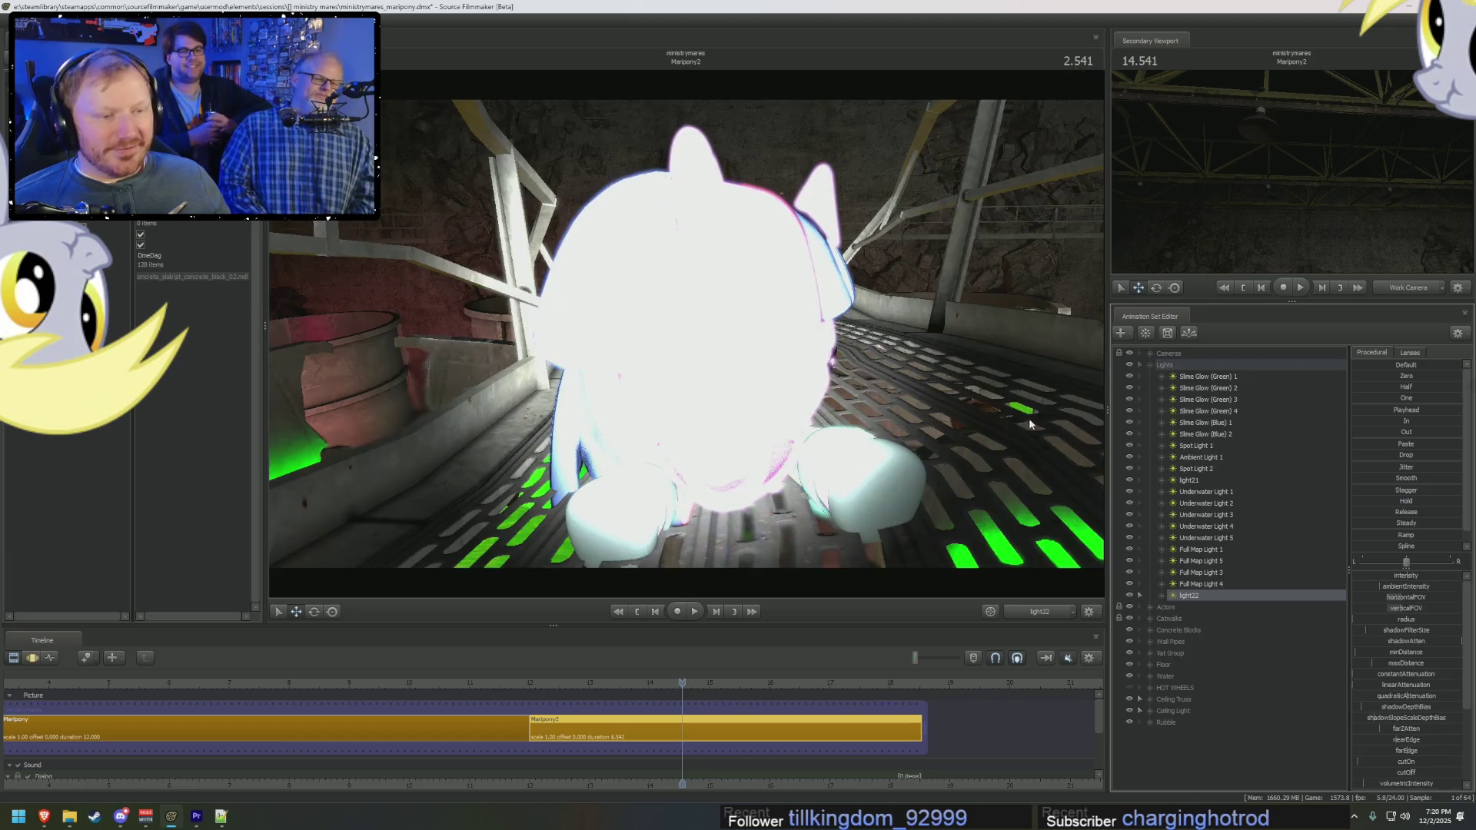
pyautogui.moveTo(686, 384); pyautogui.dragTo(686, 231)
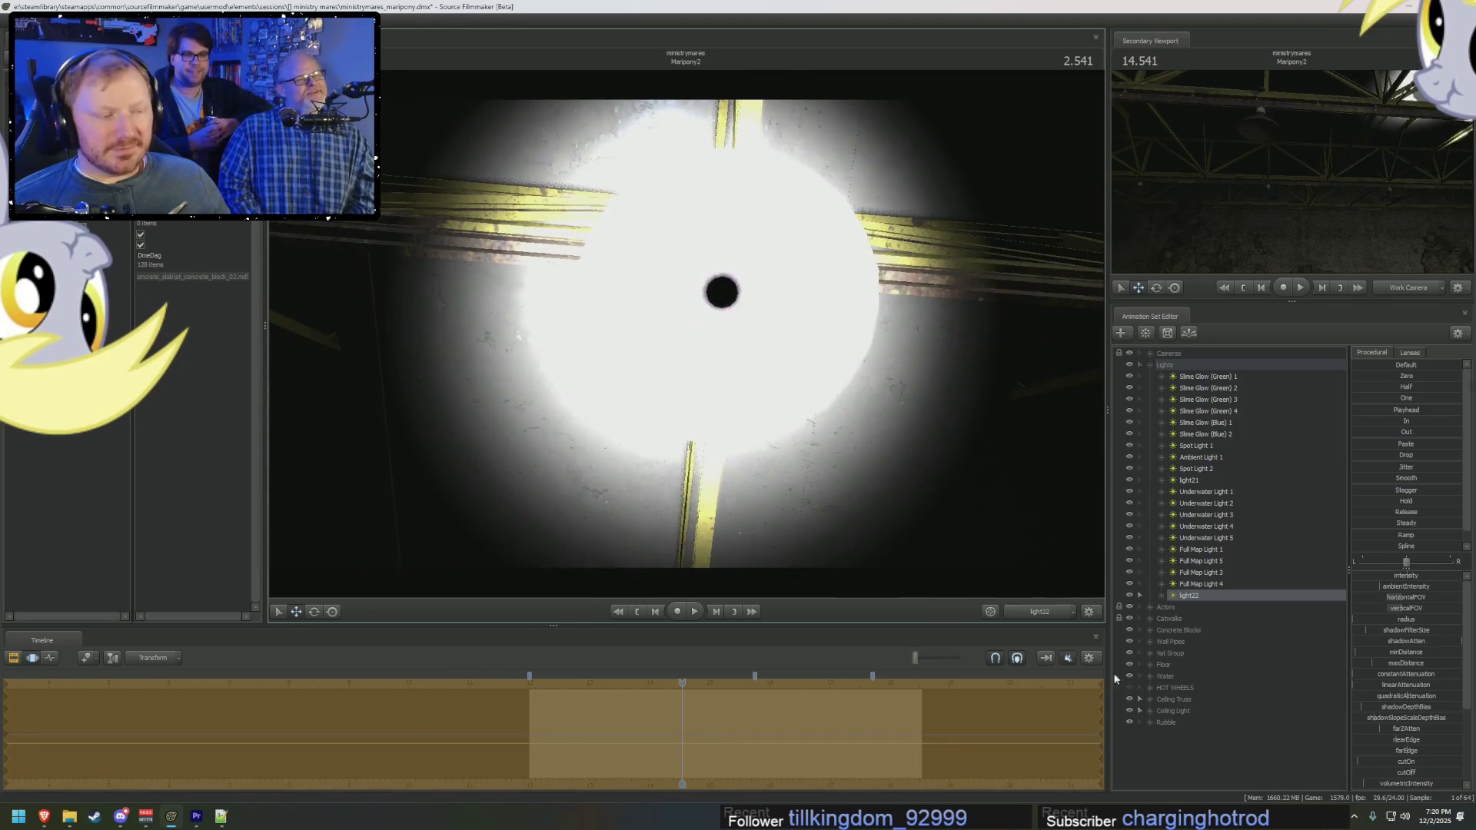
pyautogui.rightClick(1198, 597)
pyautogui.moveTo(1245, 663)
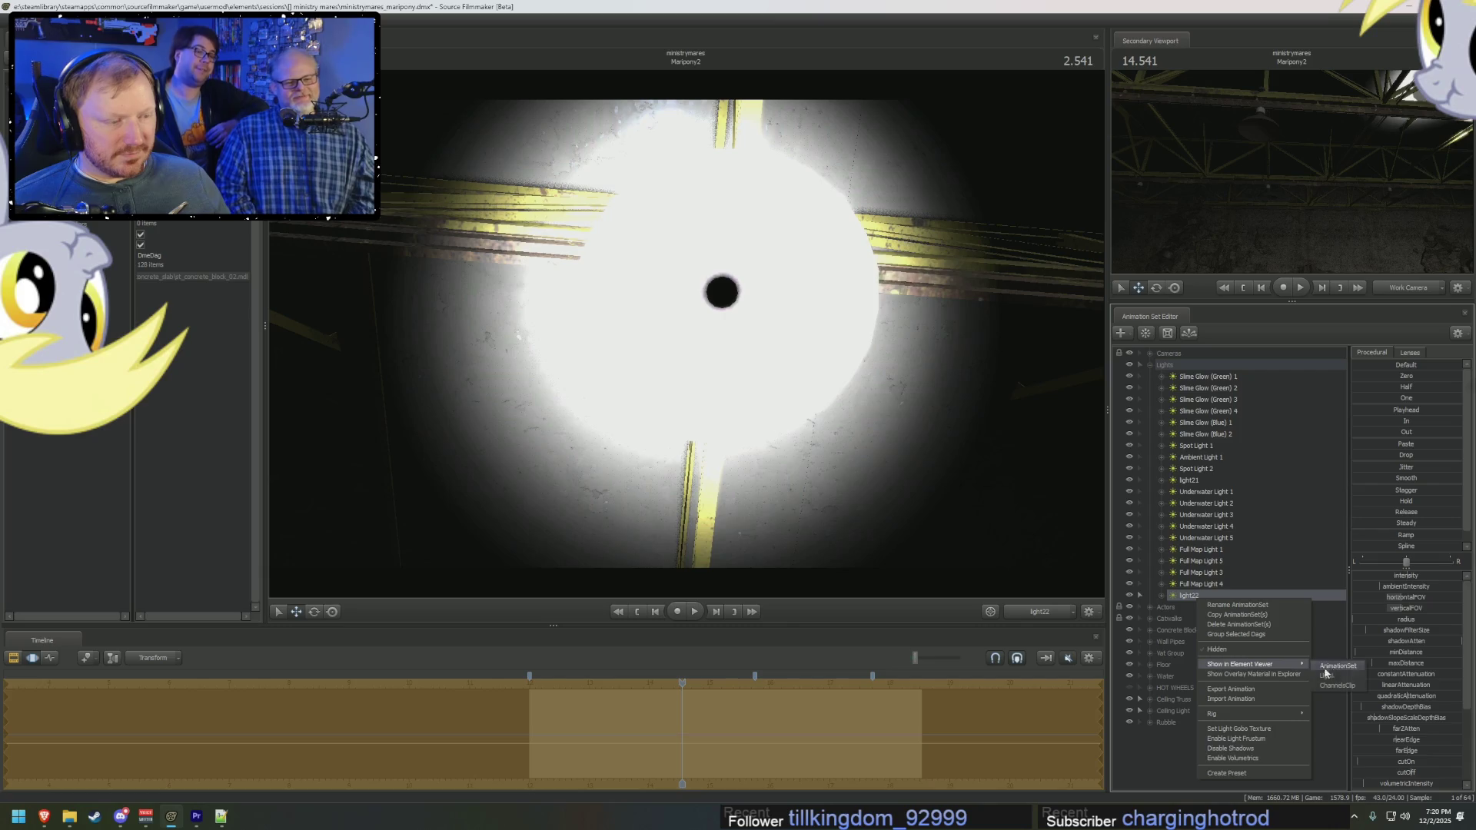
pyautogui.click(1329, 675)
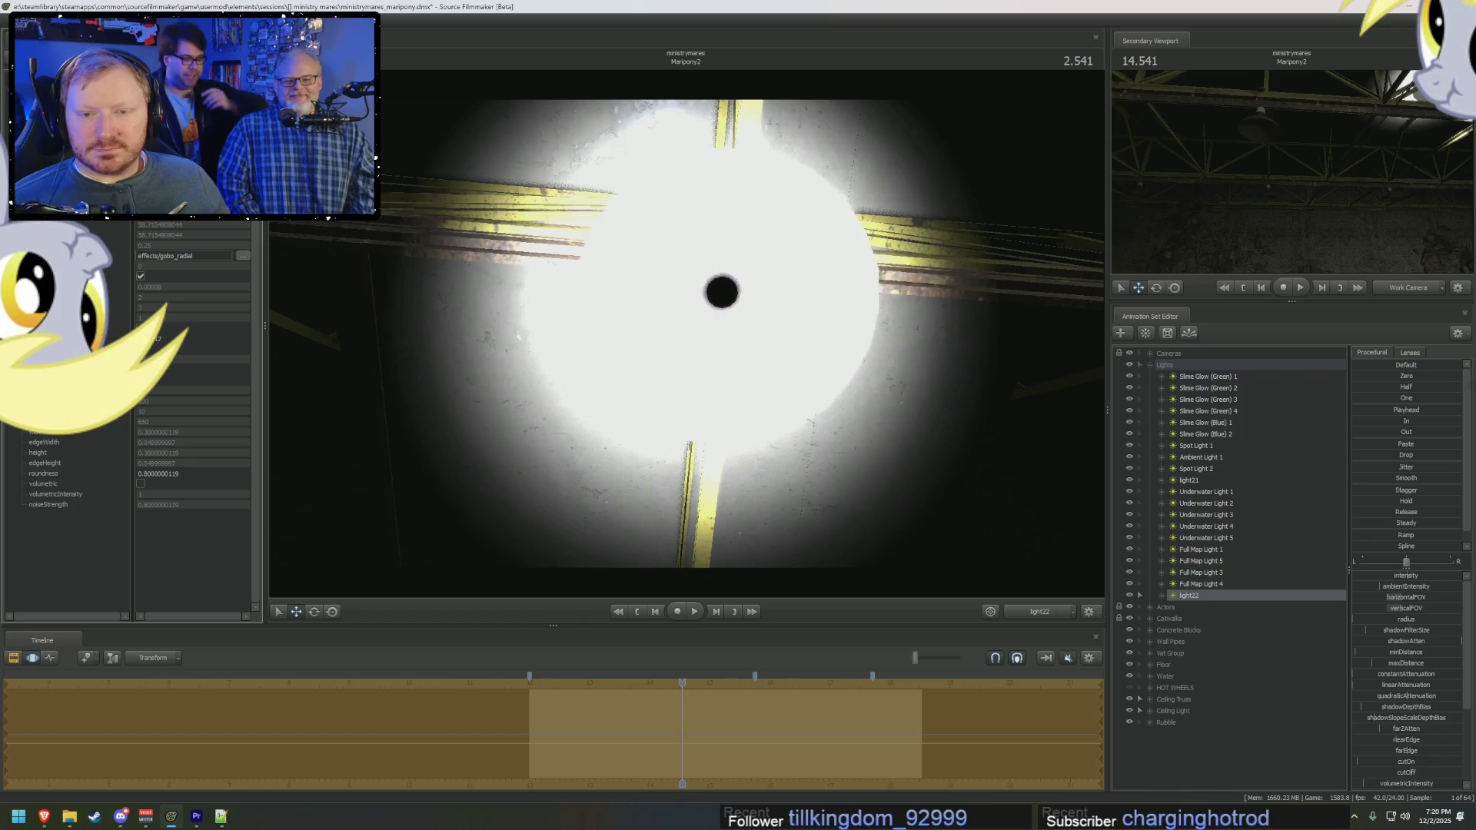
# Step: Raise light22's edgeWidth and width sliders to soften the beam's edges
pyautogui.moveTo(1407, 630); pyautogui.dragTo(1413, 628)
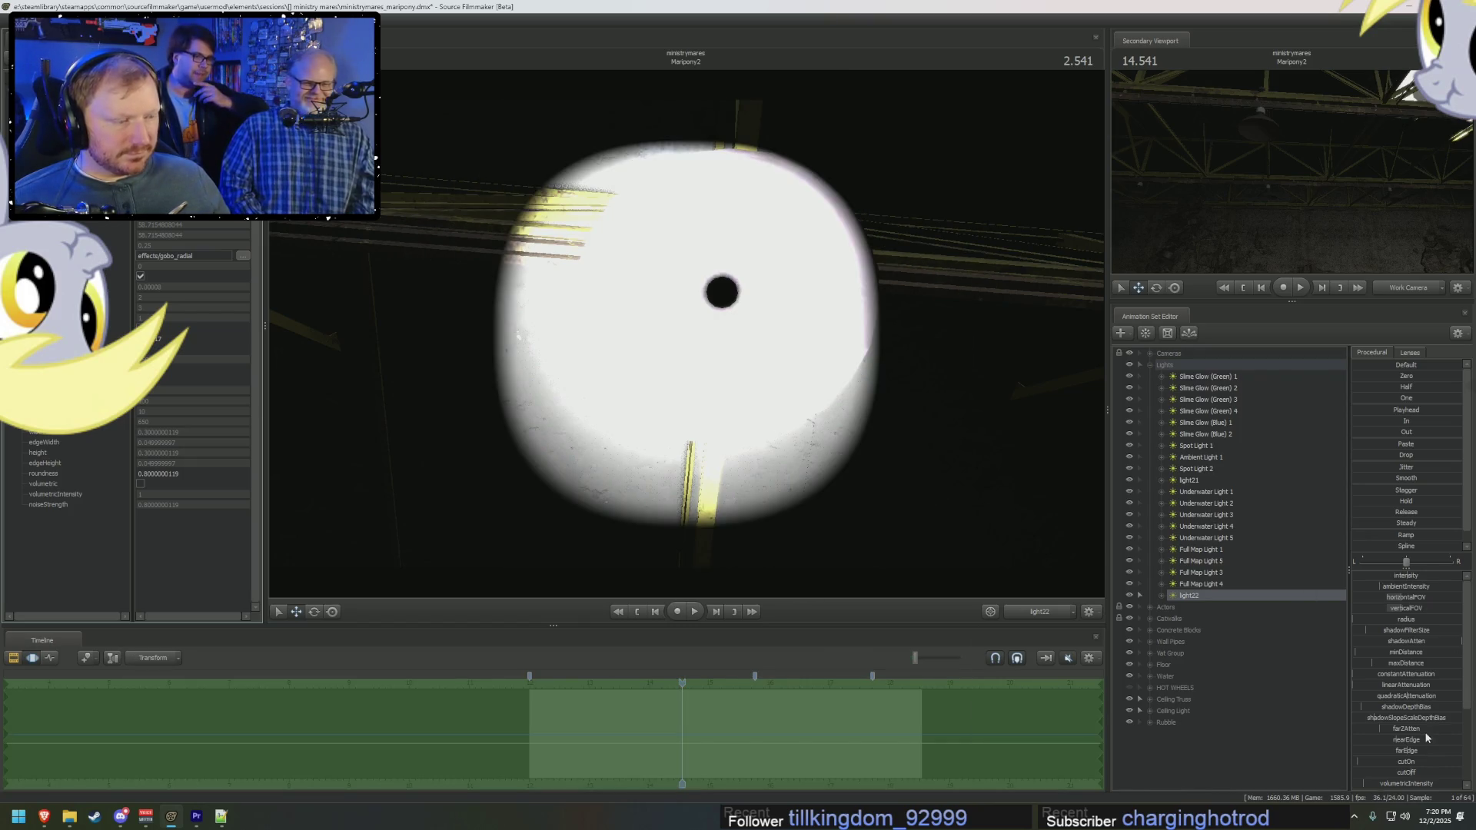
pyautogui.scroll(-3, 1426, 738)
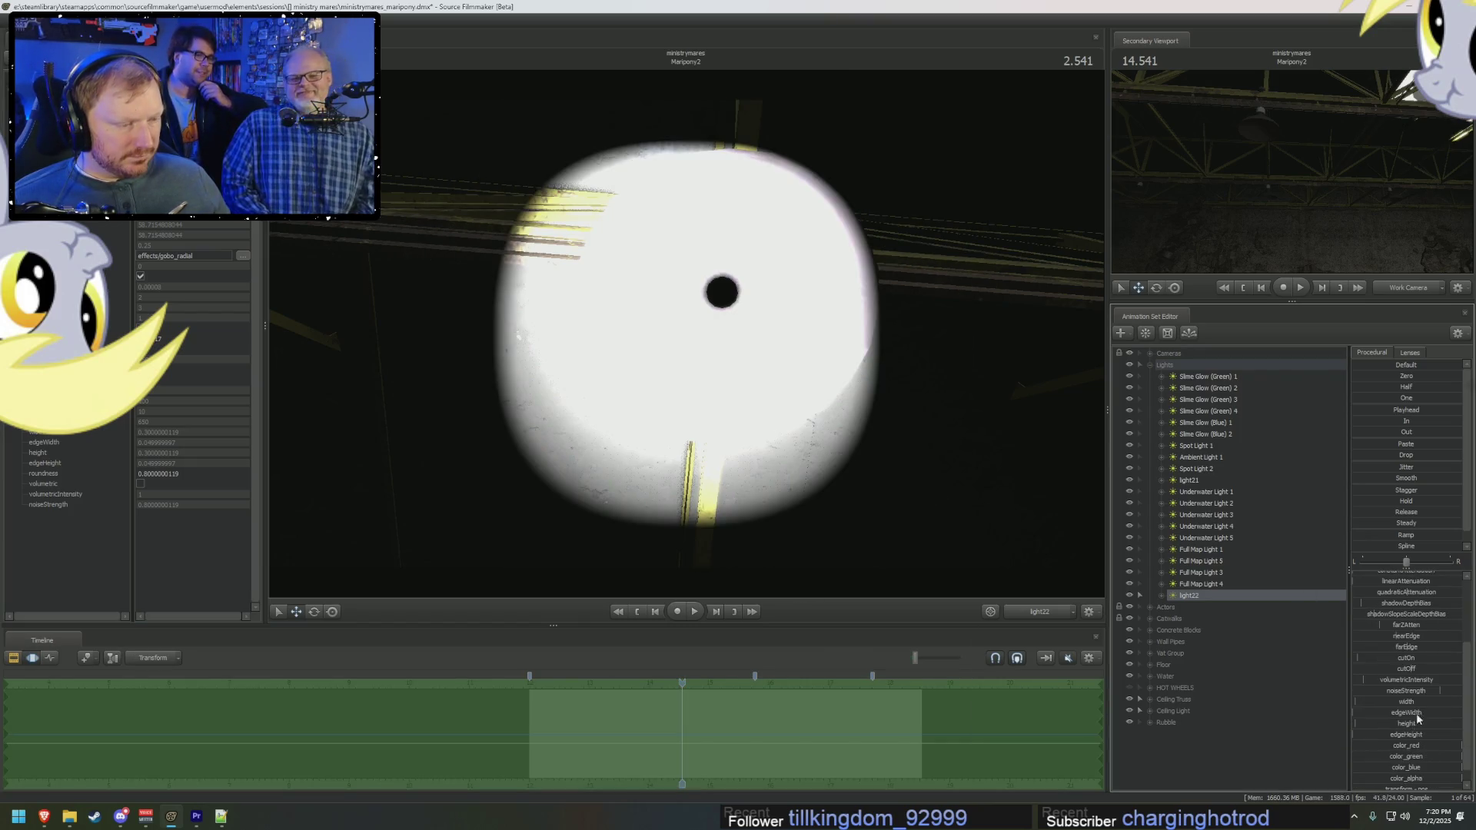
pyautogui.moveTo(1401, 714)
pyautogui.mouseDown()
pyautogui.moveTo(1416, 732)
pyautogui.moveTo(1398, 709)
pyautogui.mouseUp()
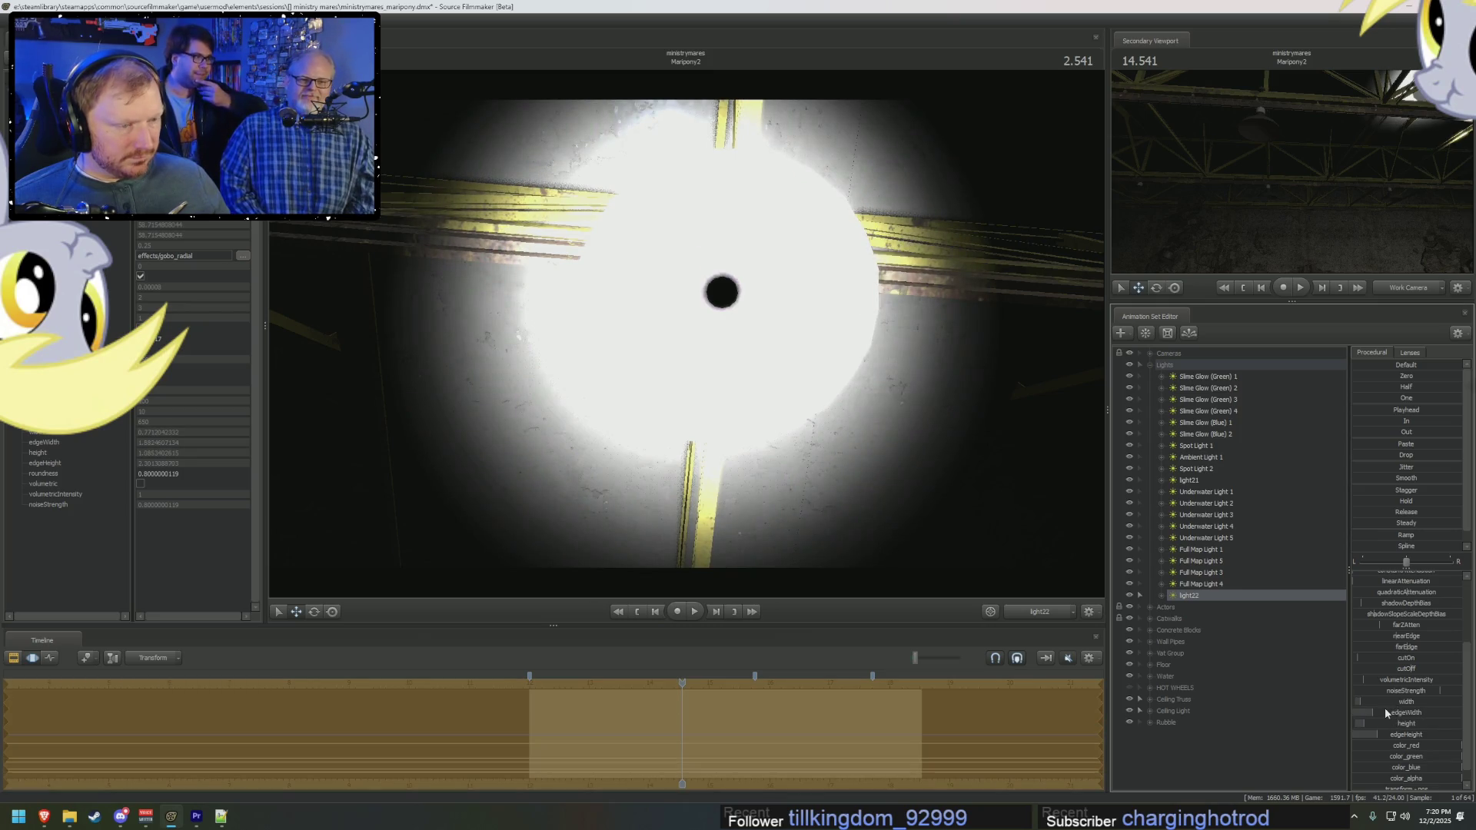
pyautogui.moveTo(1385, 712); pyautogui.dragTo(1390, 713)
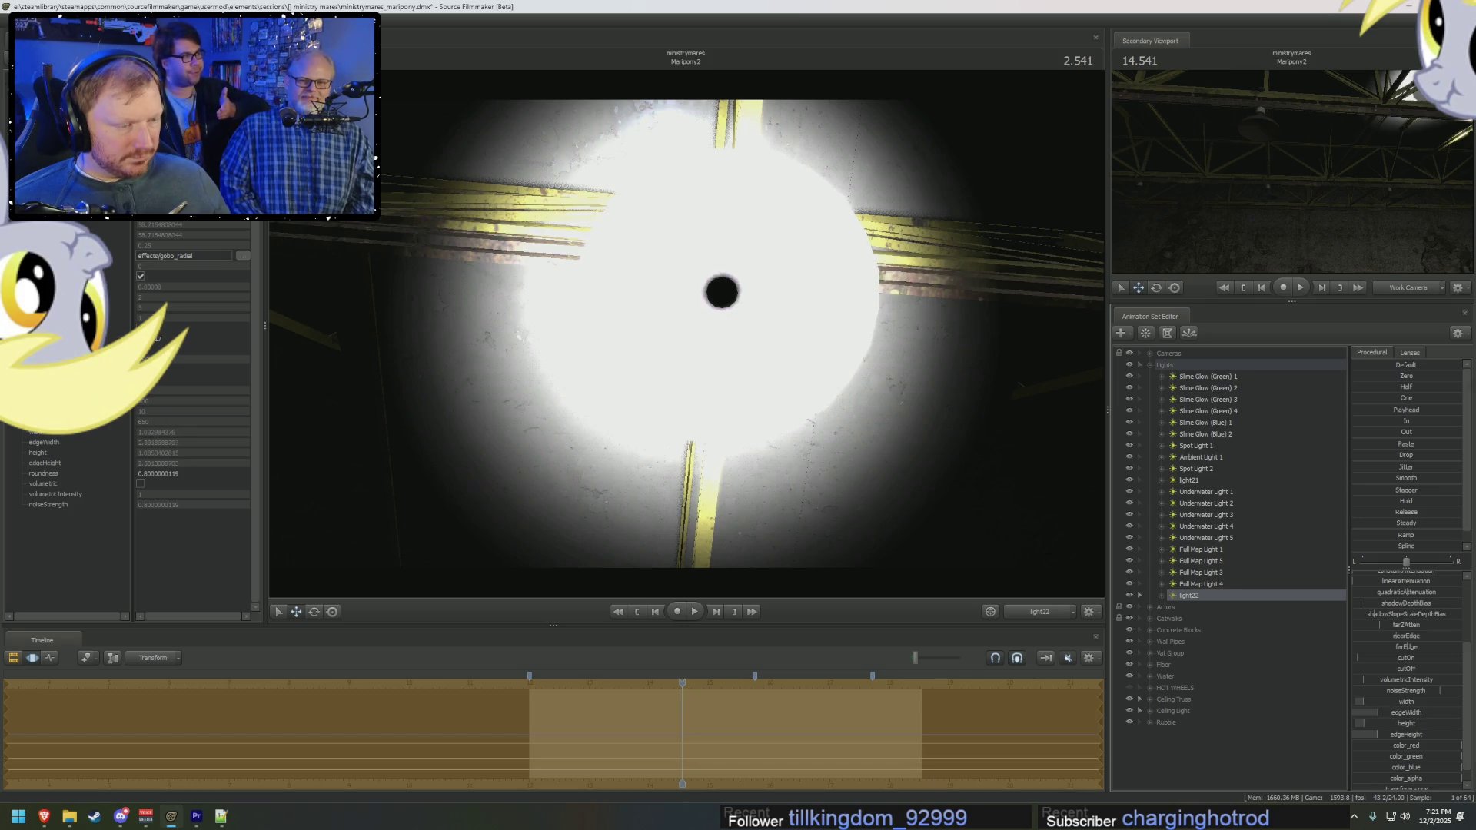
# Step: Re-aim light22 across the ceiling away from the beams, then switch to the work camera
pyautogui.moveTo(909, 434); pyautogui.dragTo(891, 386)
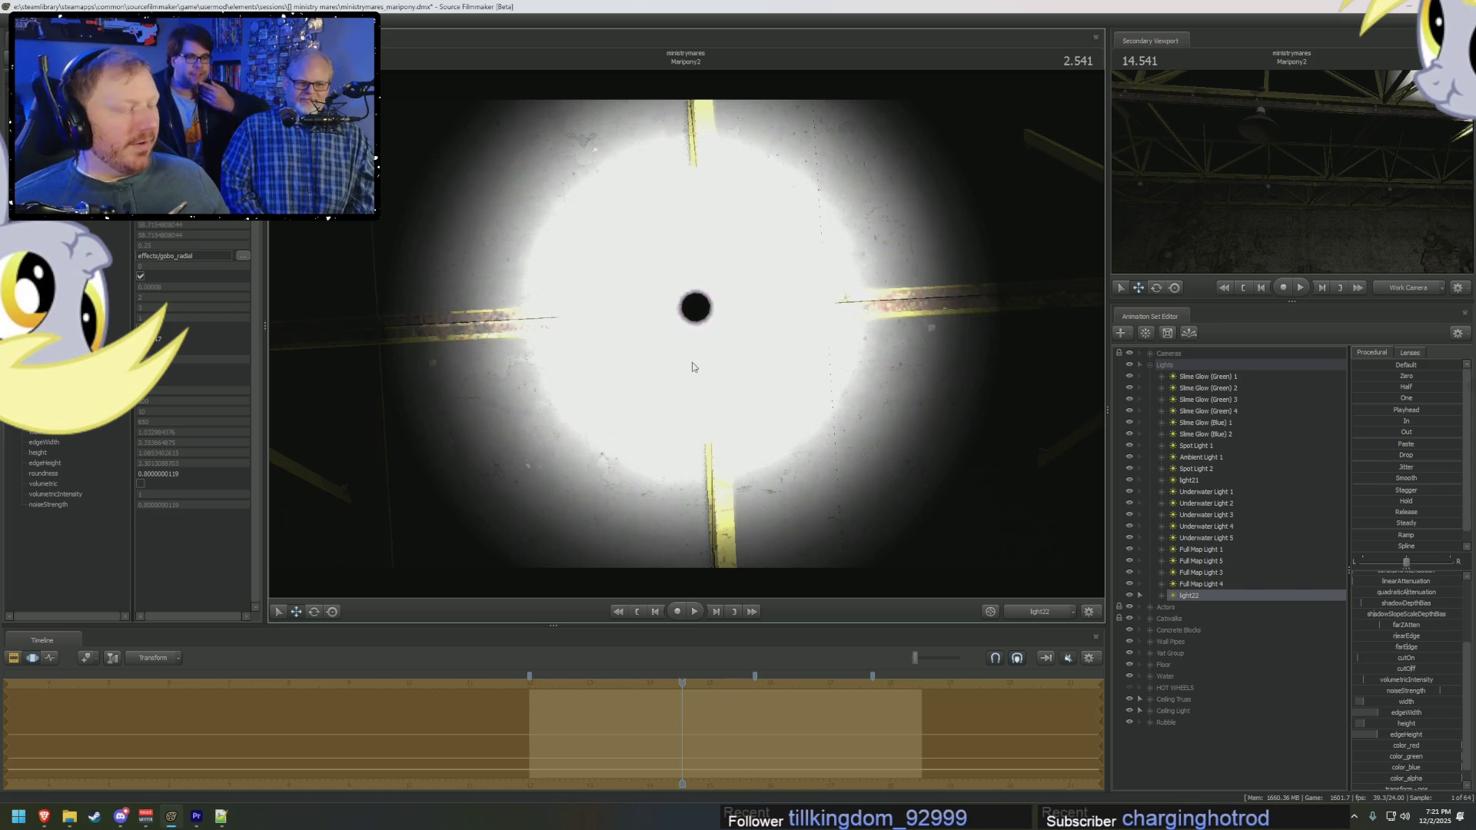
pyautogui.moveTo(891, 387); pyautogui.dragTo(701, 292)
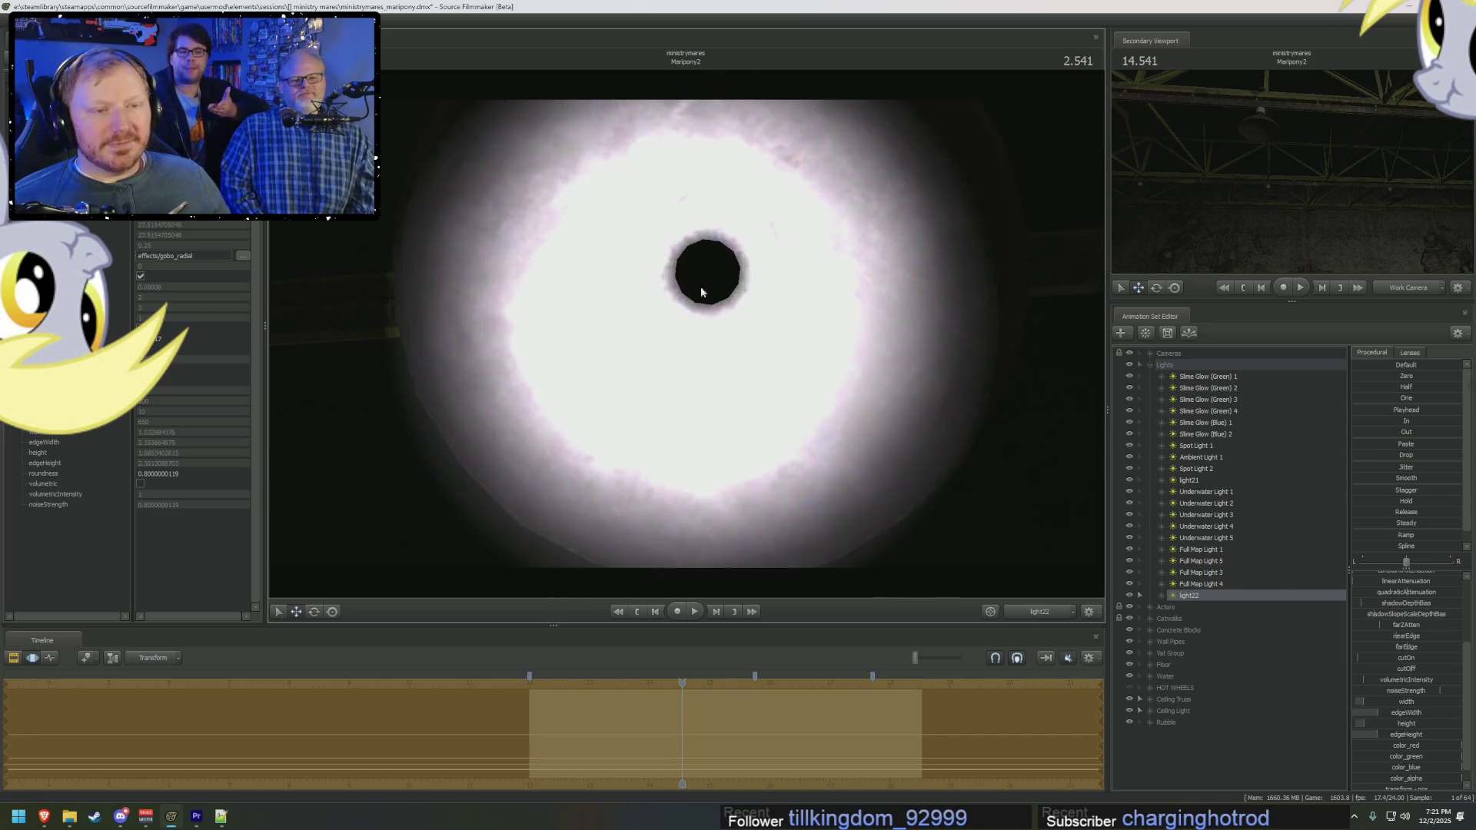
pyautogui.scroll(-1, 1428, 768)
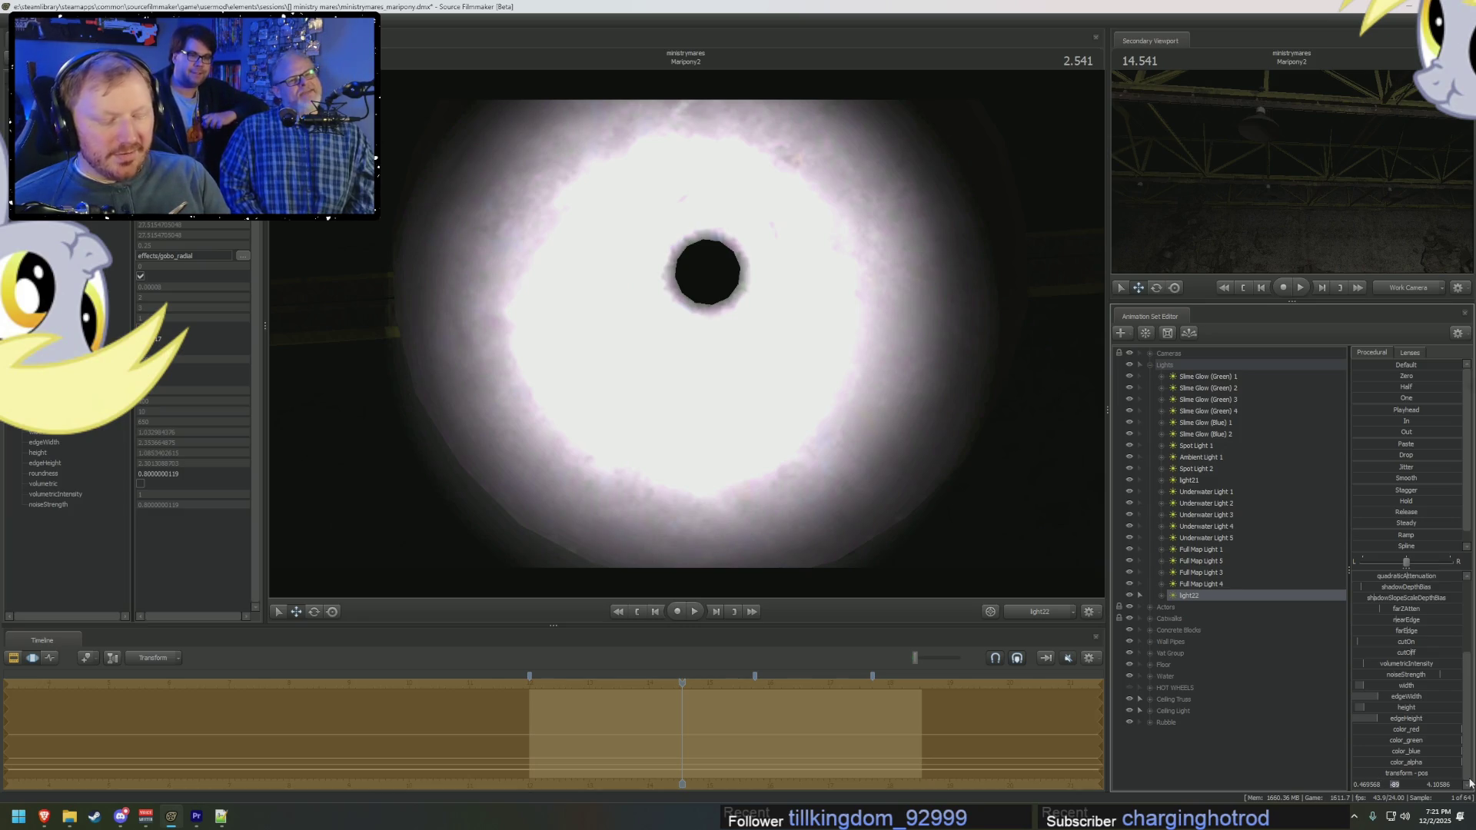
pyautogui.moveTo(1470, 782); pyautogui.dragTo(1470, 783)
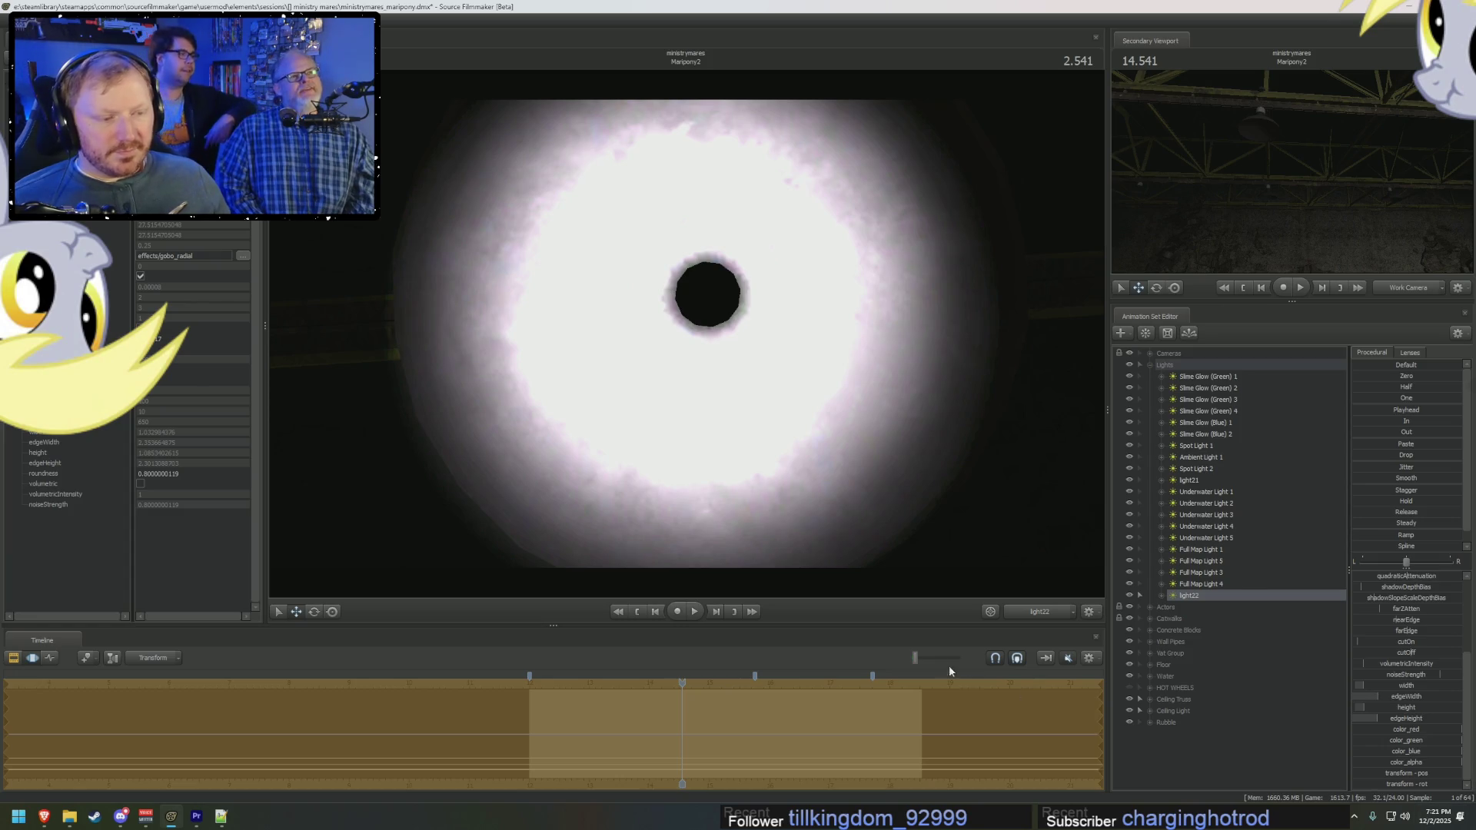
pyautogui.click(1035, 612)
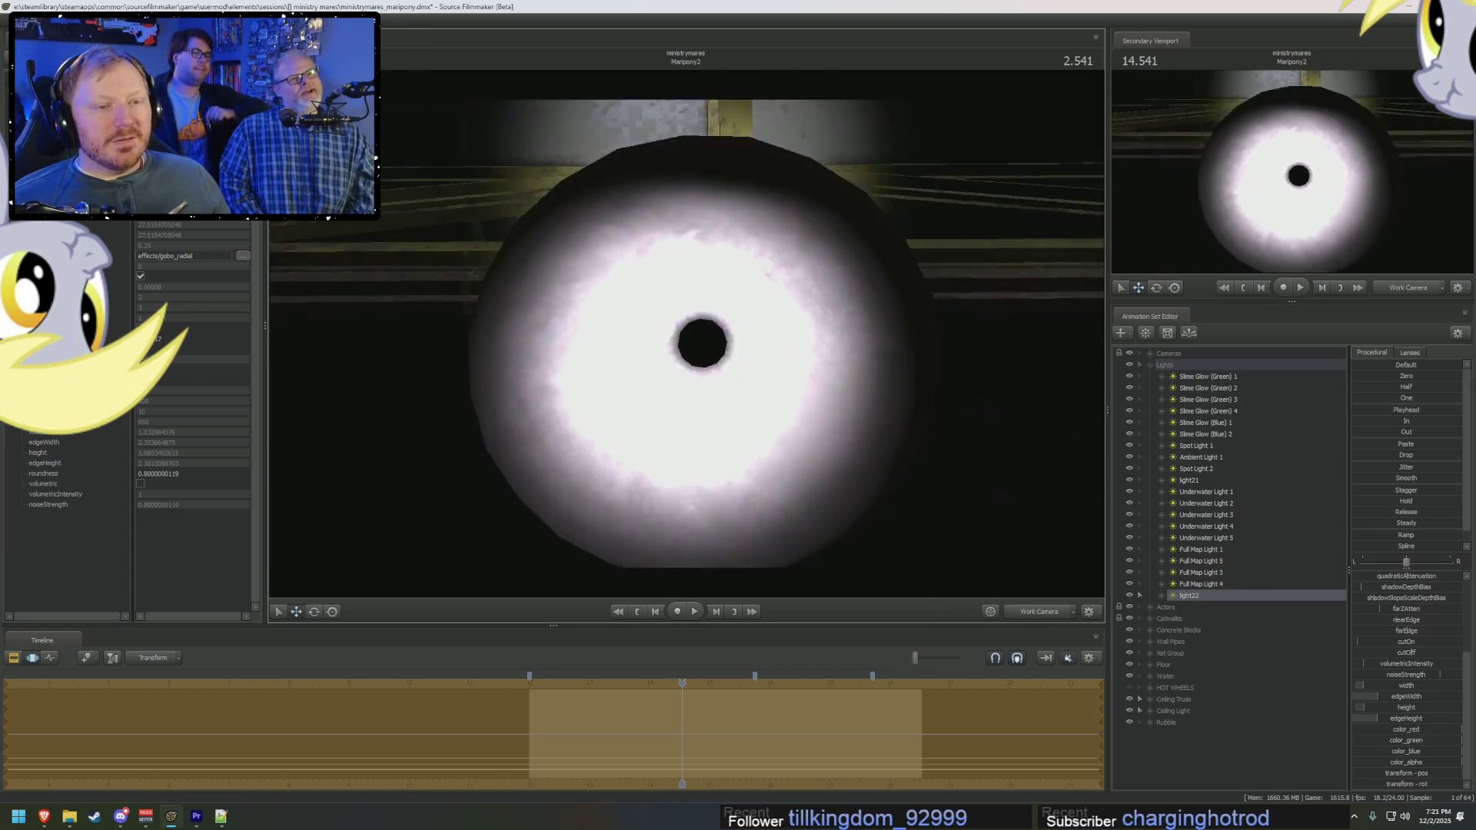
# Step: Lower light22's cutOff, move it down along Z under the lamp, and set horizontalFOV to 32.12
pyautogui.moveTo(686, 337); pyautogui.dragTo(687, 337)
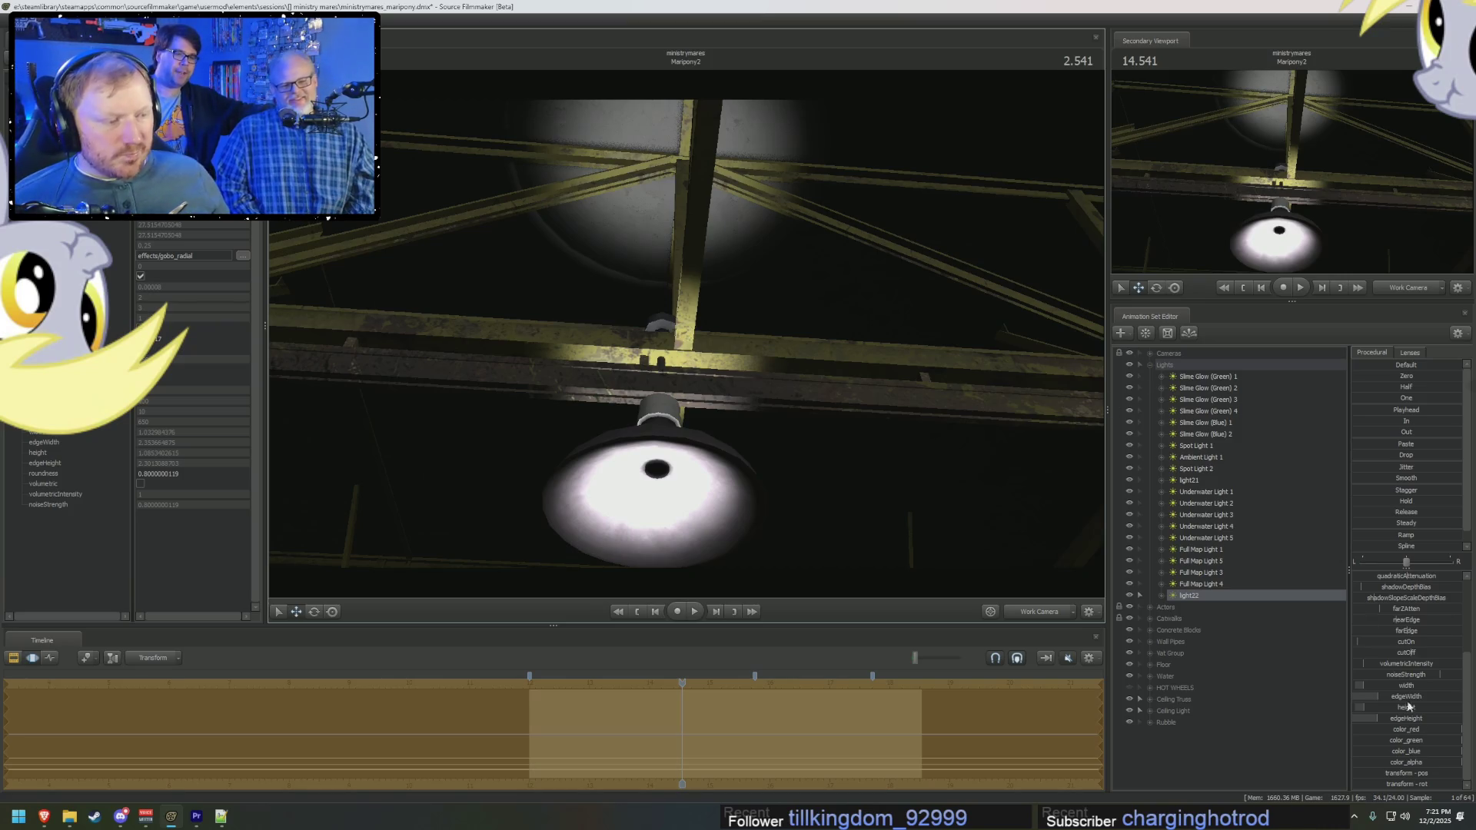
pyautogui.moveTo(1411, 653)
pyautogui.mouseDown()
pyautogui.moveTo(1376, 658)
pyautogui.moveTo(1396, 634)
pyautogui.mouseUp()
pyautogui.click(1270, 596)
pyautogui.moveTo(642, 419); pyautogui.dragTo(607, 398)
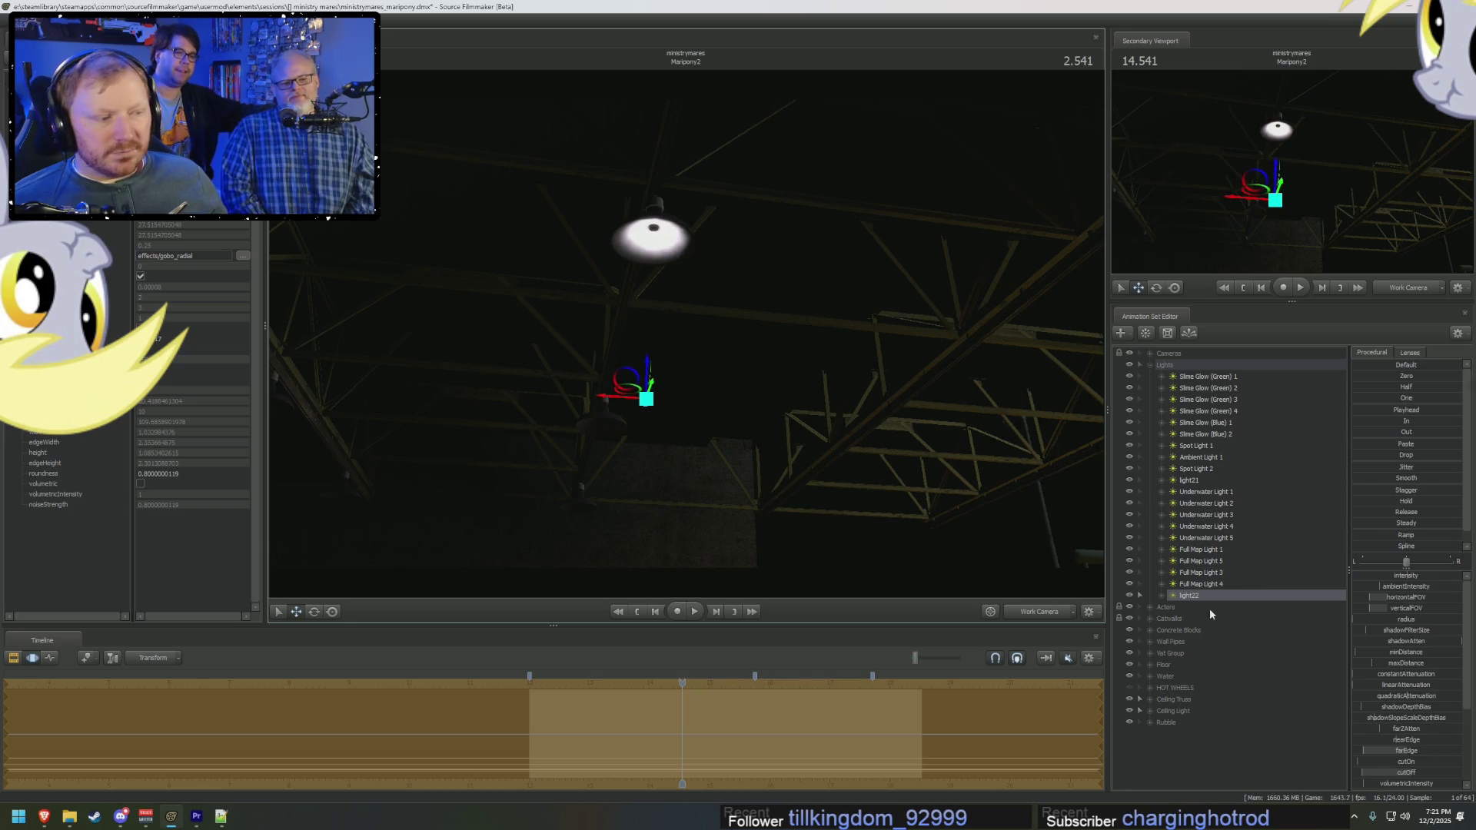
pyautogui.moveTo(1446, 588); pyautogui.dragTo(1394, 575)
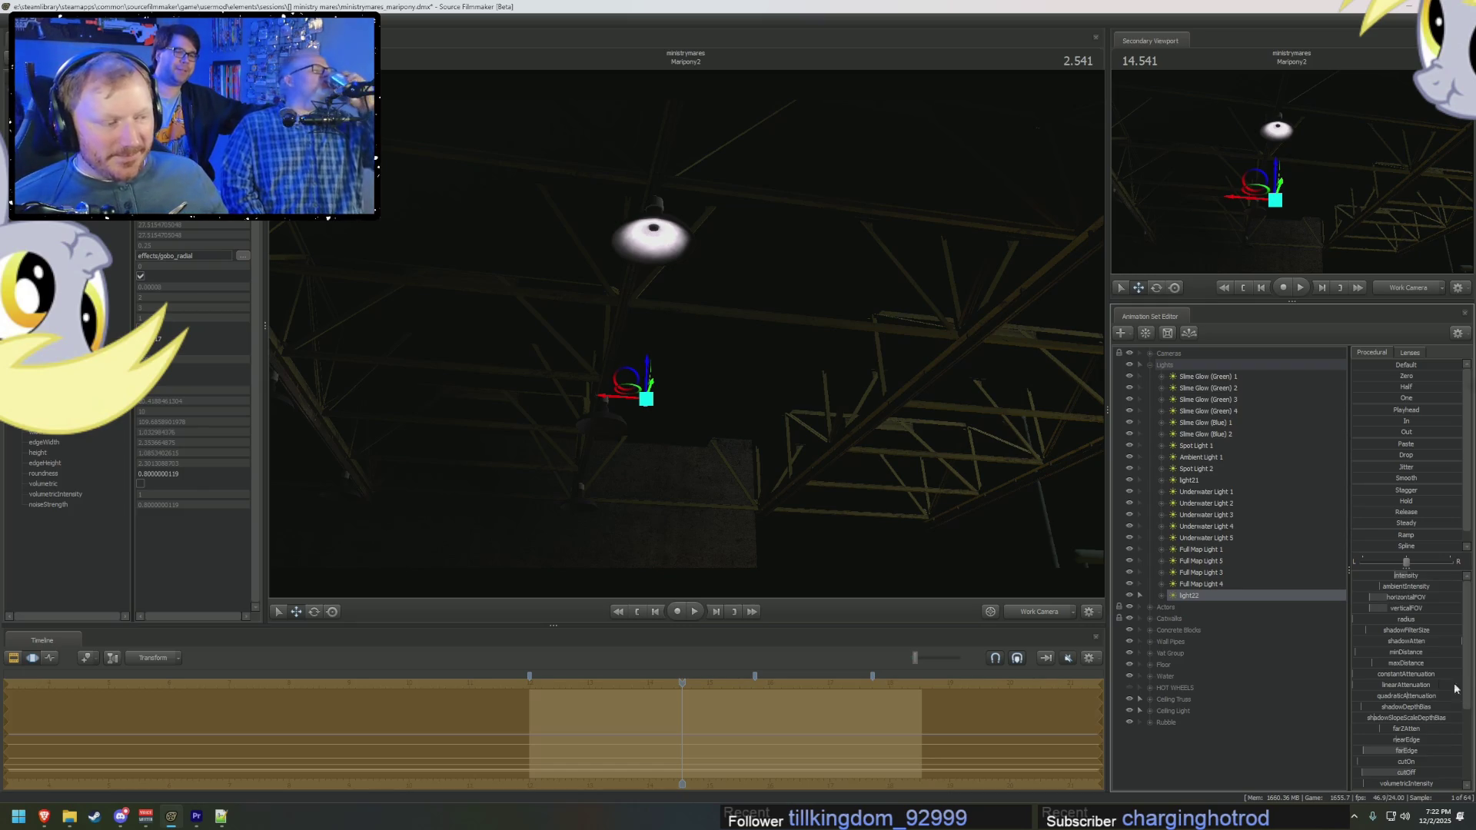
pyautogui.moveTo(647, 373); pyautogui.dragTo(659, 380)
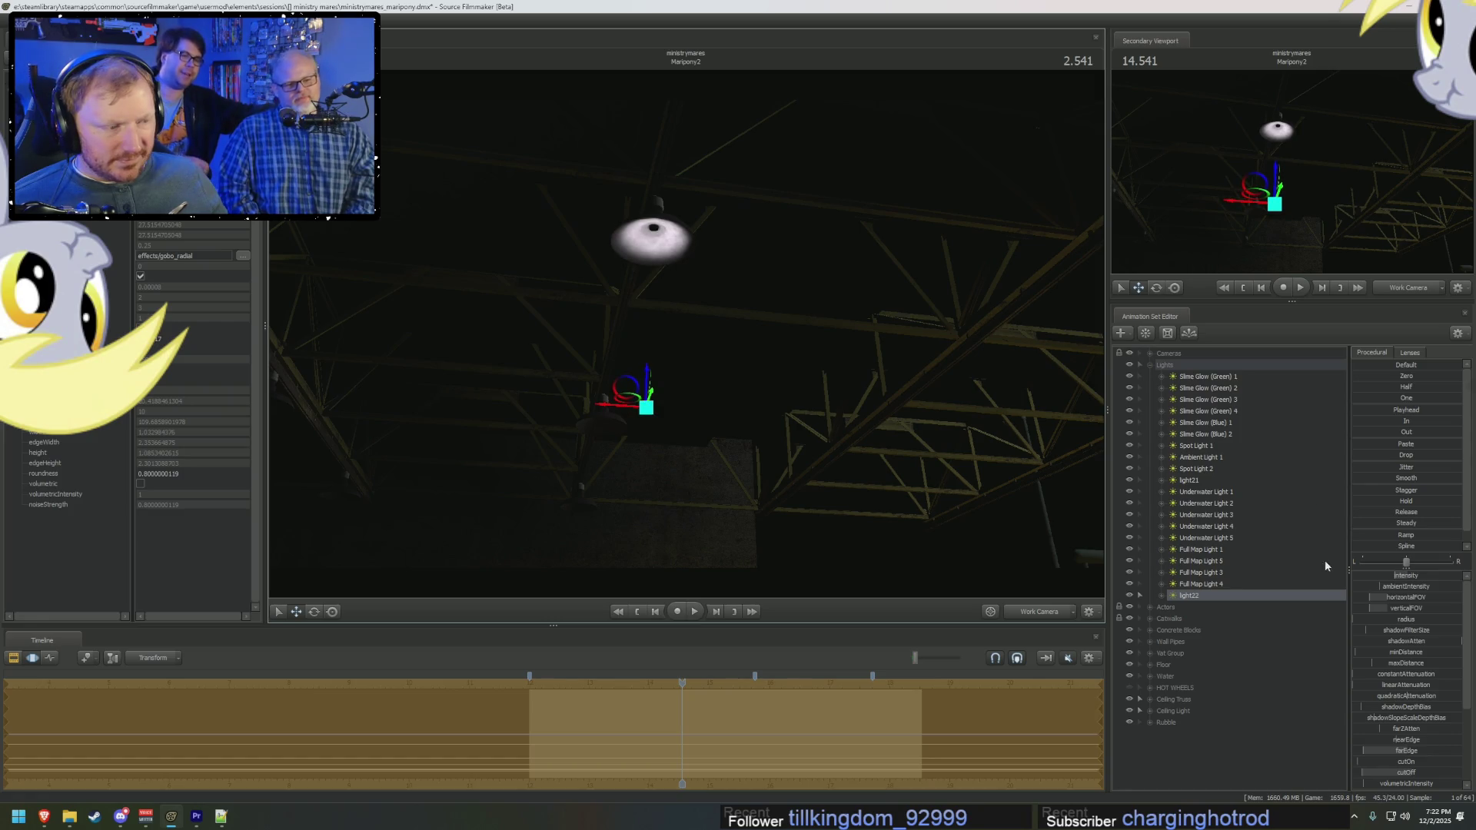
pyautogui.moveTo(1373, 603); pyautogui.dragTo(1384, 603)
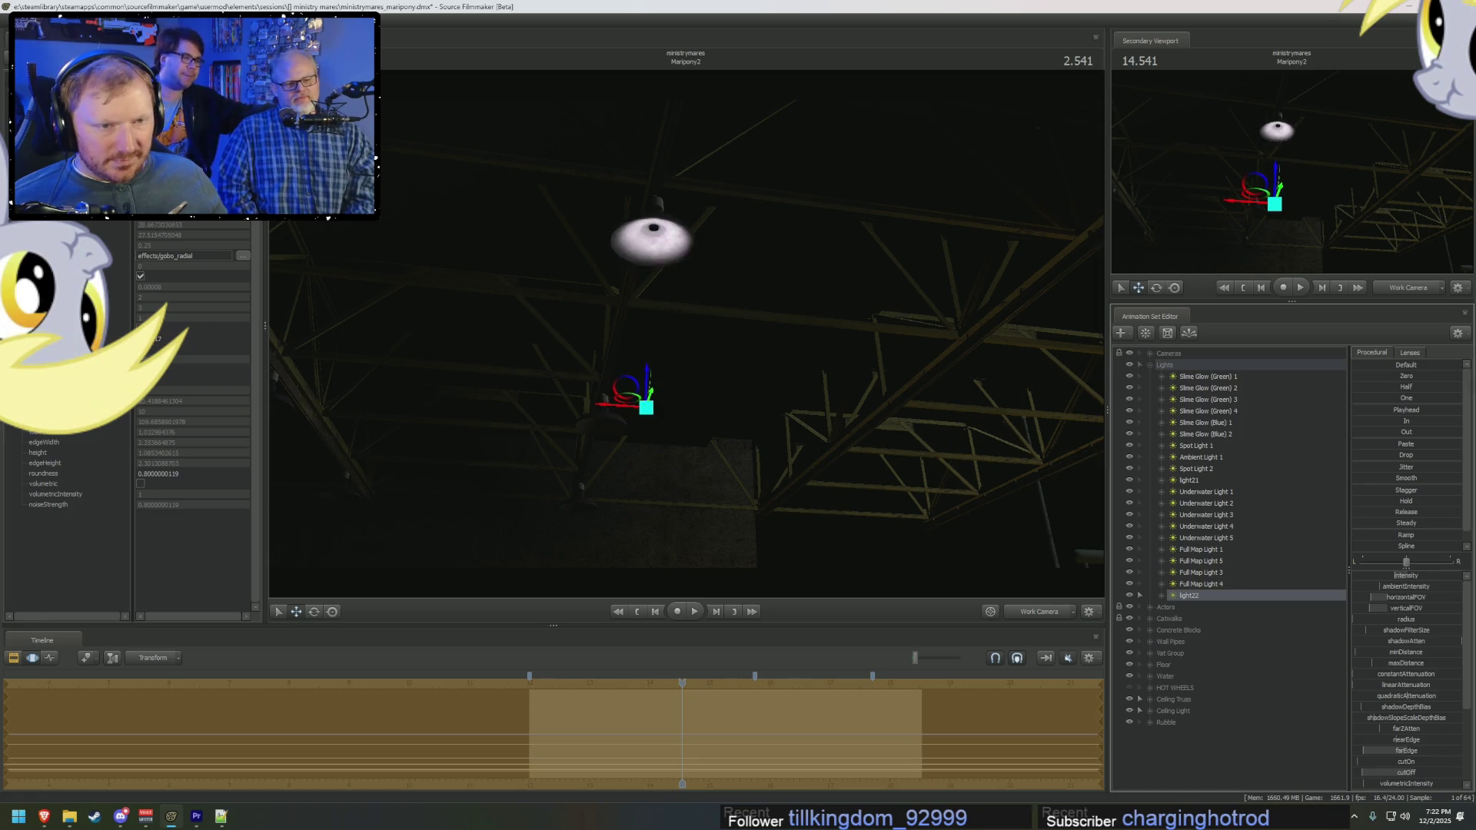
# Step: Lower light22's color_blue for a cream-yellow tint and adjust its intensity and cutOff
pyautogui.scroll(-4, 1404, 753)
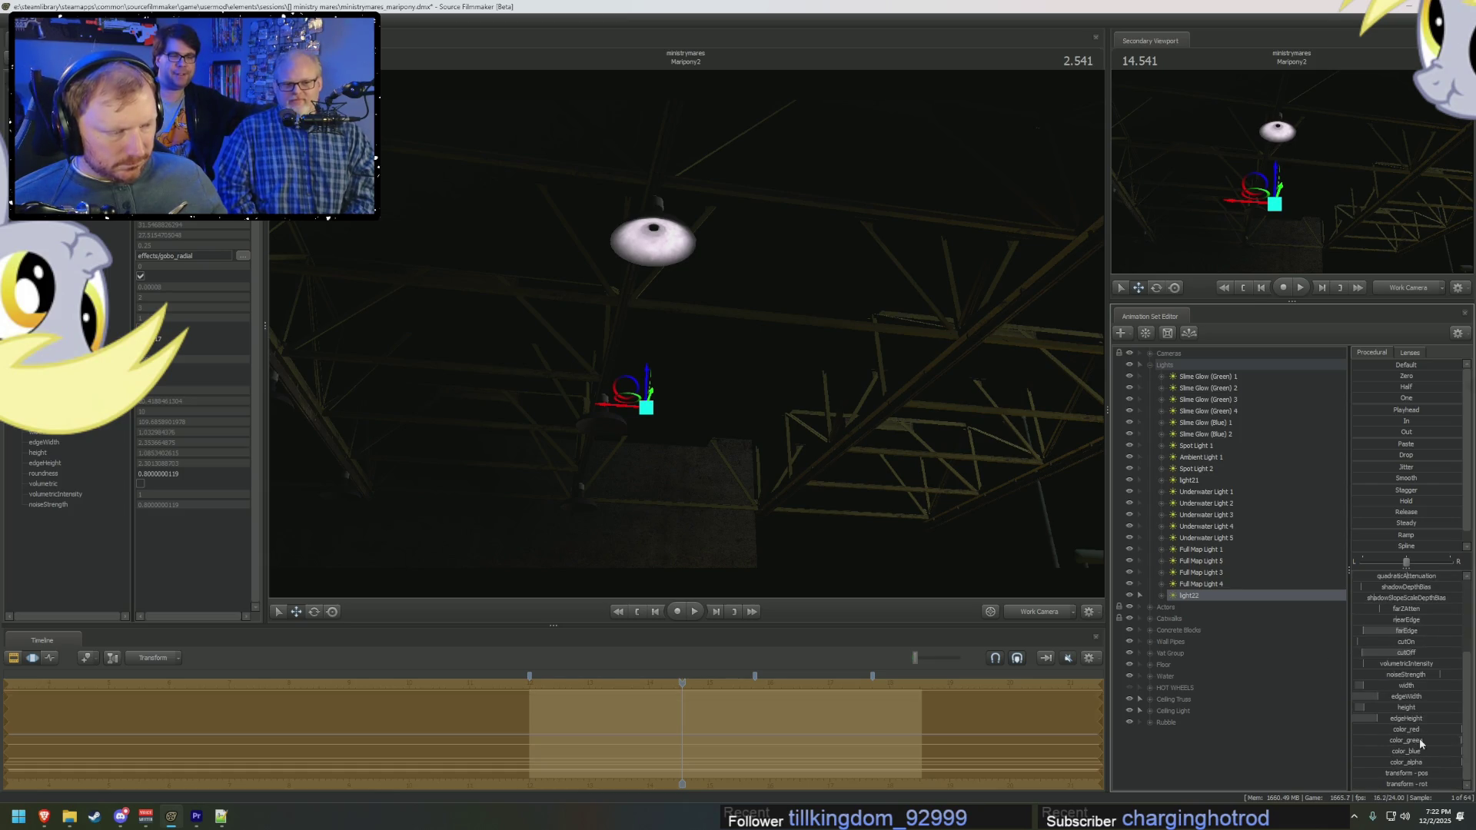
pyautogui.moveTo(1450, 751); pyautogui.dragTo(1421, 752)
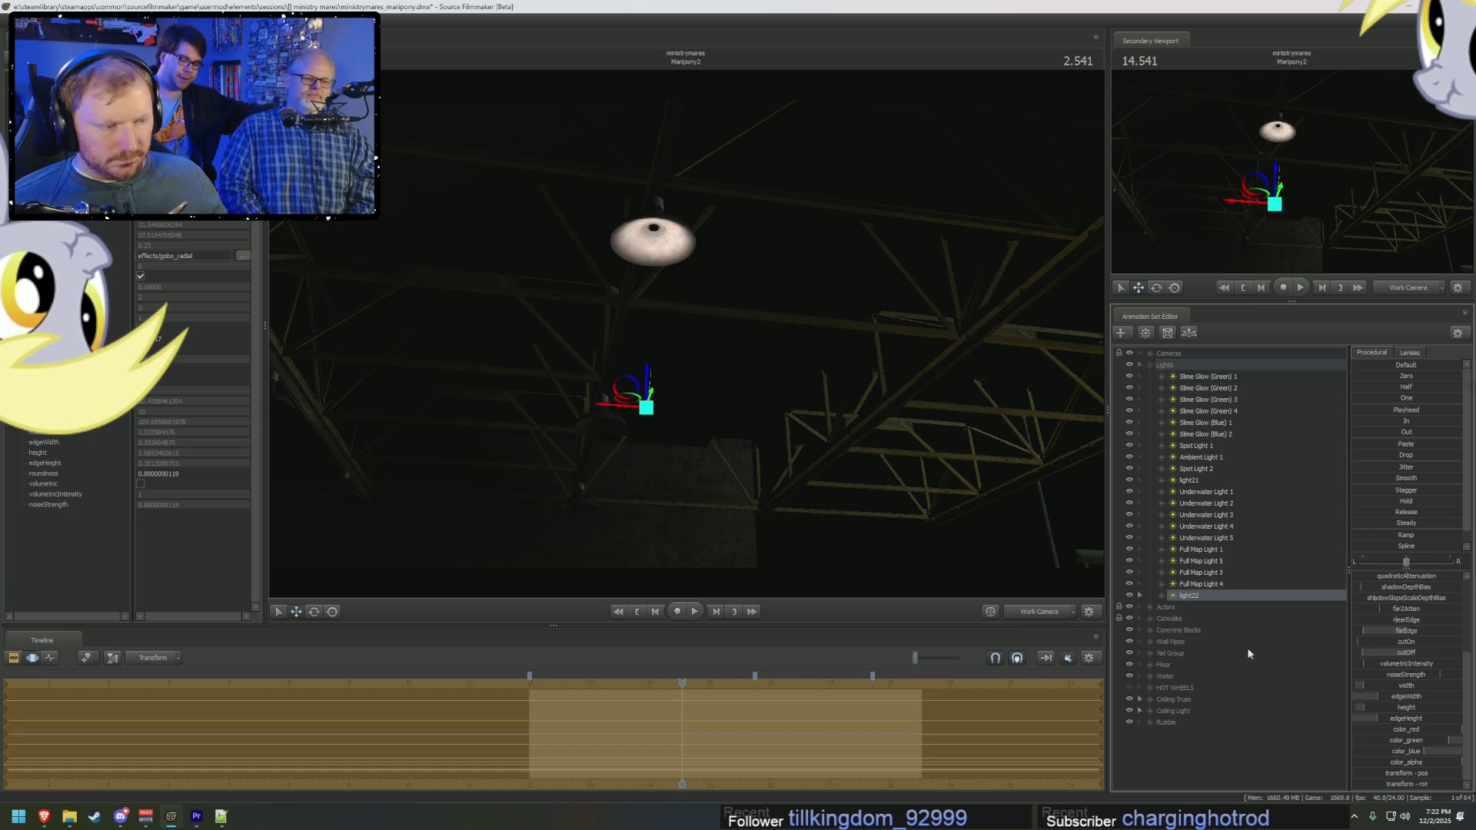
pyautogui.scroll(3, 1390, 627)
pyautogui.moveTo(1393, 583); pyautogui.dragTo(885, 536)
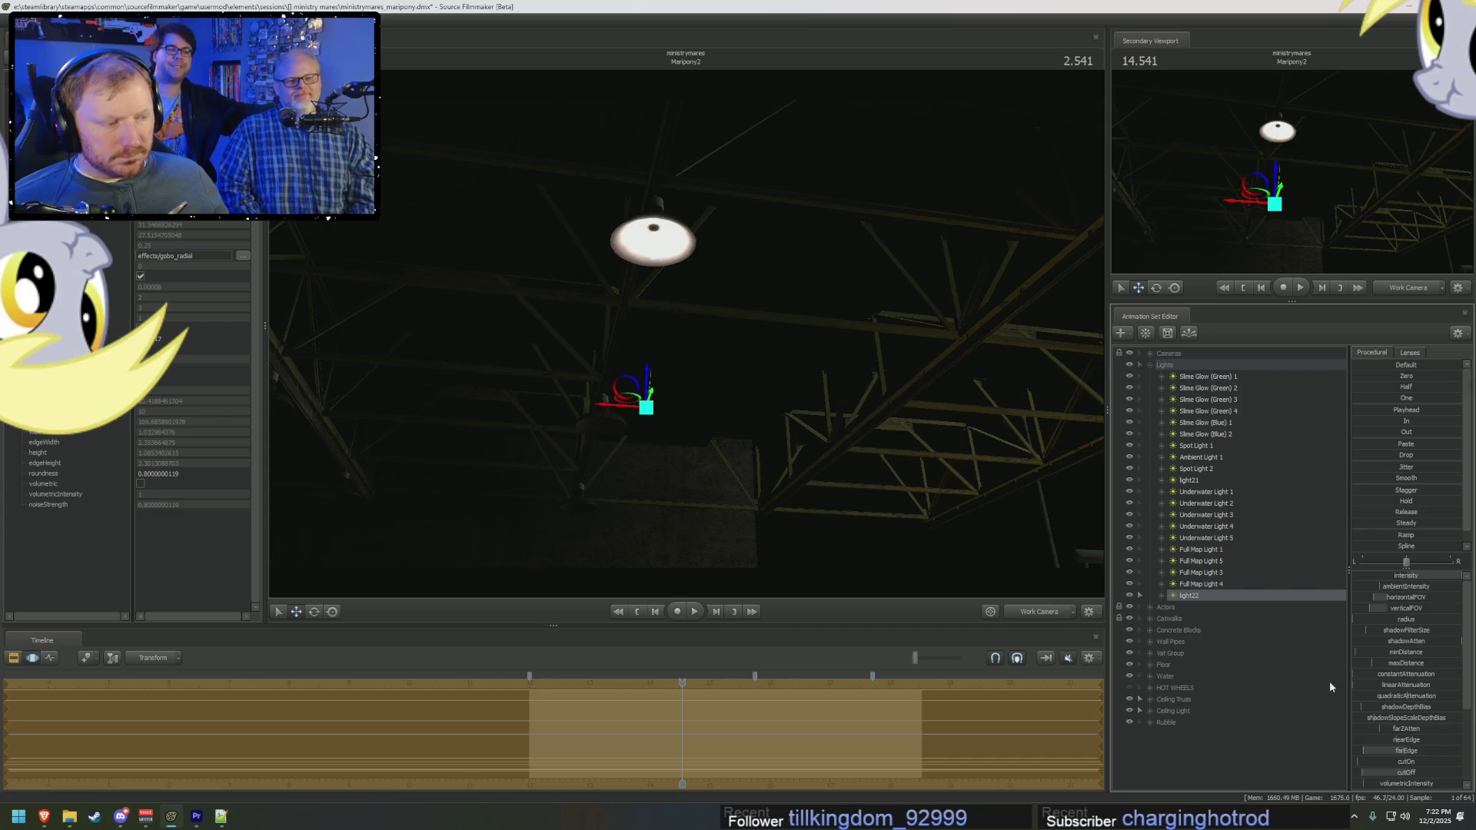
pyautogui.moveTo(1411, 775); pyautogui.dragTo(1411, 774)
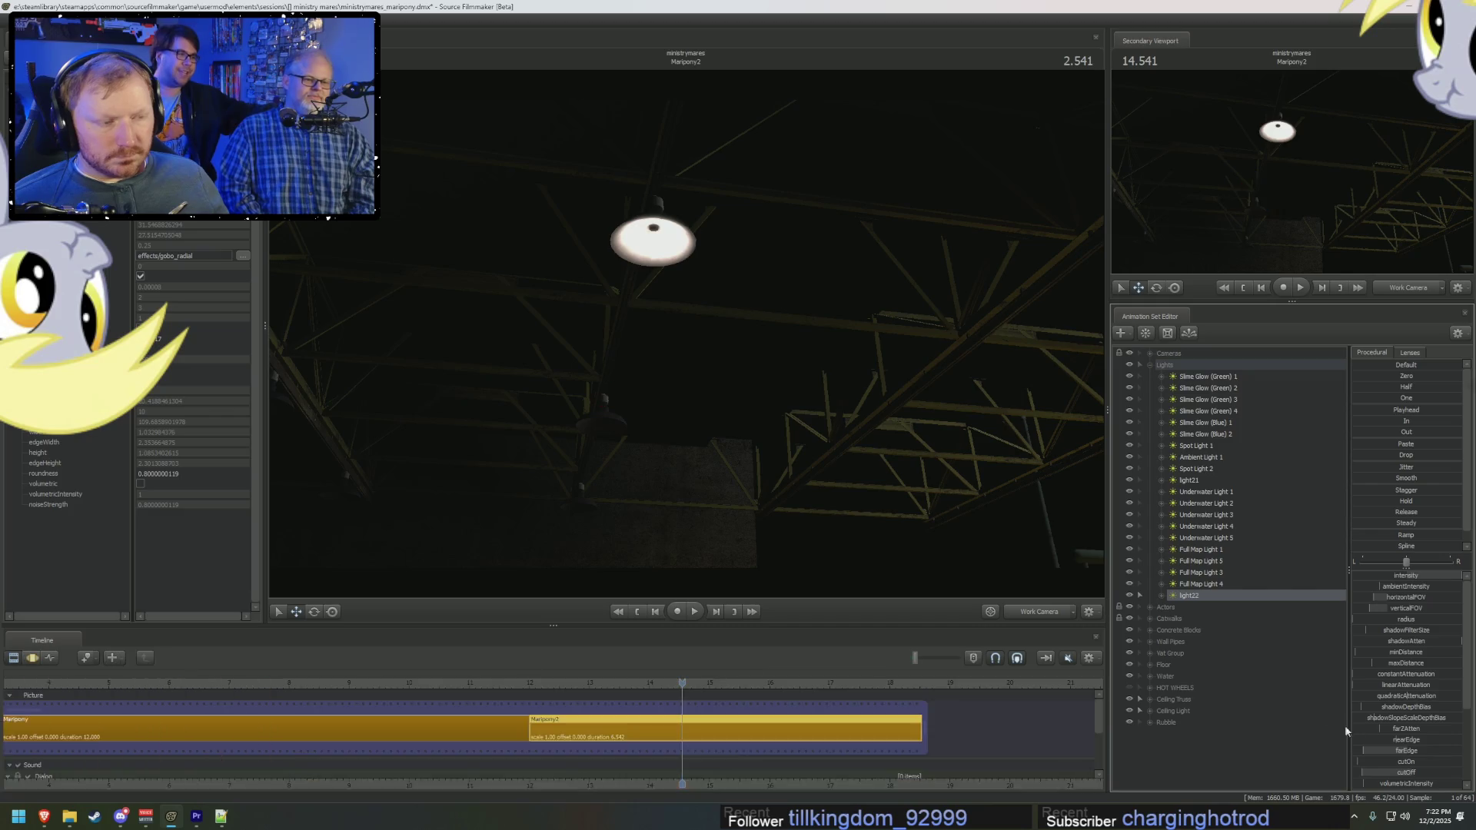
# Step: Cycle the viewport cameras back to Work Camera and tilt up to the ceiling lamp
pyautogui.click(1204, 599)
pyautogui.click(1021, 611)
pyautogui.click(1021, 611)
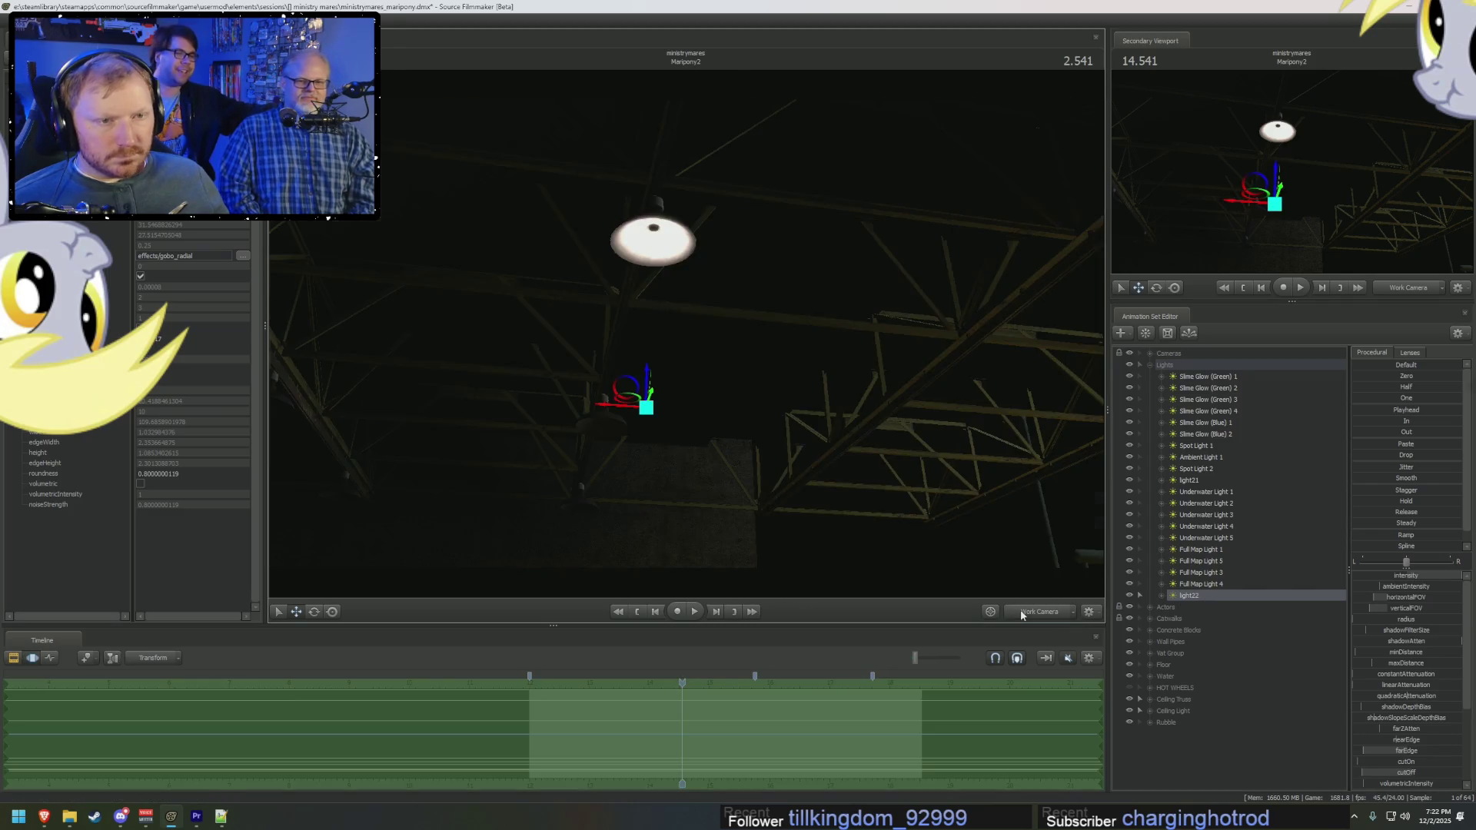
pyautogui.click(1021, 610)
pyautogui.keyDown('ctrl'); pyautogui.click(1022, 612); pyautogui.keyUp('ctrl')
pyautogui.moveTo(686, 339); pyautogui.dragTo(686, 338)
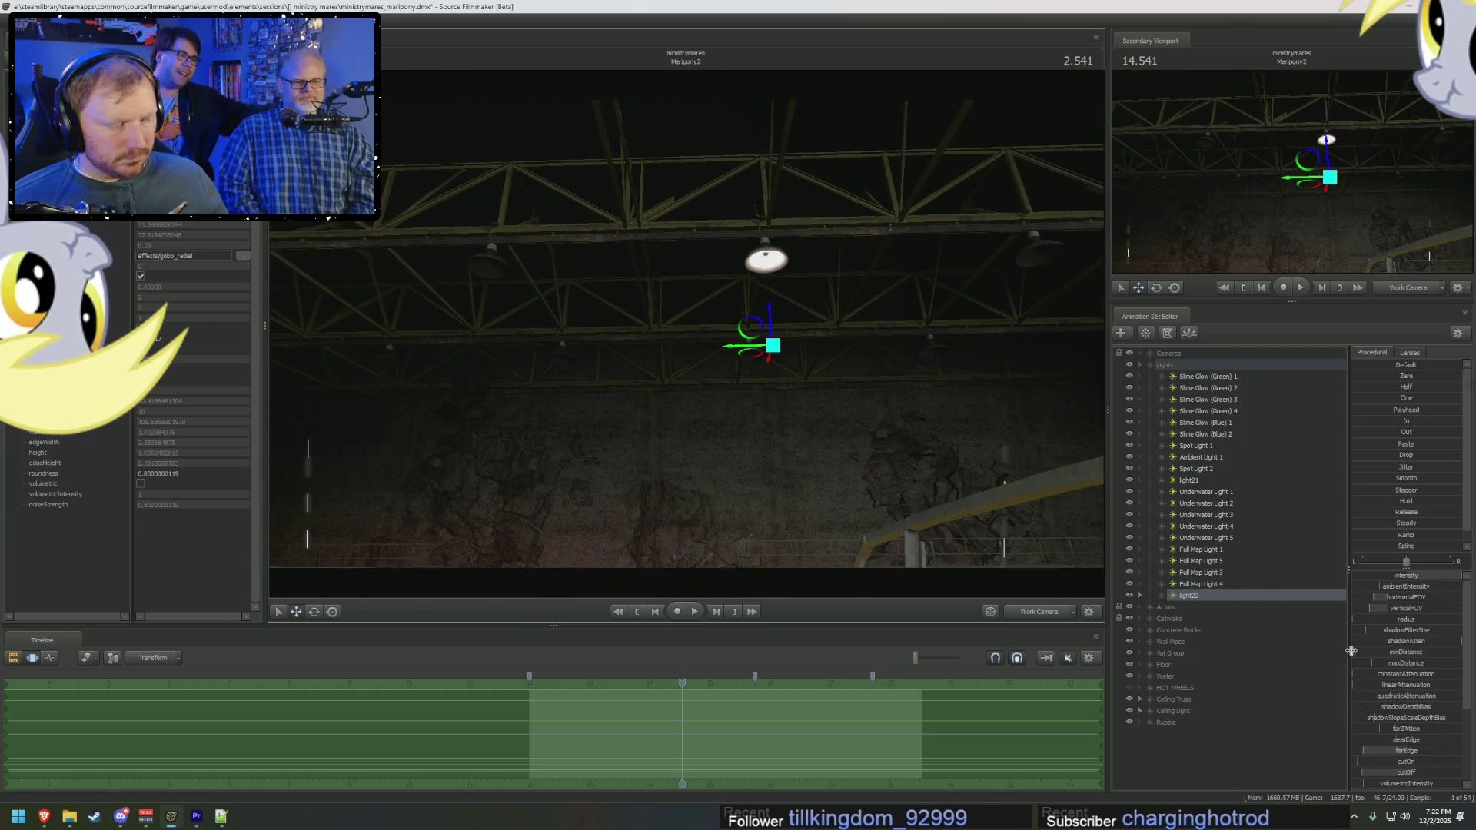
pyautogui.rightClick(1243, 596)
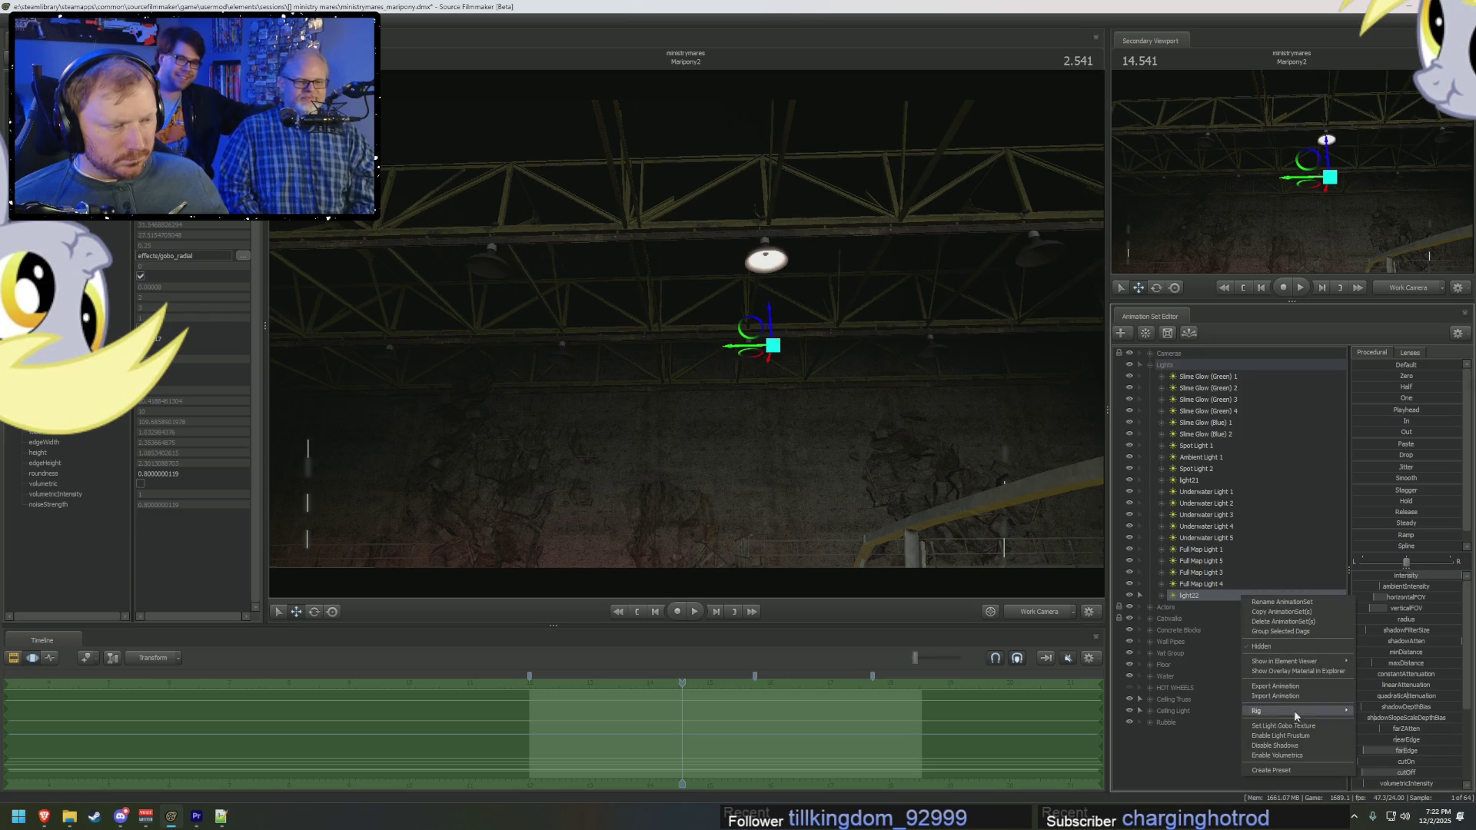
pyautogui.click(1276, 756)
pyautogui.rightClick(1222, 611)
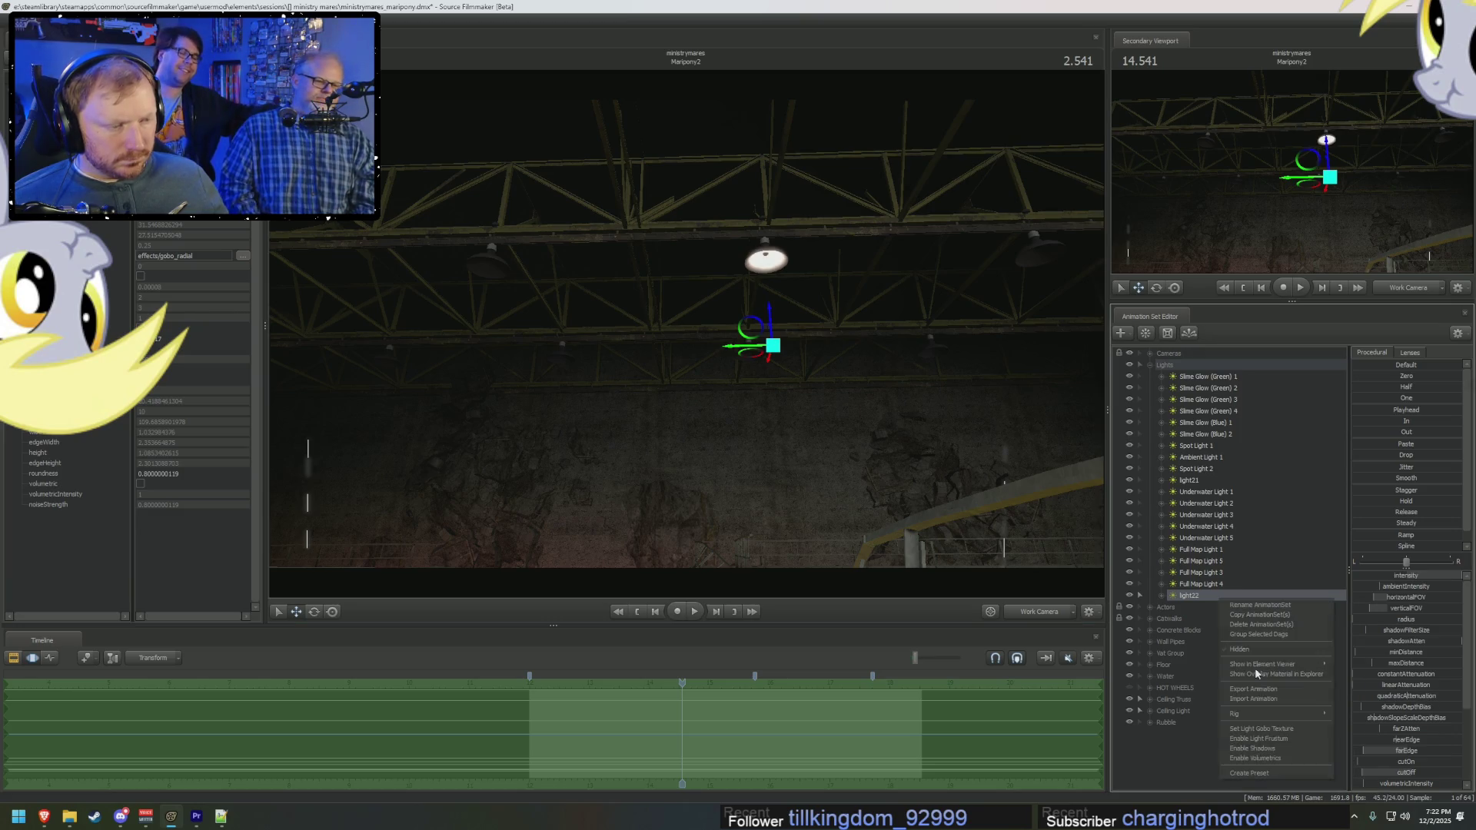
pyautogui.click(1307, 752)
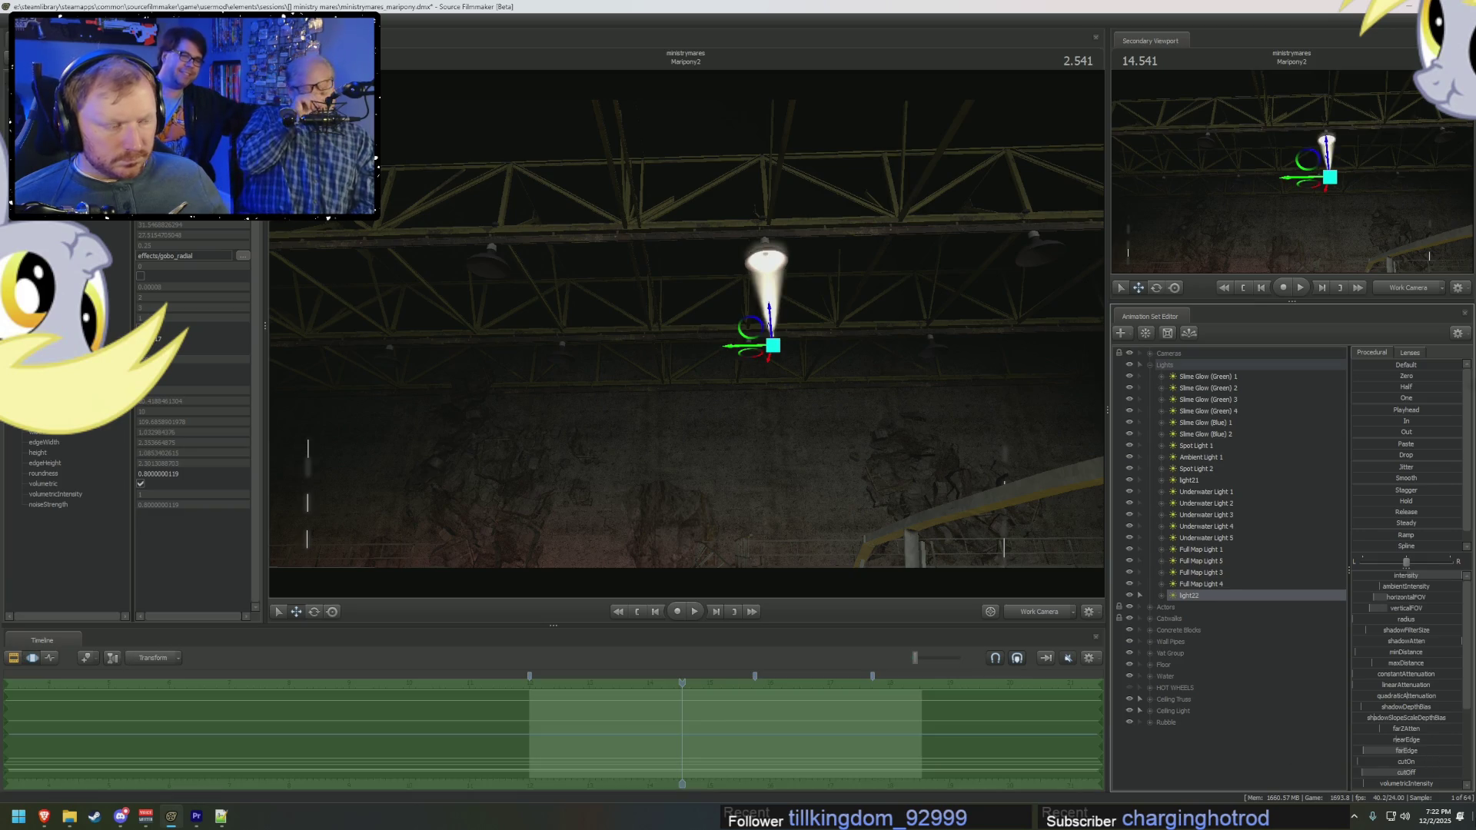
pyautogui.moveTo(1381, 664); pyautogui.dragTo(1361, 664)
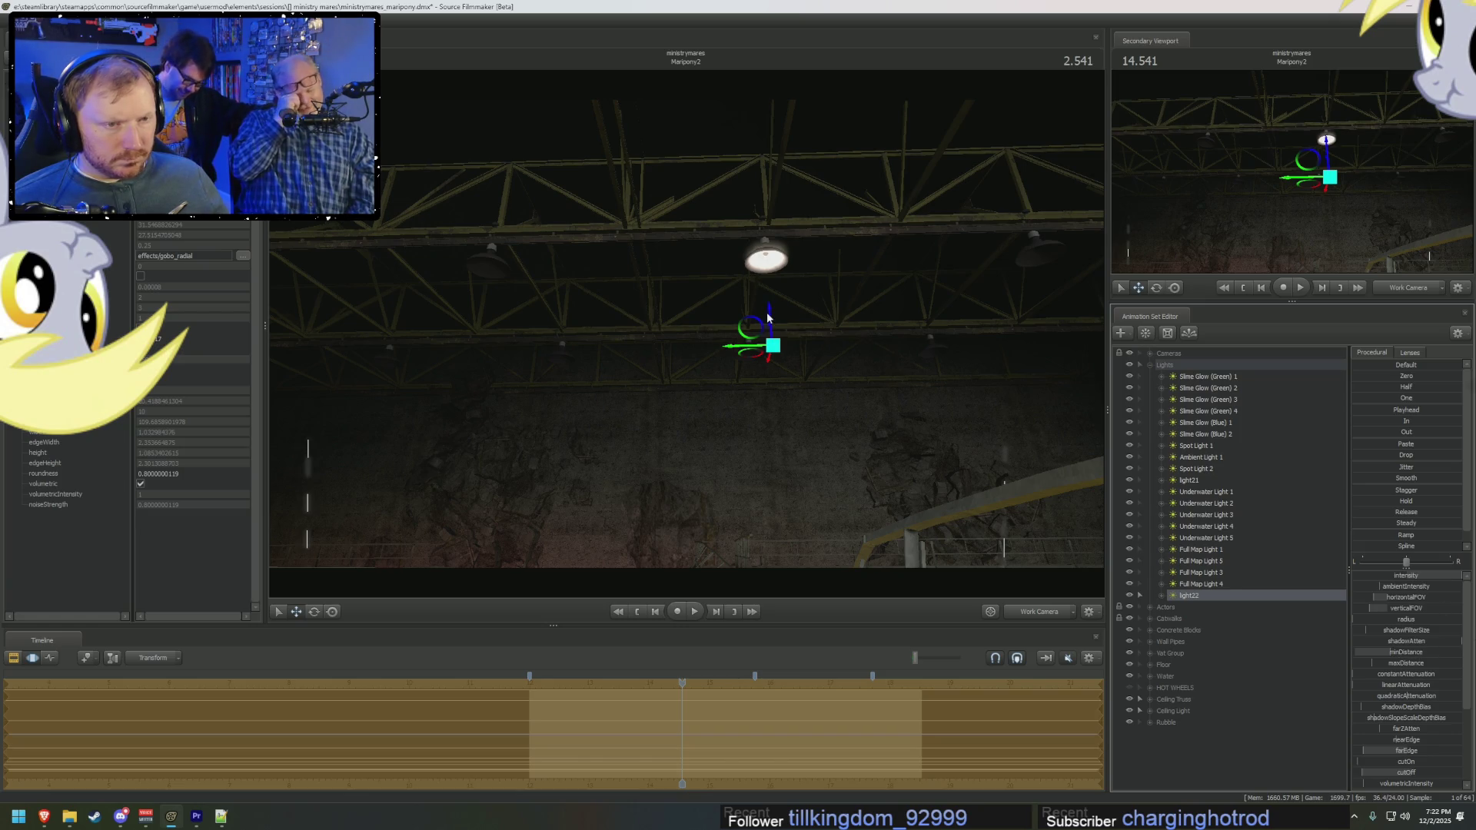
pyautogui.moveTo(768, 314); pyautogui.dragTo(782, 316)
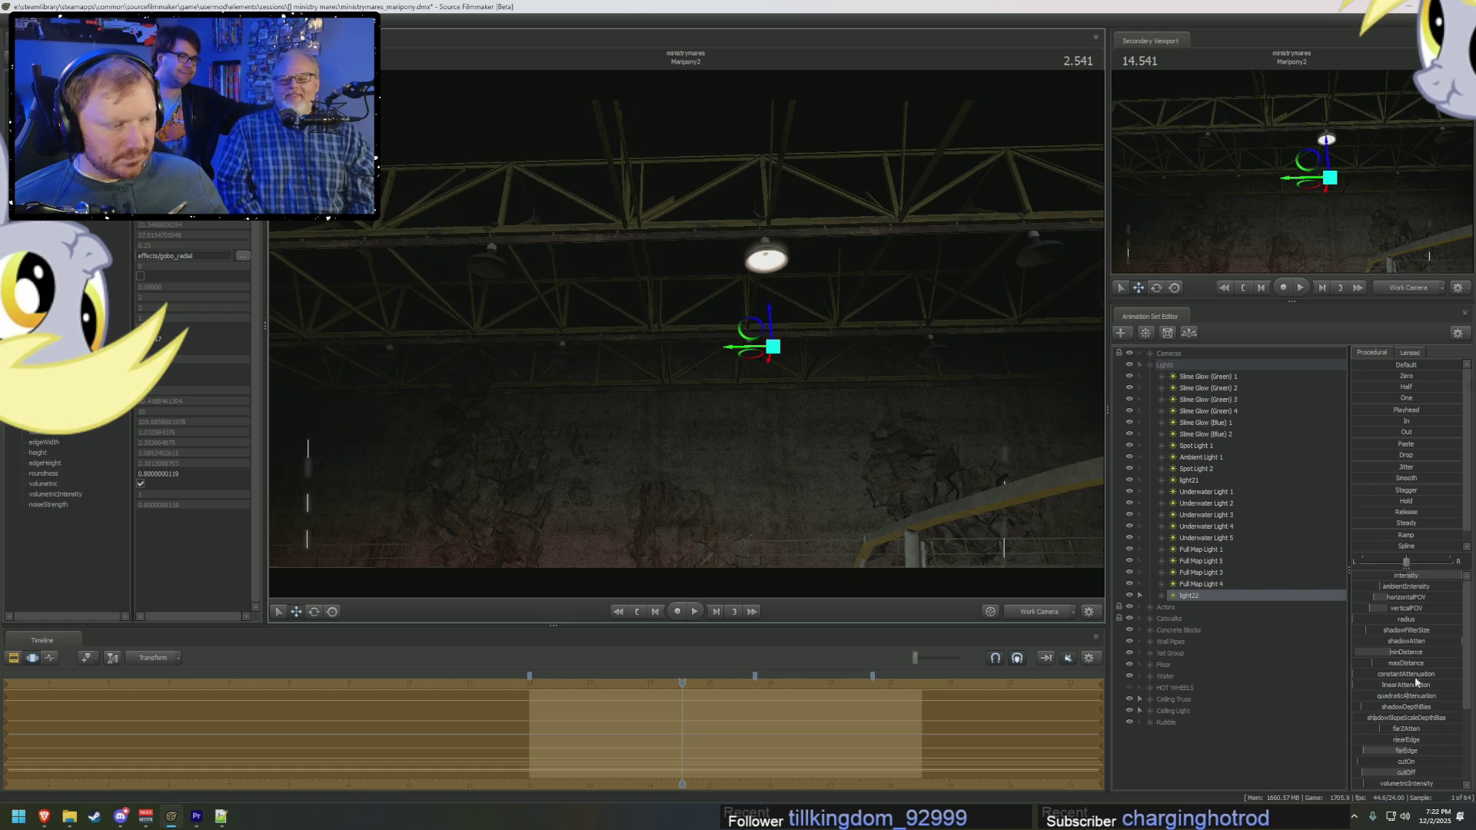
pyautogui.moveTo(1406, 600); pyautogui.dragTo(1404, 597)
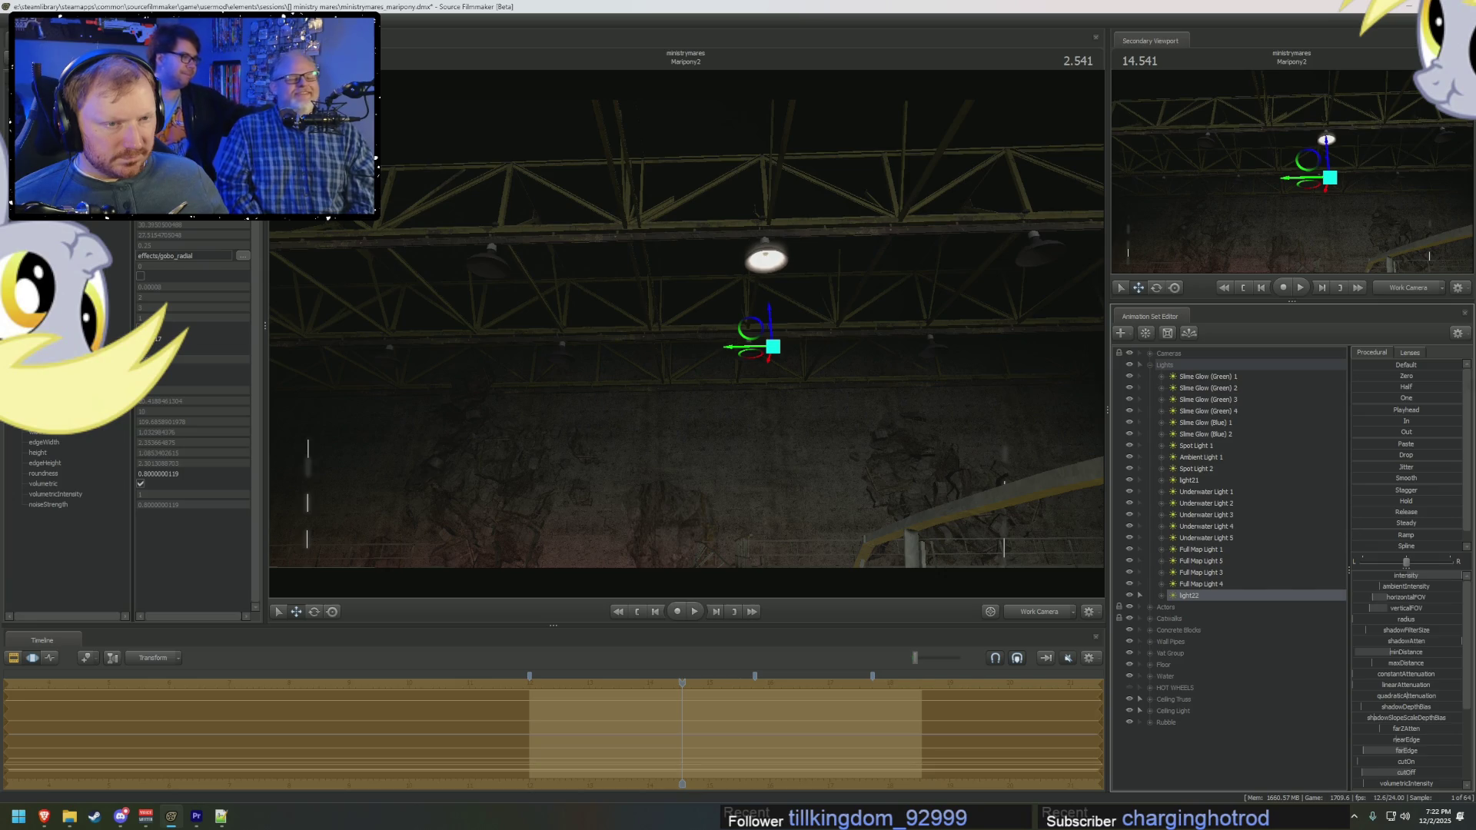
pyautogui.moveTo(775, 332); pyautogui.dragTo(778, 333)
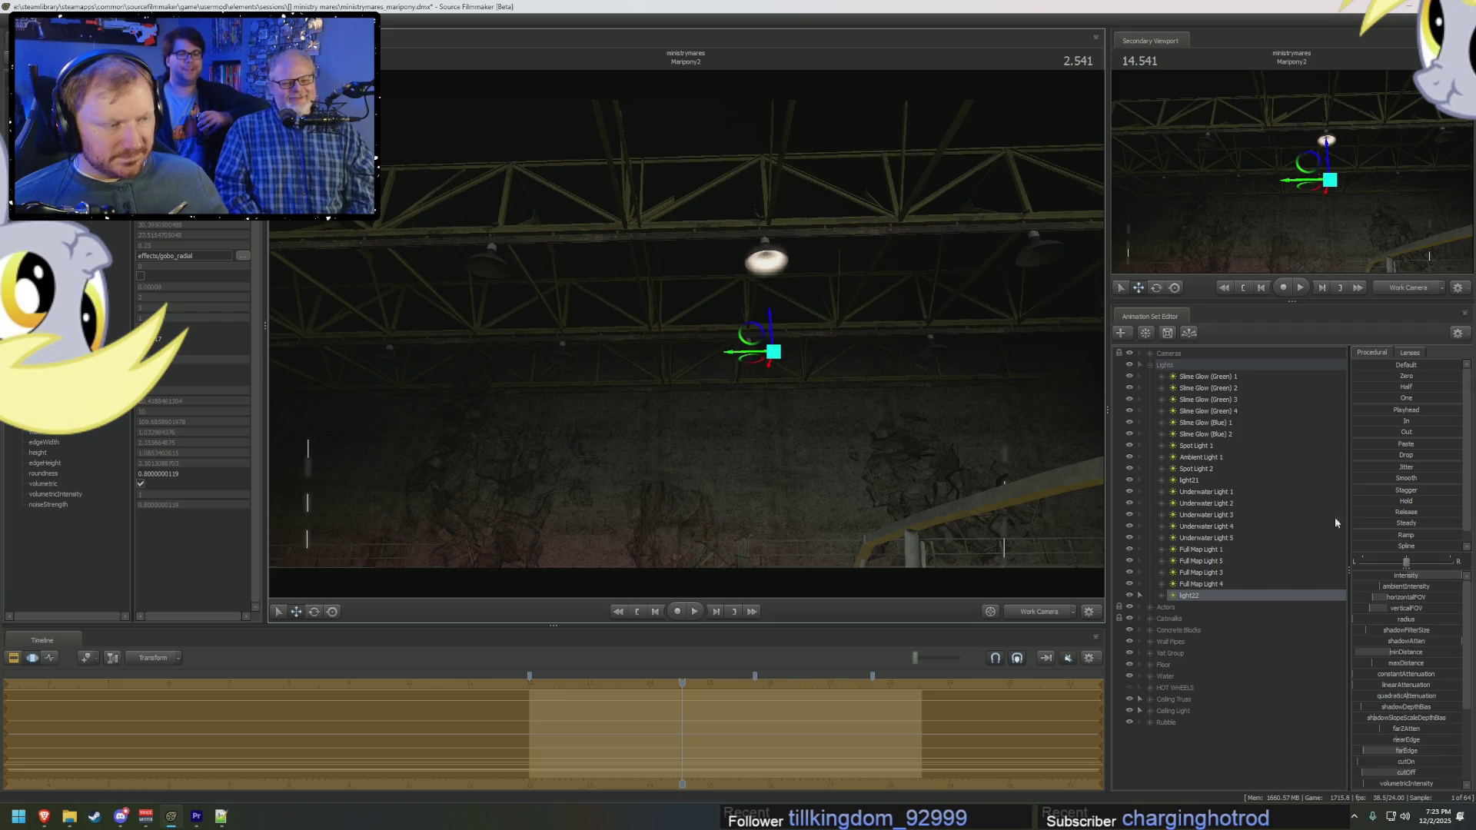
pyautogui.rightClick(1411, 583)
pyautogui.click(1431, 592)
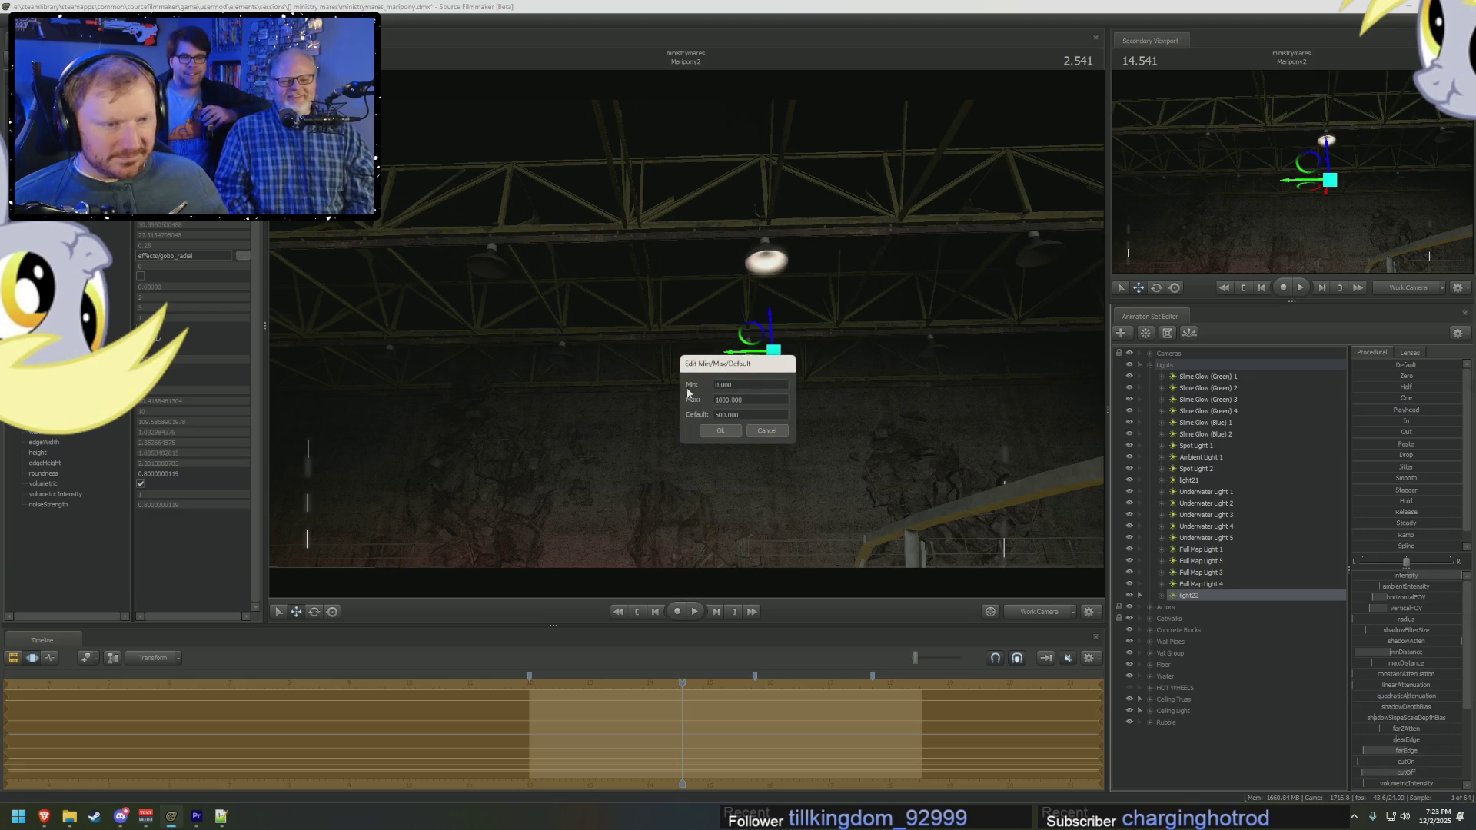
pyautogui.click(724, 434)
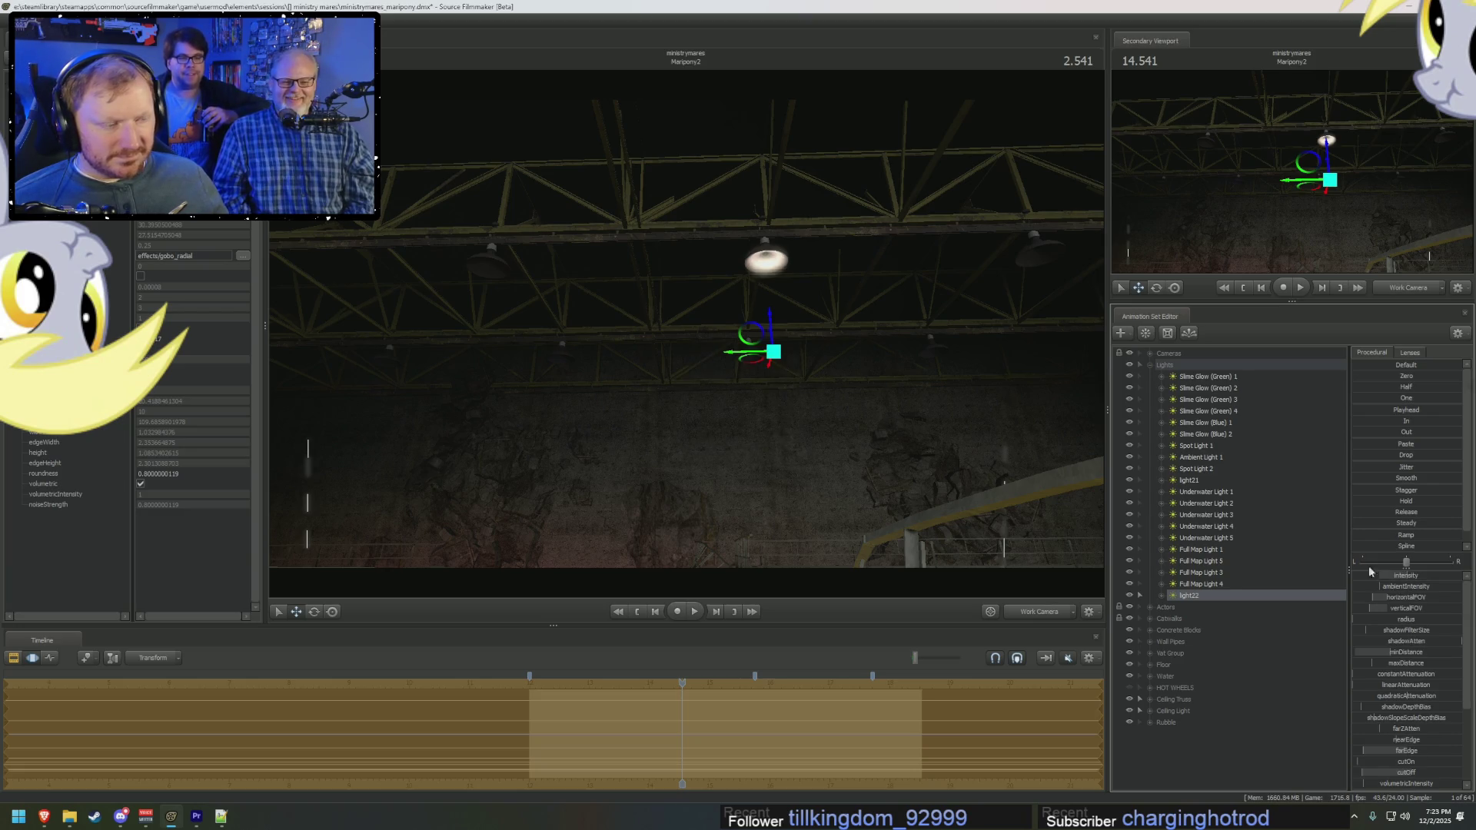
pyautogui.moveTo(1401, 583); pyautogui.dragTo(1430, 582)
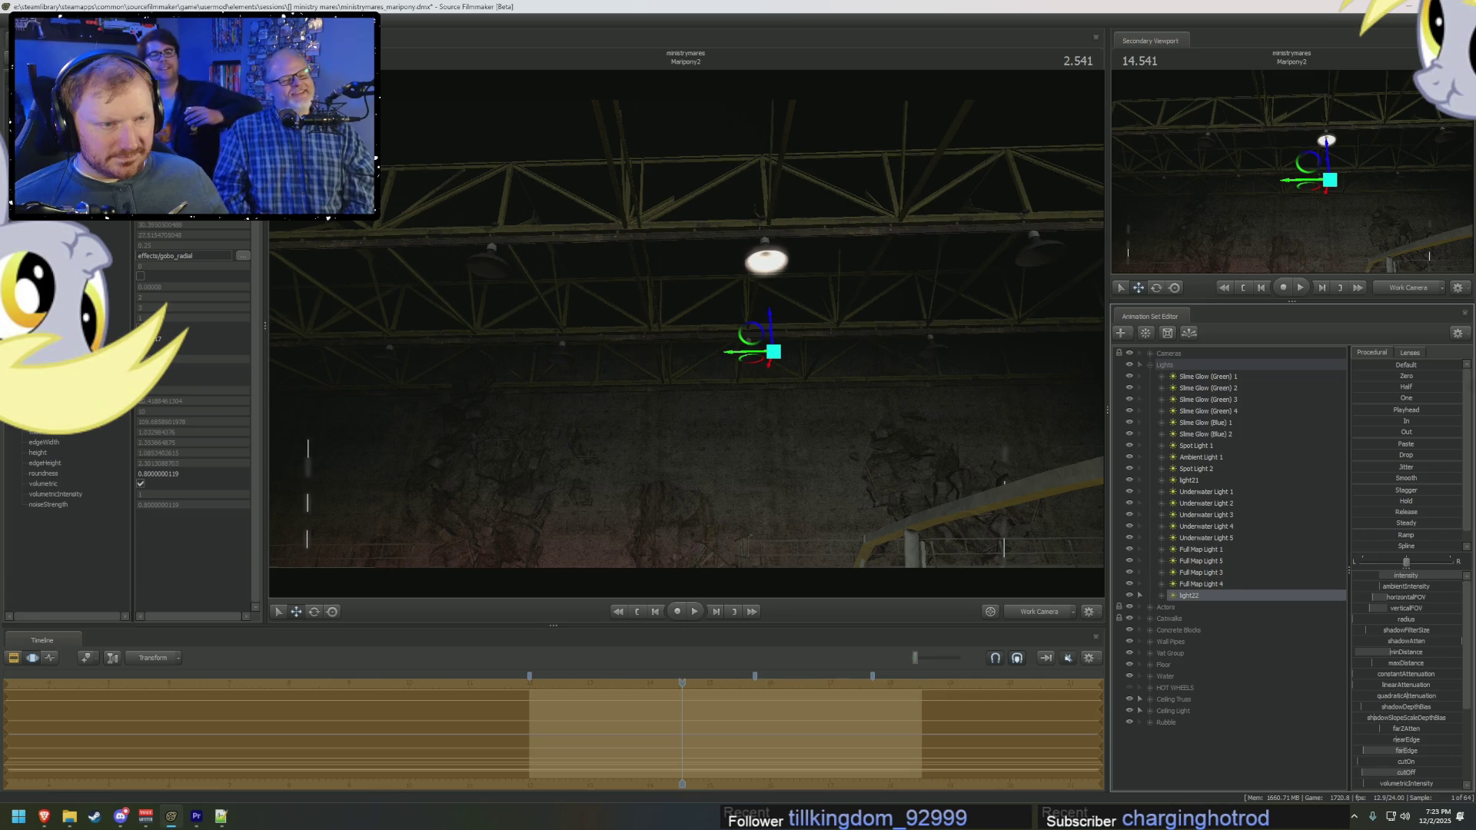
pyautogui.press('F2')
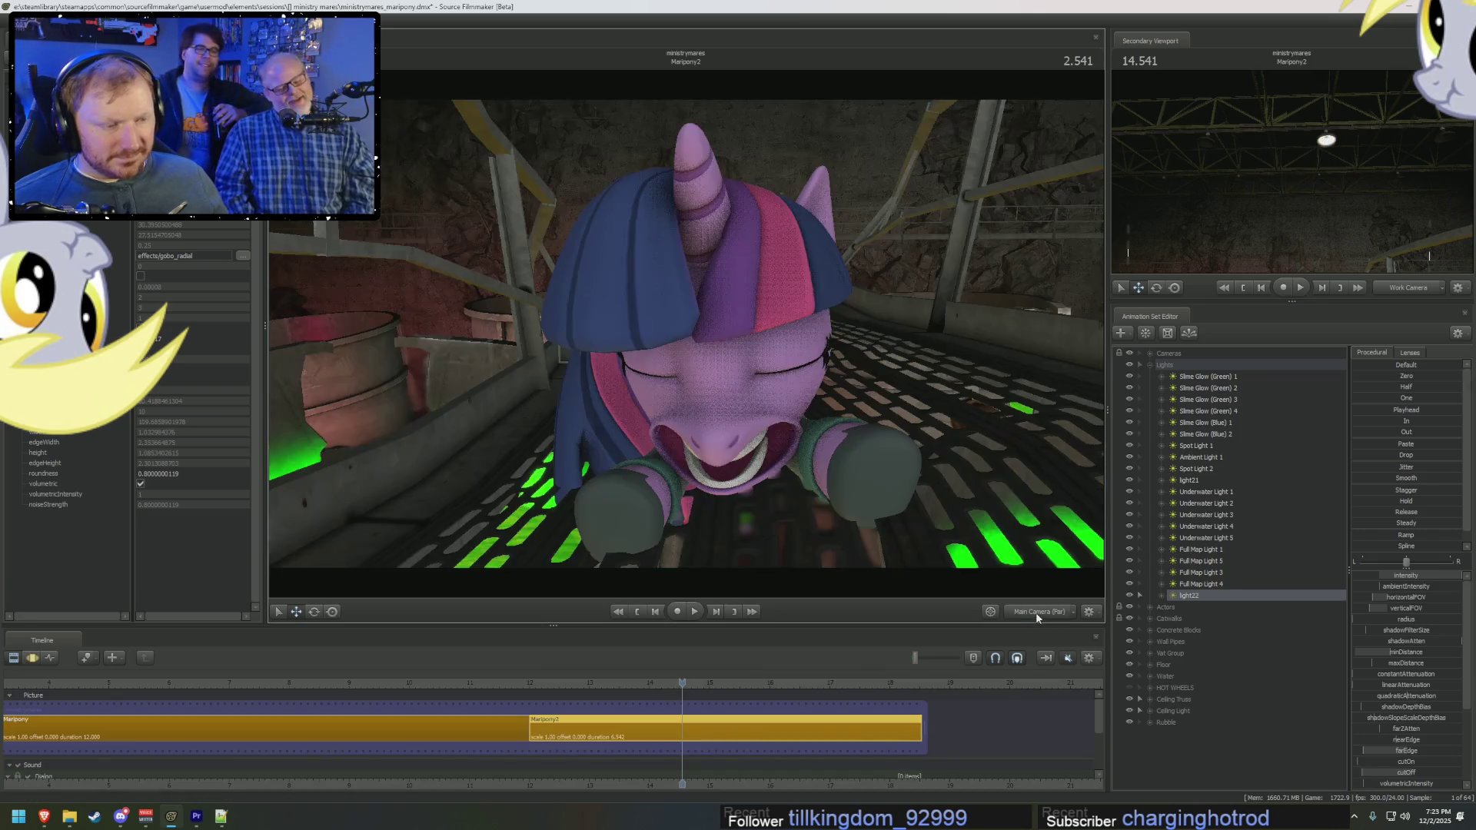
pyautogui.press('F3')
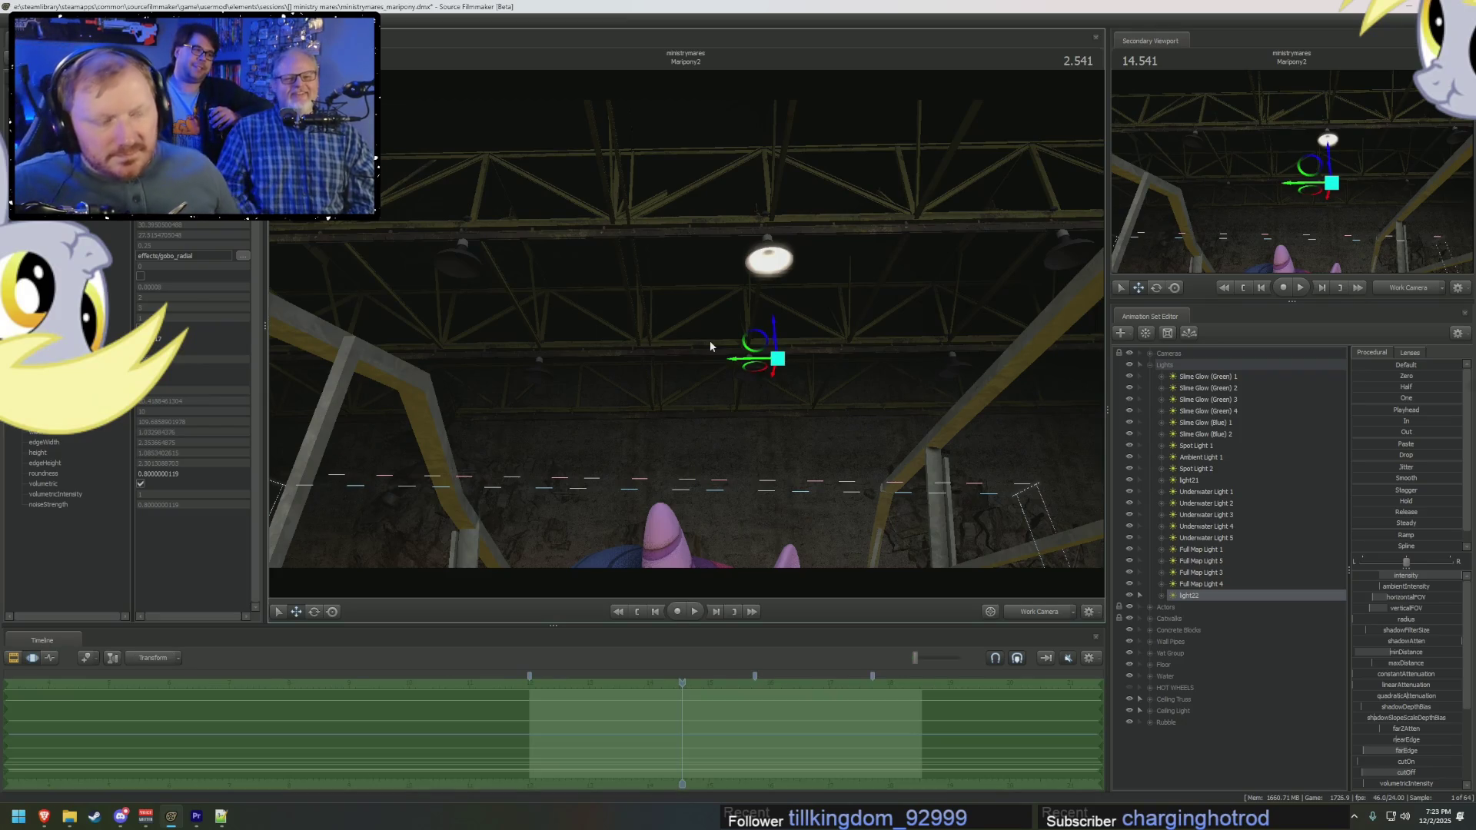
# Step: Rename light22 to 'Ceiling Light (Bulb) 1'
pyautogui.rightClick(1193, 599)
pyautogui.click(1206, 604)
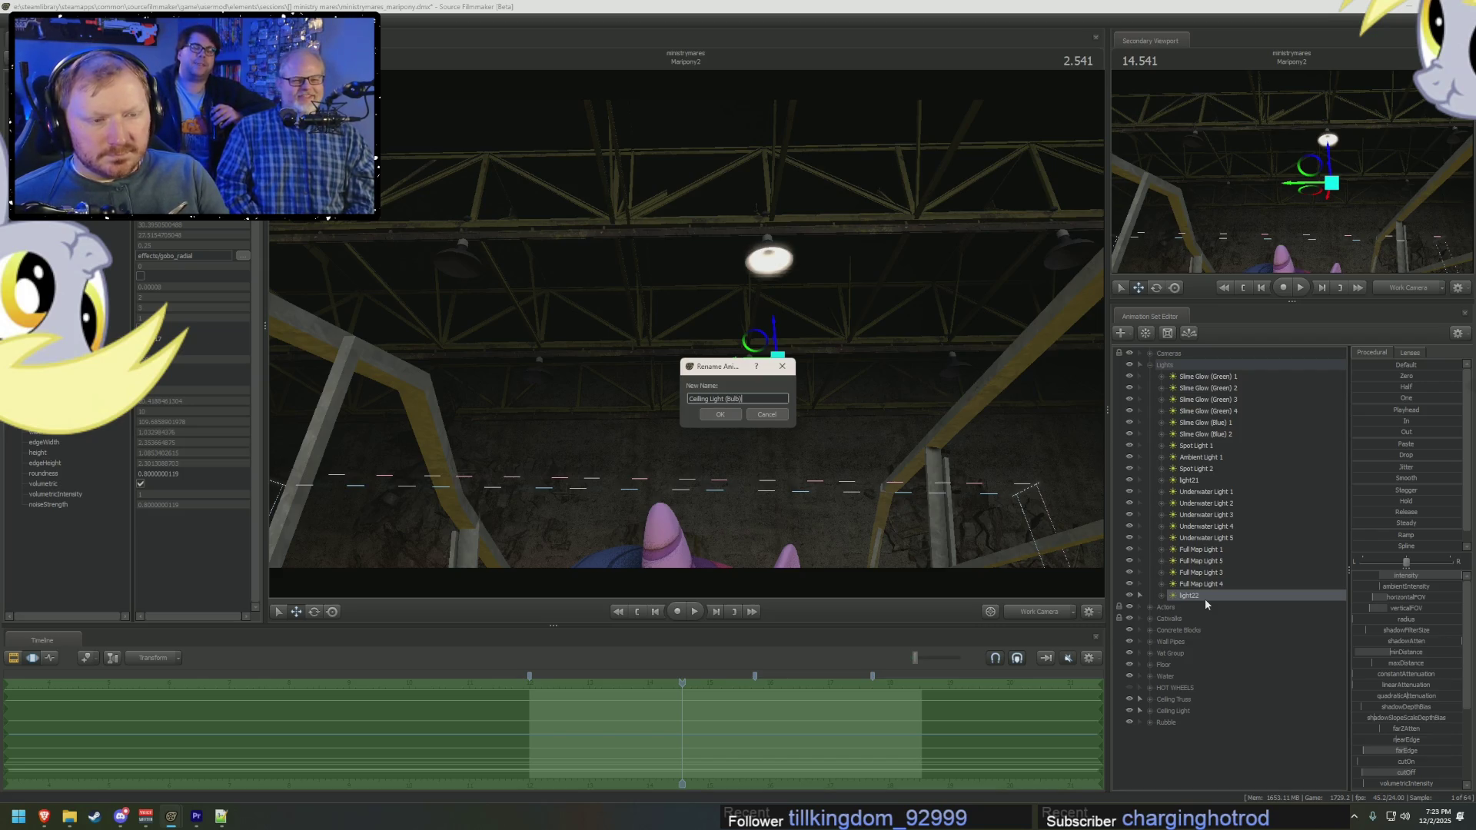
pyautogui.press('Return')
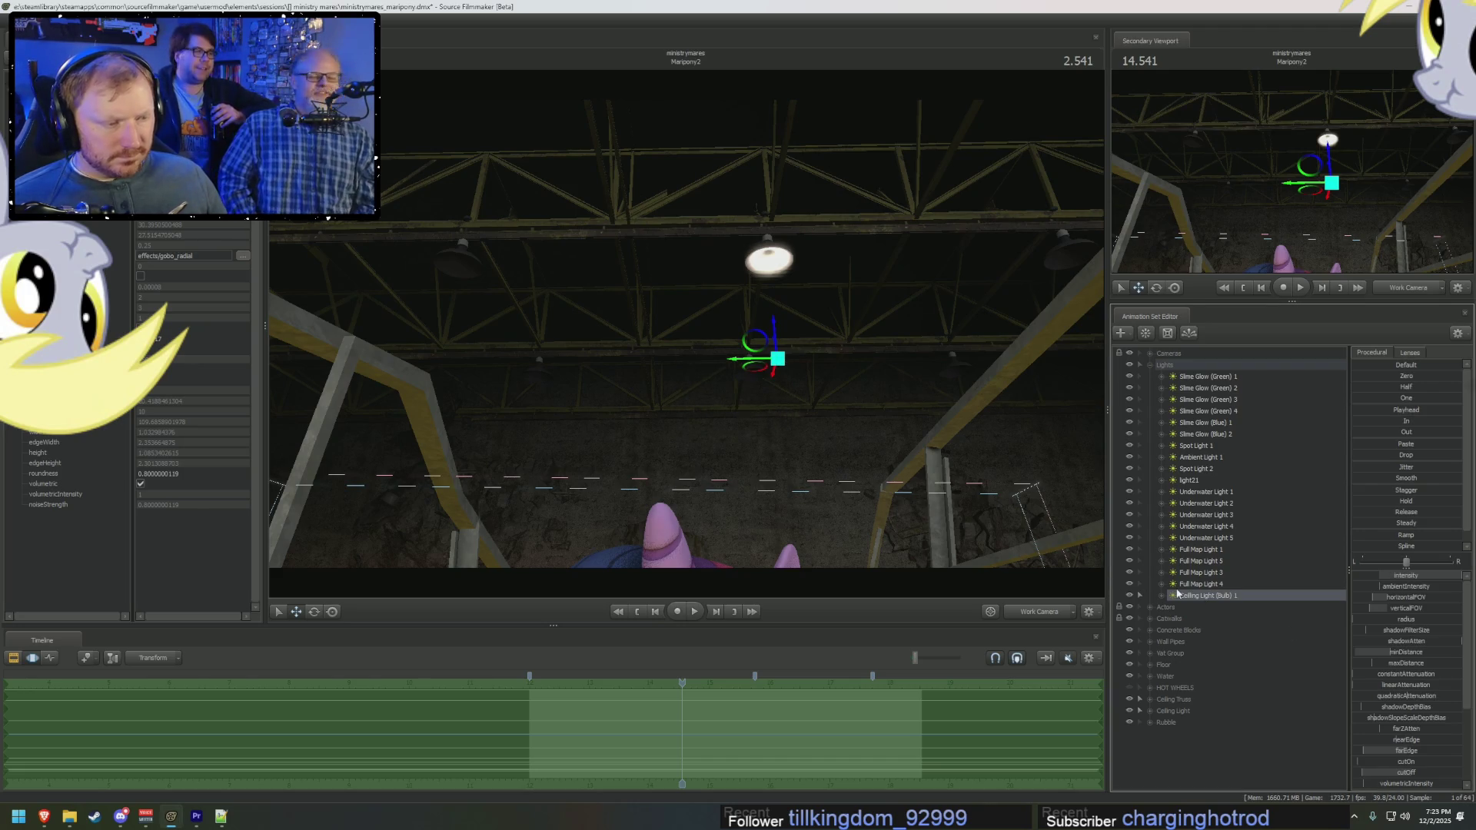
pyautogui.rightClick(1177, 594)
pyautogui.press('Escape')
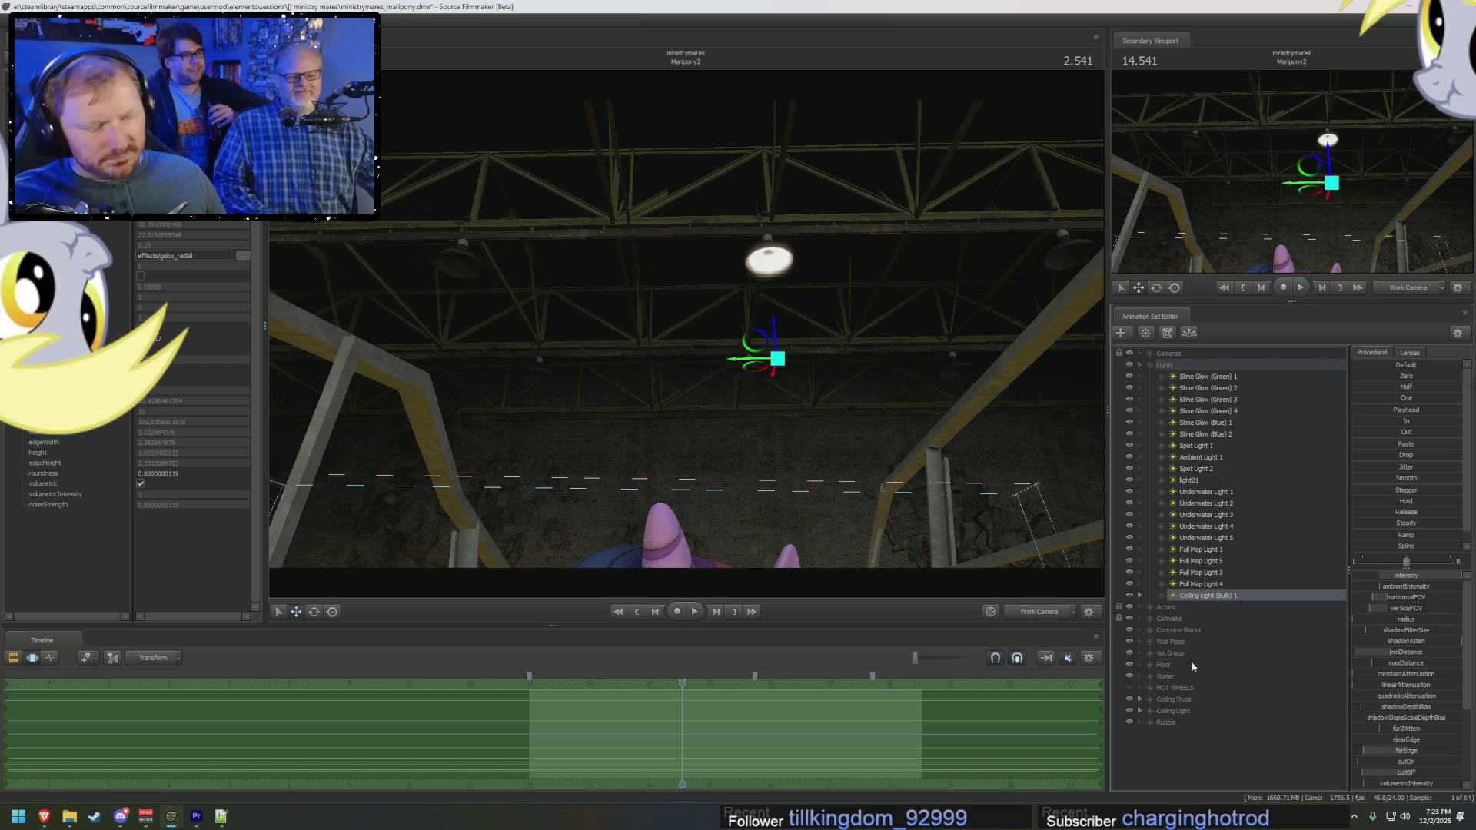
# Step: Create a new light, light23, and rename it 'Ceiling Light (Down Volumetric) 1'
pyautogui.rightClick(1189, 755)
pyautogui.click(1257, 662)
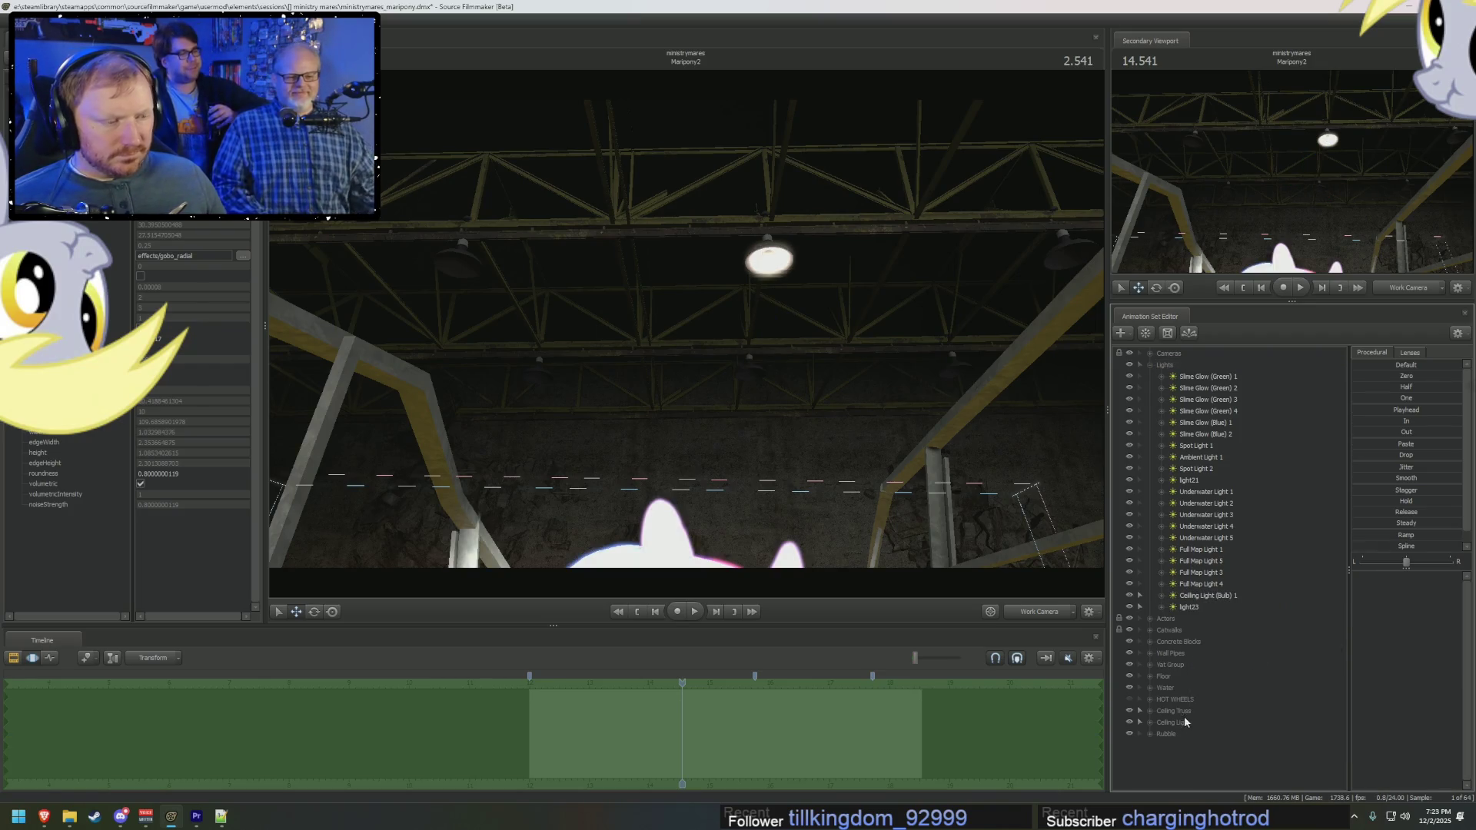
pyautogui.rightClick(1190, 607)
pyautogui.click(1206, 611)
pyautogui.write('Ceiling Light (D')
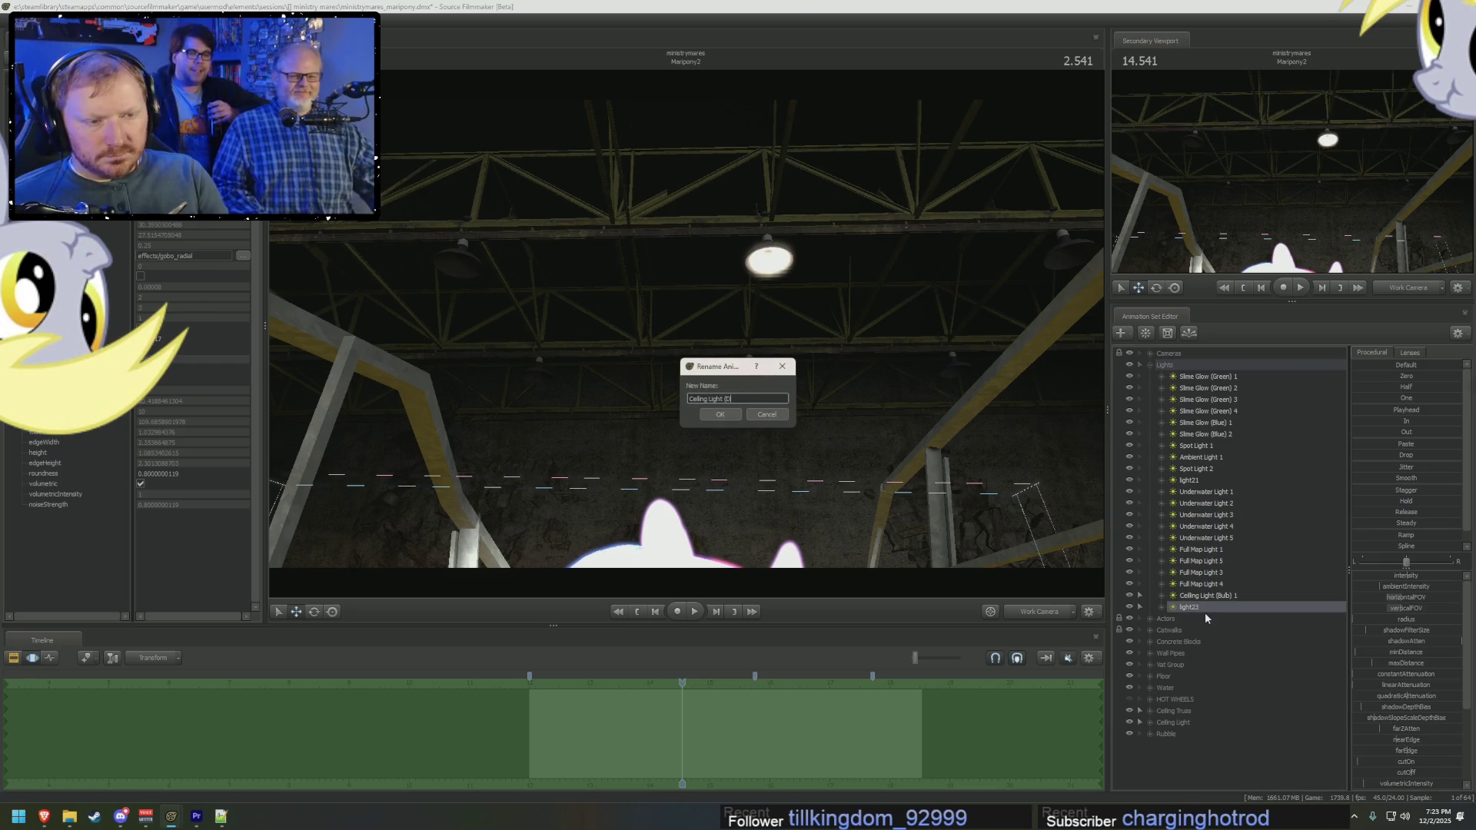
pyautogui.write(') 1')
pyautogui.press('Return')
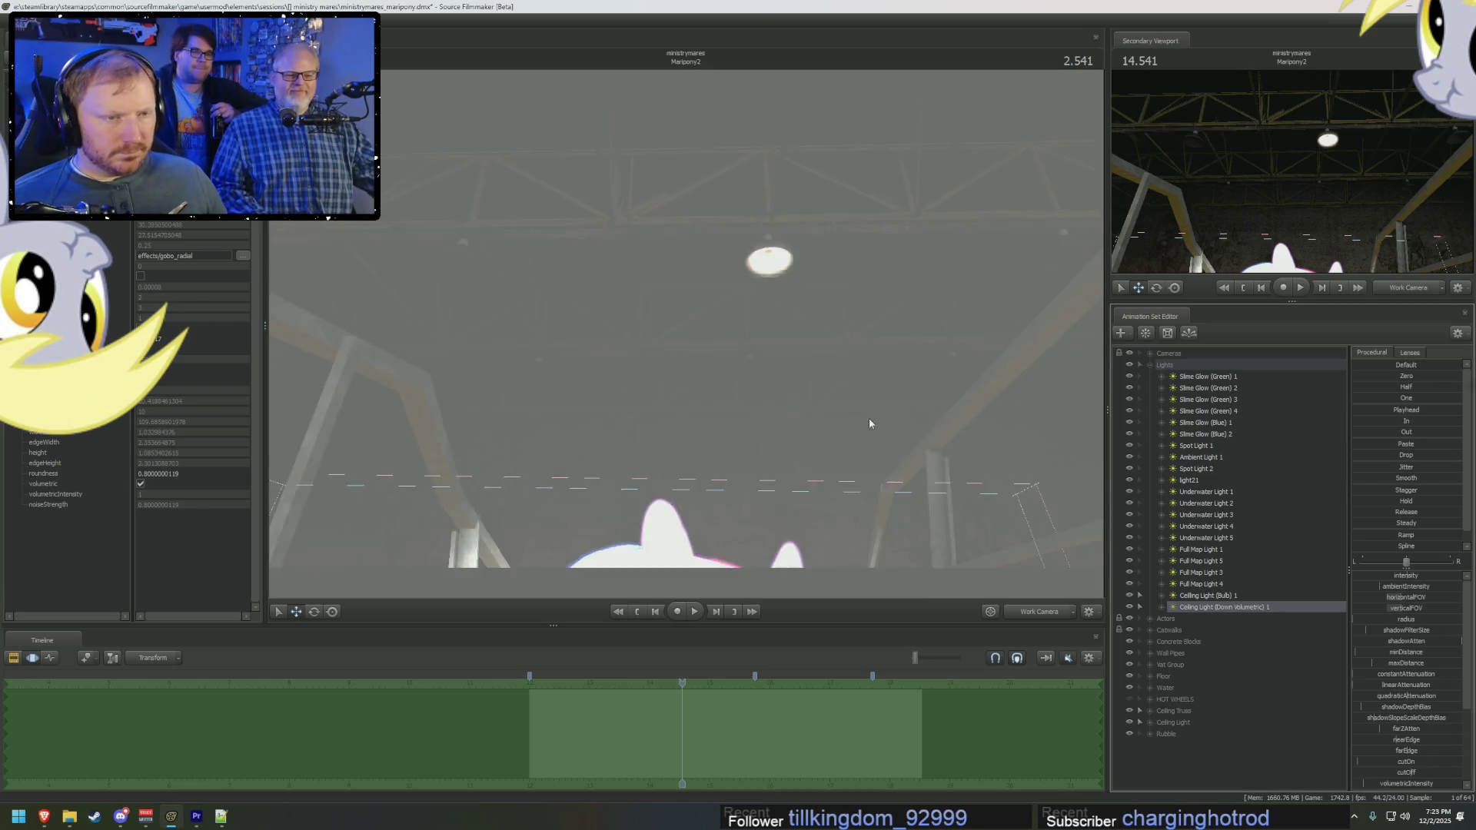
# Step: Look through the volumetric light, browse the bulb light's colour controls, and roughly aim the new light
pyautogui.moveTo(869, 423); pyautogui.dragTo(1141, 569)
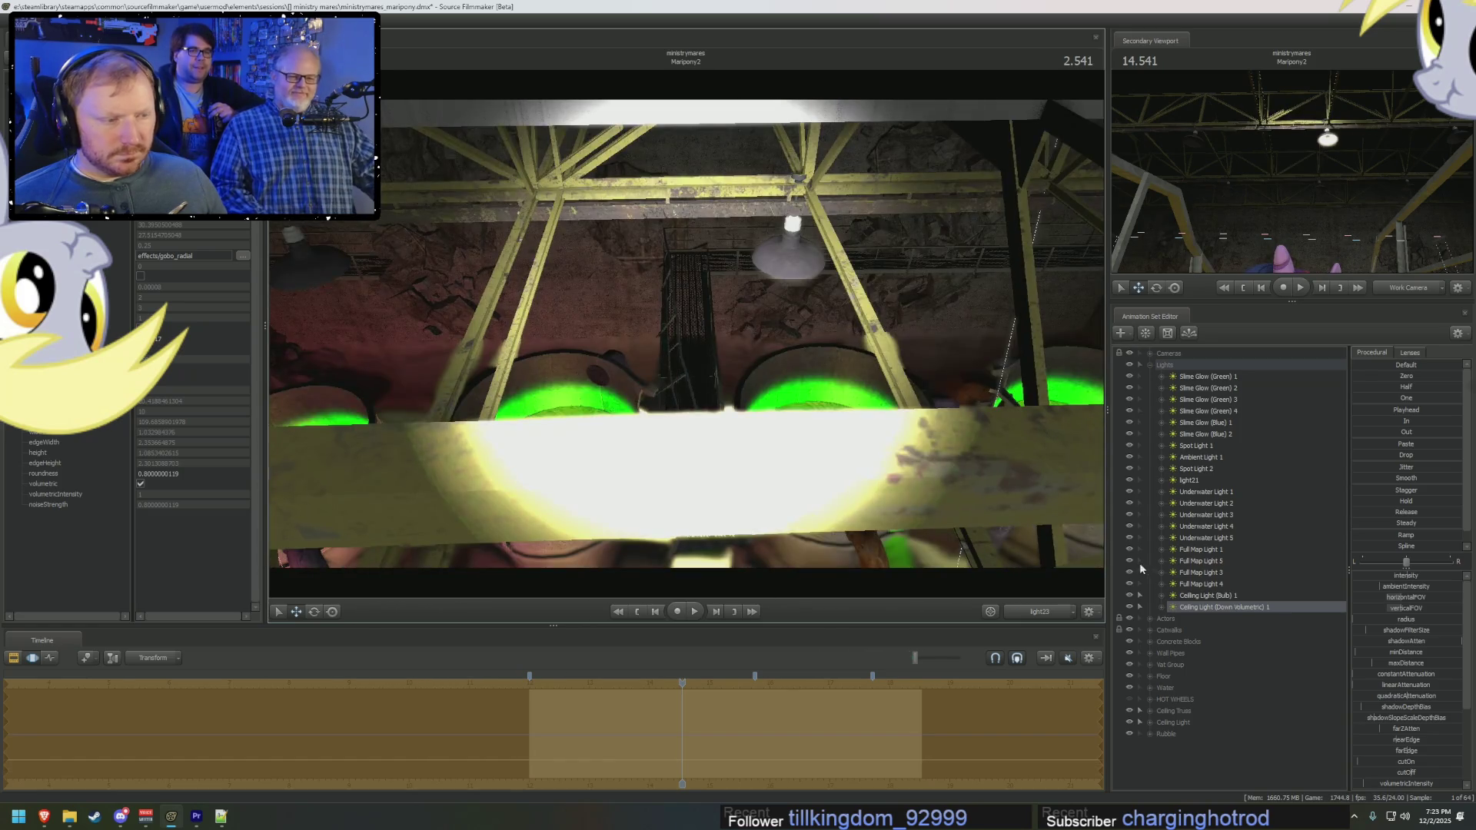
pyautogui.click(1161, 597)
pyautogui.scroll(-5, 1222, 661)
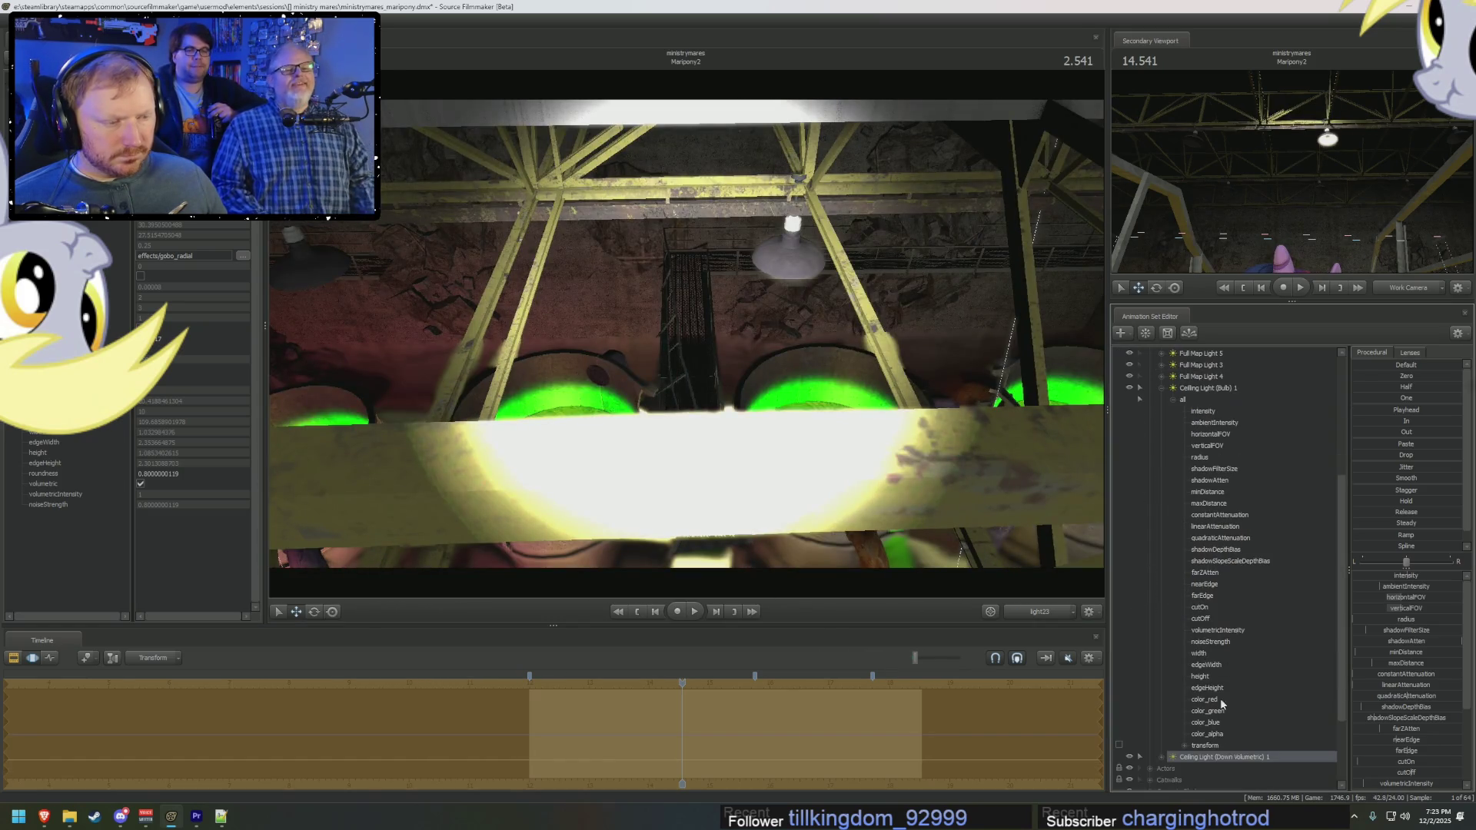
pyautogui.click(1220, 700)
pyautogui.keyDown('shift'); pyautogui.click(1214, 722); pyautogui.keyUp('shift')
pyautogui.scroll(10, 1173, 692)
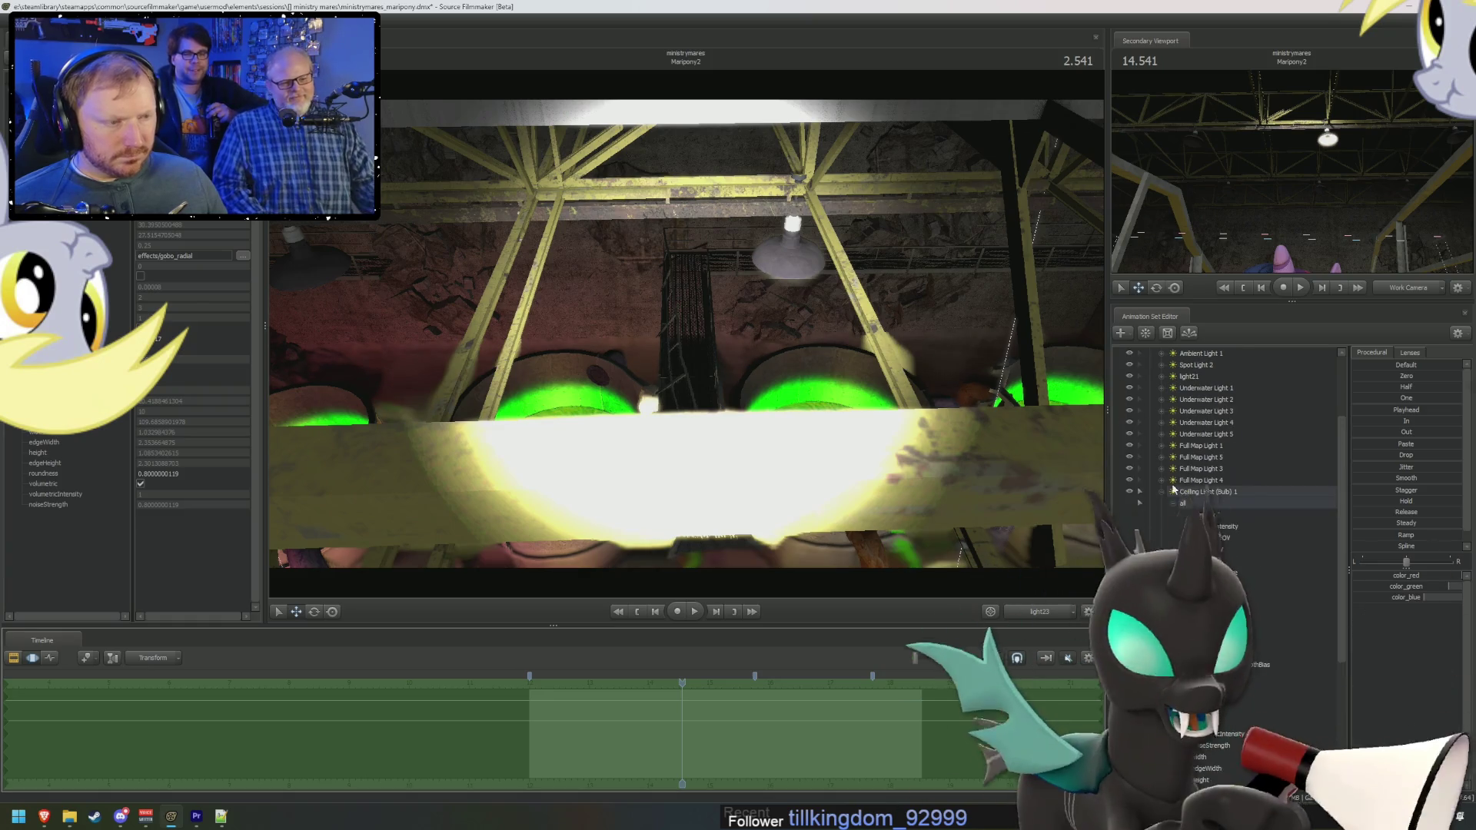
pyautogui.click(1168, 499)
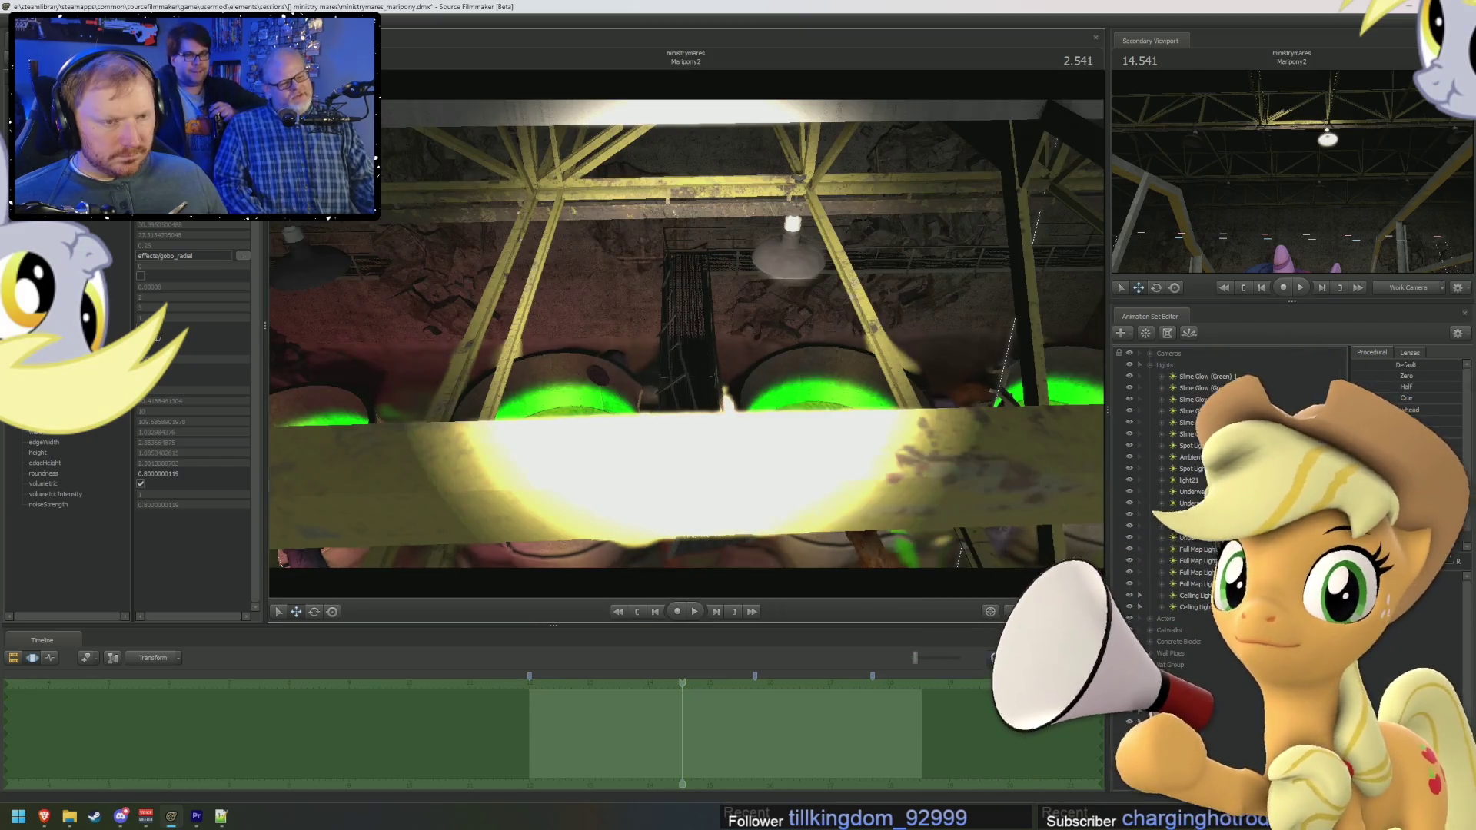
pyautogui.moveTo(967, 510)
pyautogui.mouseDown()
pyautogui.moveTo(961, 584)
pyautogui.moveTo(992, 584)
pyautogui.moveTo(961, 561)
pyautogui.mouseUp()
pyautogui.moveTo(686, 334)
pyautogui.mouseDown()
pyautogui.moveTo(715, 342)
pyautogui.moveTo(892, 500)
pyautogui.mouseUp()
# Step: Set the volumetric light's rotation to 0.469513, 89, 14.5185, then return to Work Camera
pyautogui.scroll(-4, 1401, 783)
pyautogui.click(1161, 603)
pyautogui.click(1175, 617)
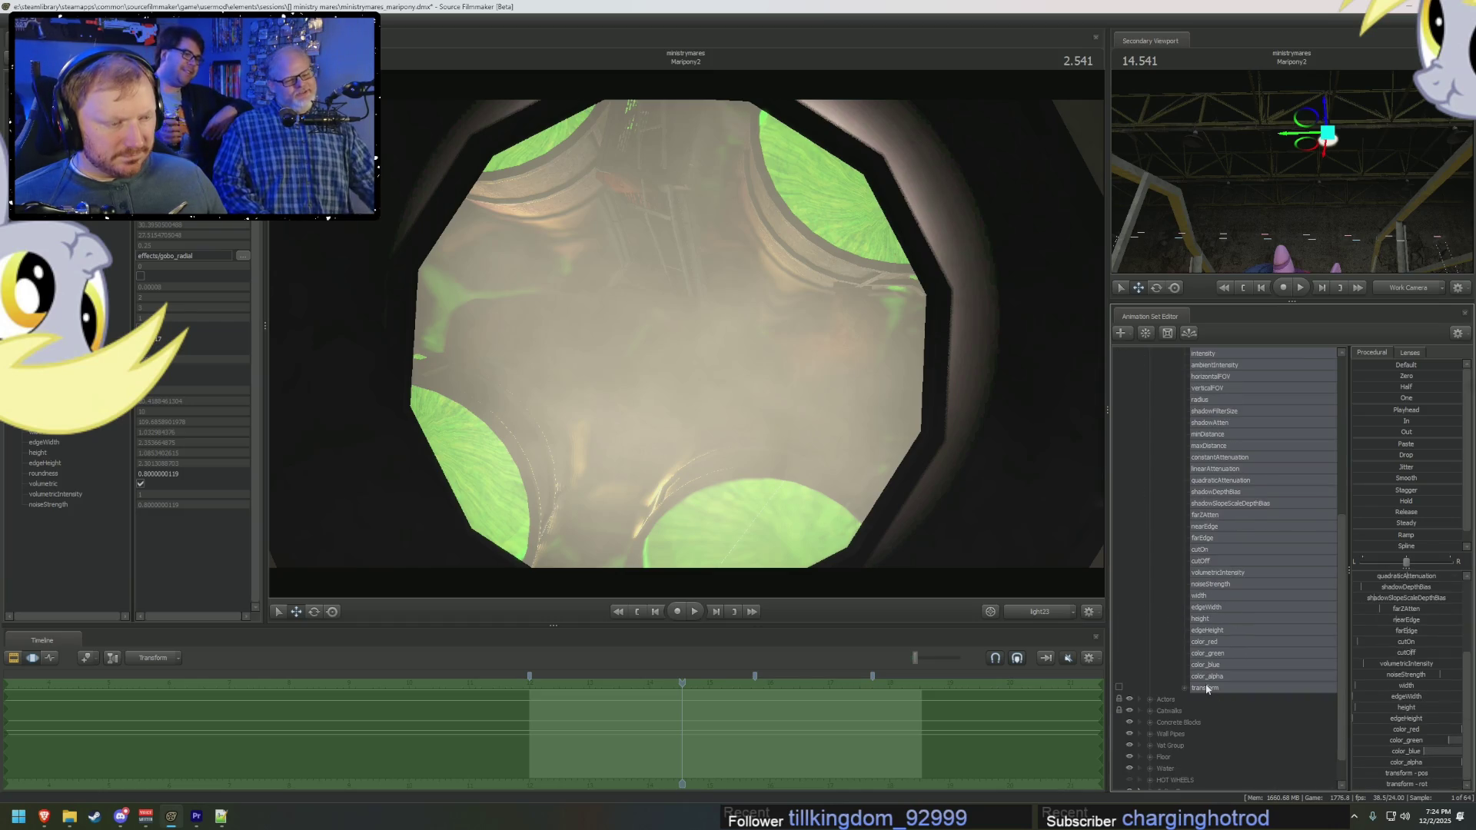
pyautogui.click(1206, 687)
pyautogui.click(1407, 588)
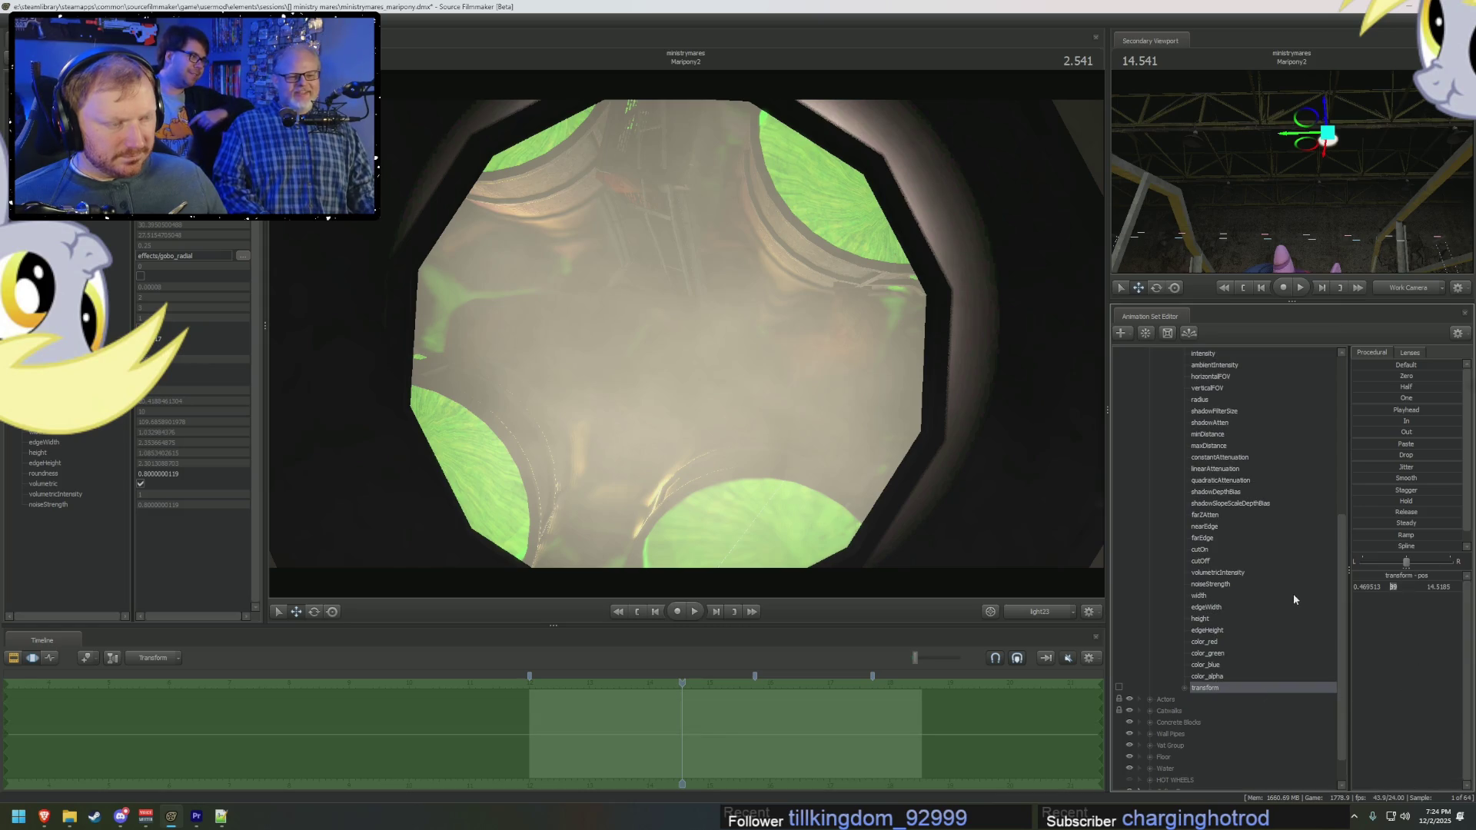
pyautogui.press('Return')
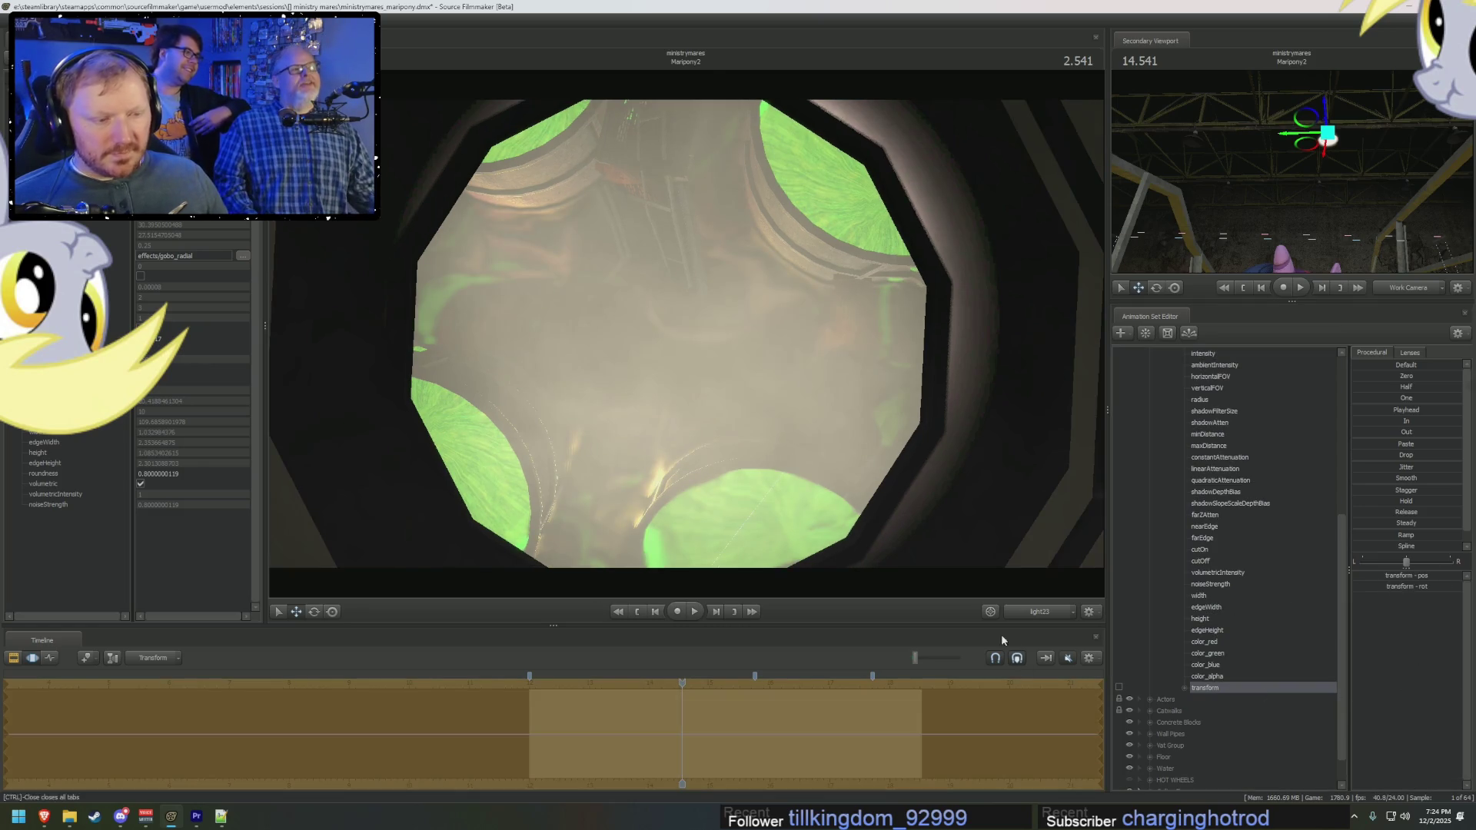
pyautogui.click(1040, 613)
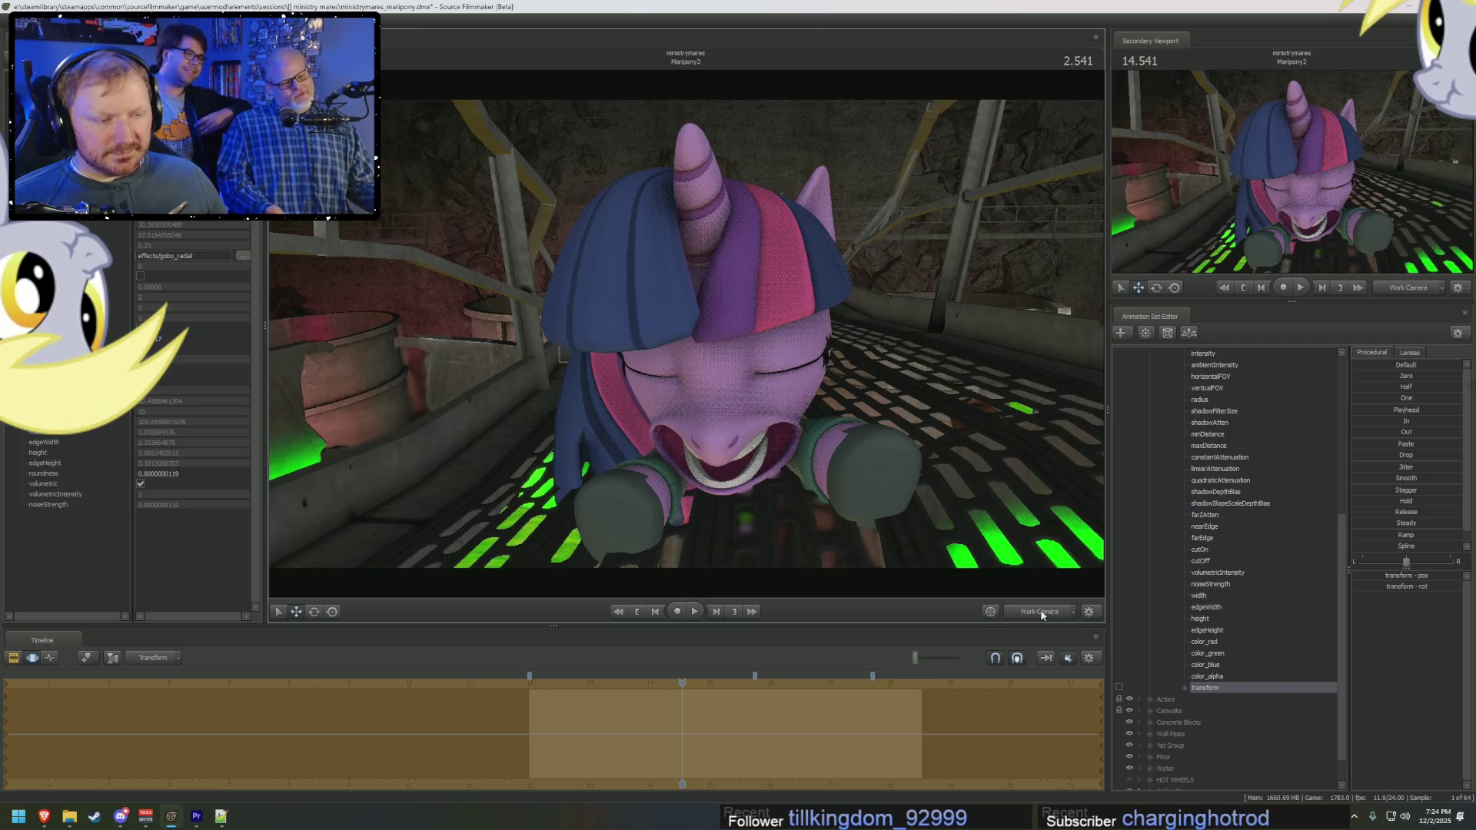
# Step: Frame the light and bring the work camera close around the hanging lamp, then select the volumetric light's root
pyautogui.press('f')
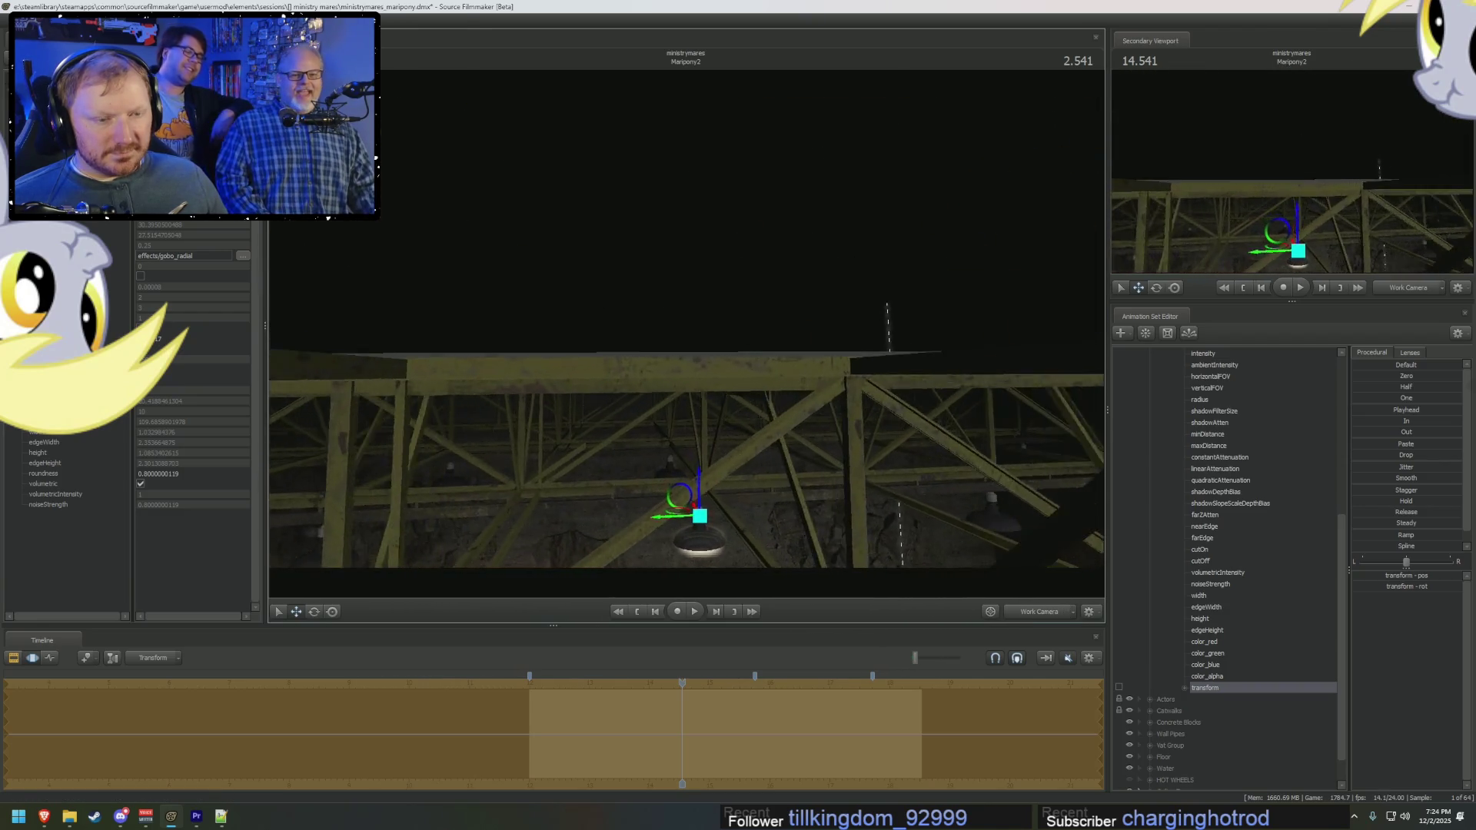
pyautogui.moveTo(684, 323); pyautogui.dragTo(694, 291)
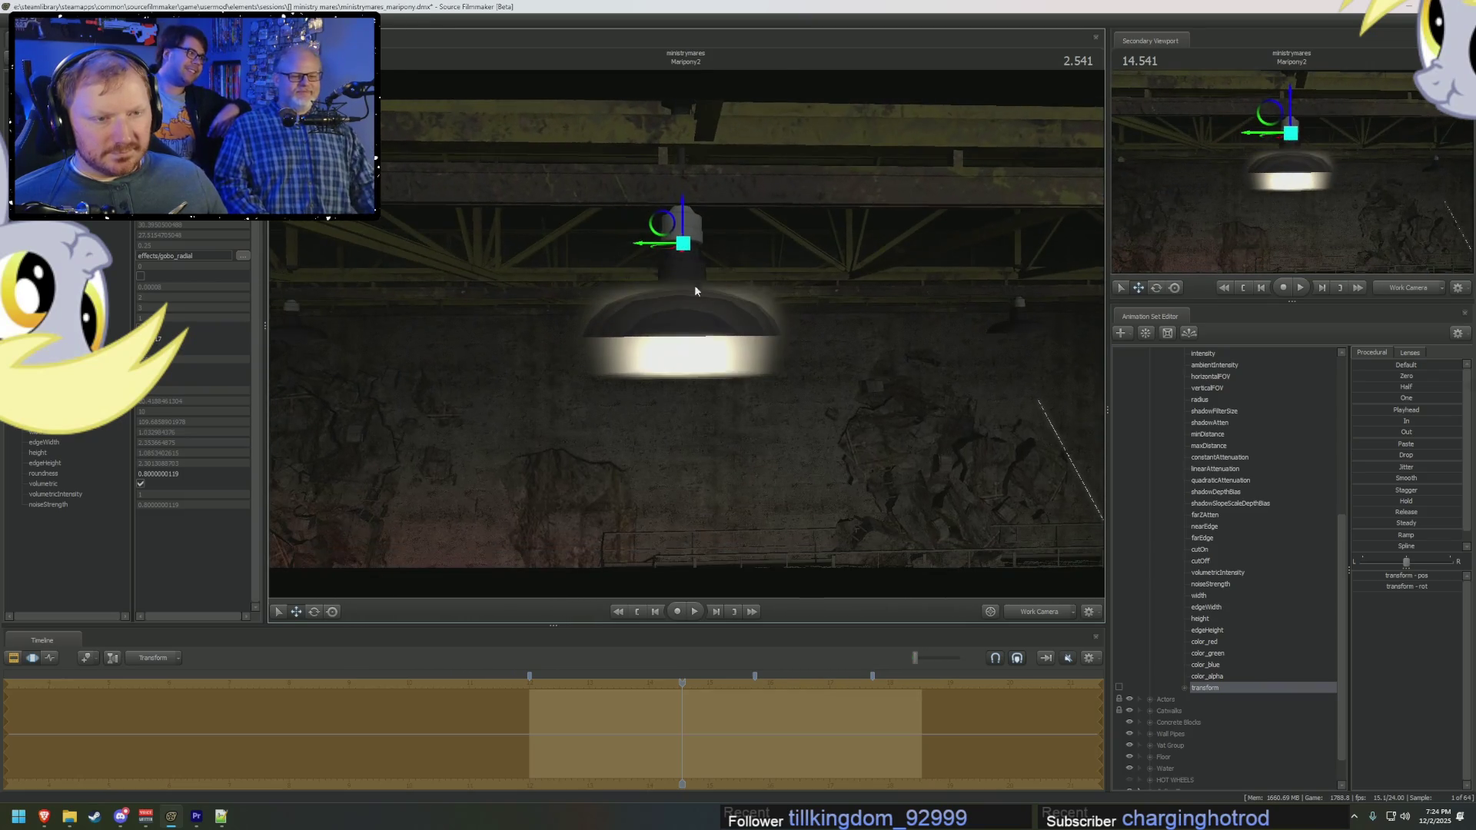
pyautogui.moveTo(681, 218)
pyautogui.mouseDown()
pyautogui.moveTo(684, 323)
pyautogui.moveTo(684, 231)
pyautogui.mouseUp()
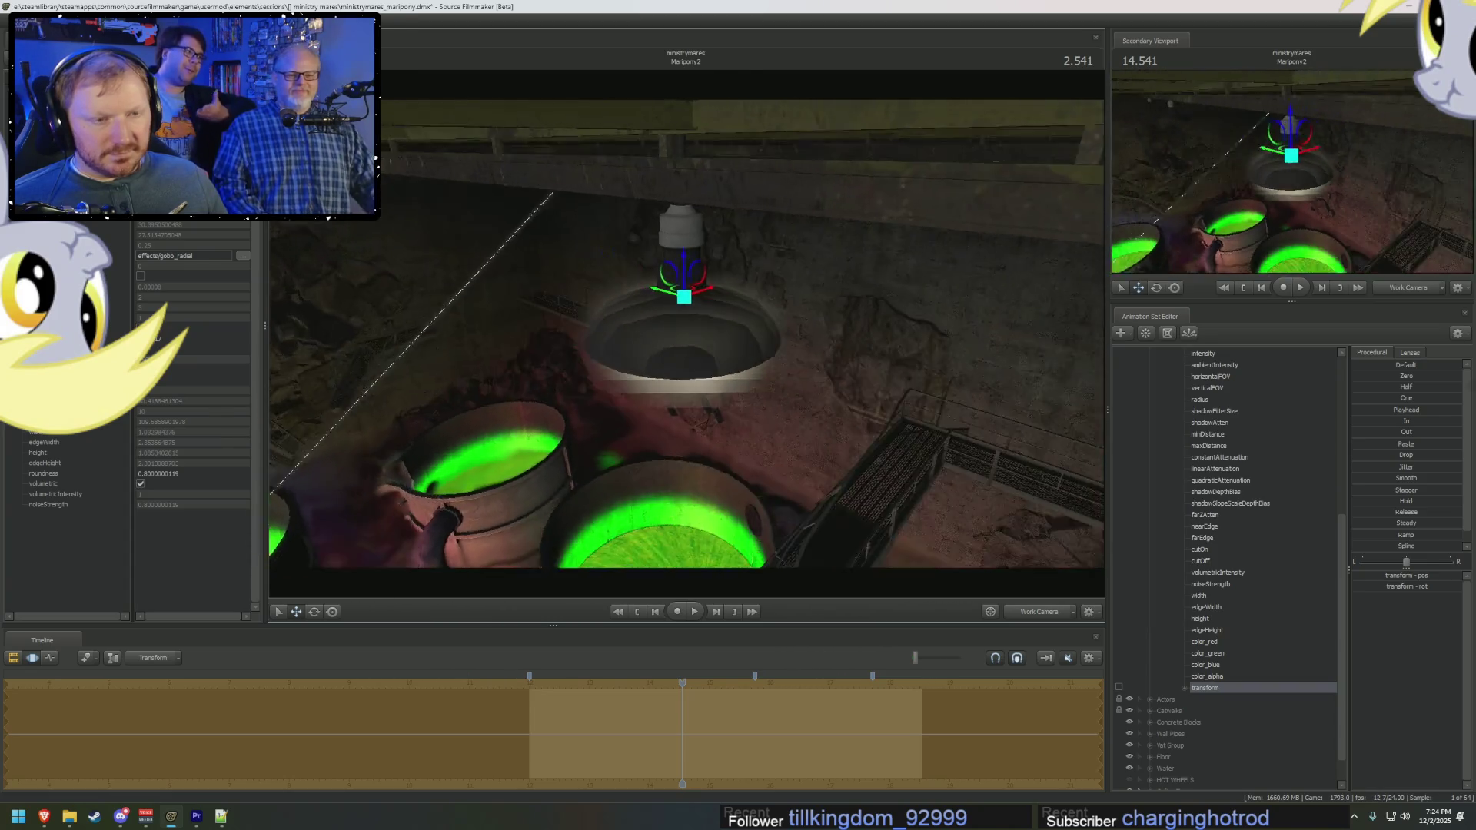
pyautogui.moveTo(684, 322); pyautogui.dragTo(686, 333)
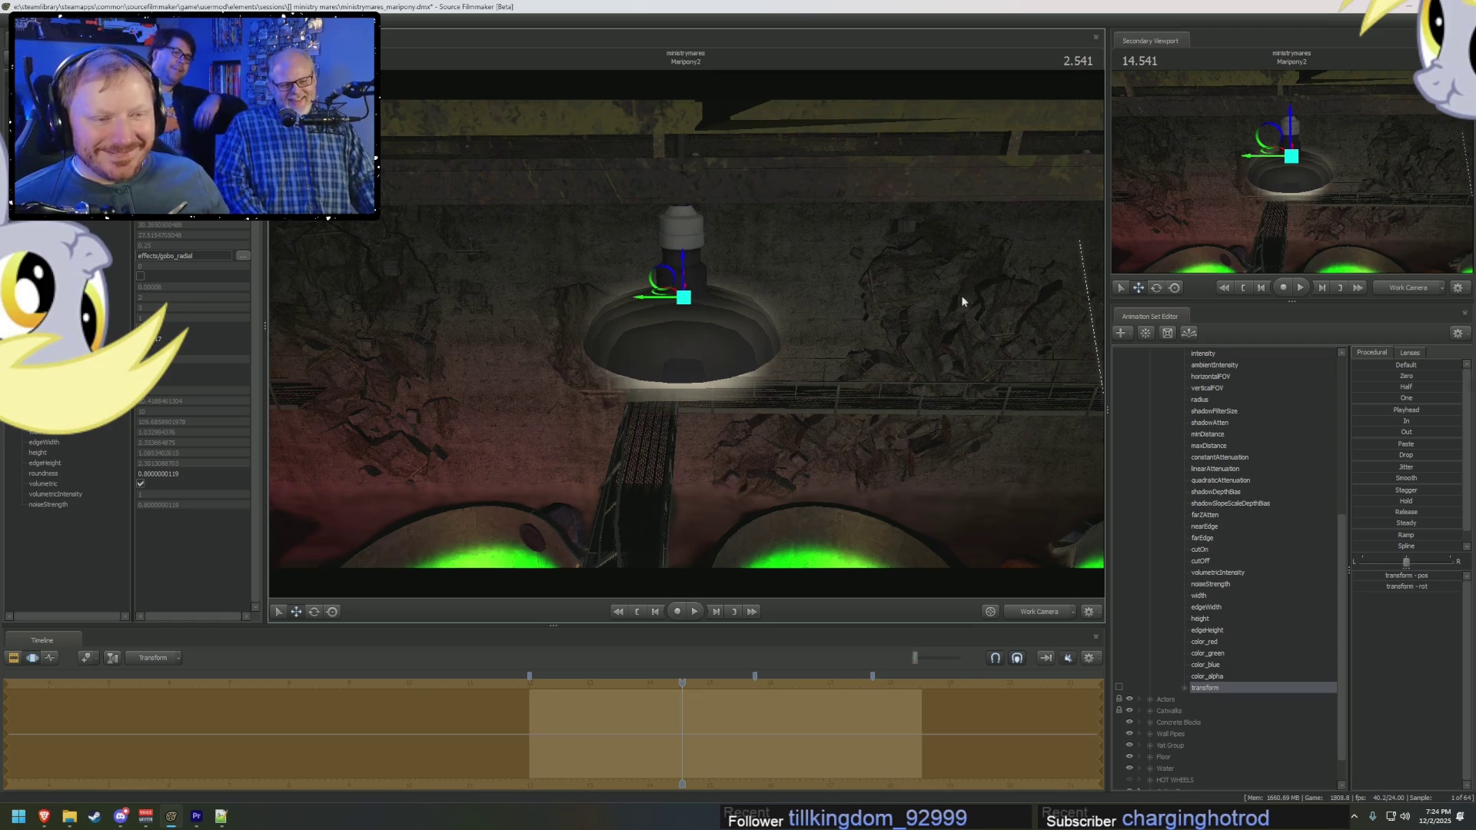
pyautogui.moveTo(963, 301); pyautogui.dragTo(962, 323)
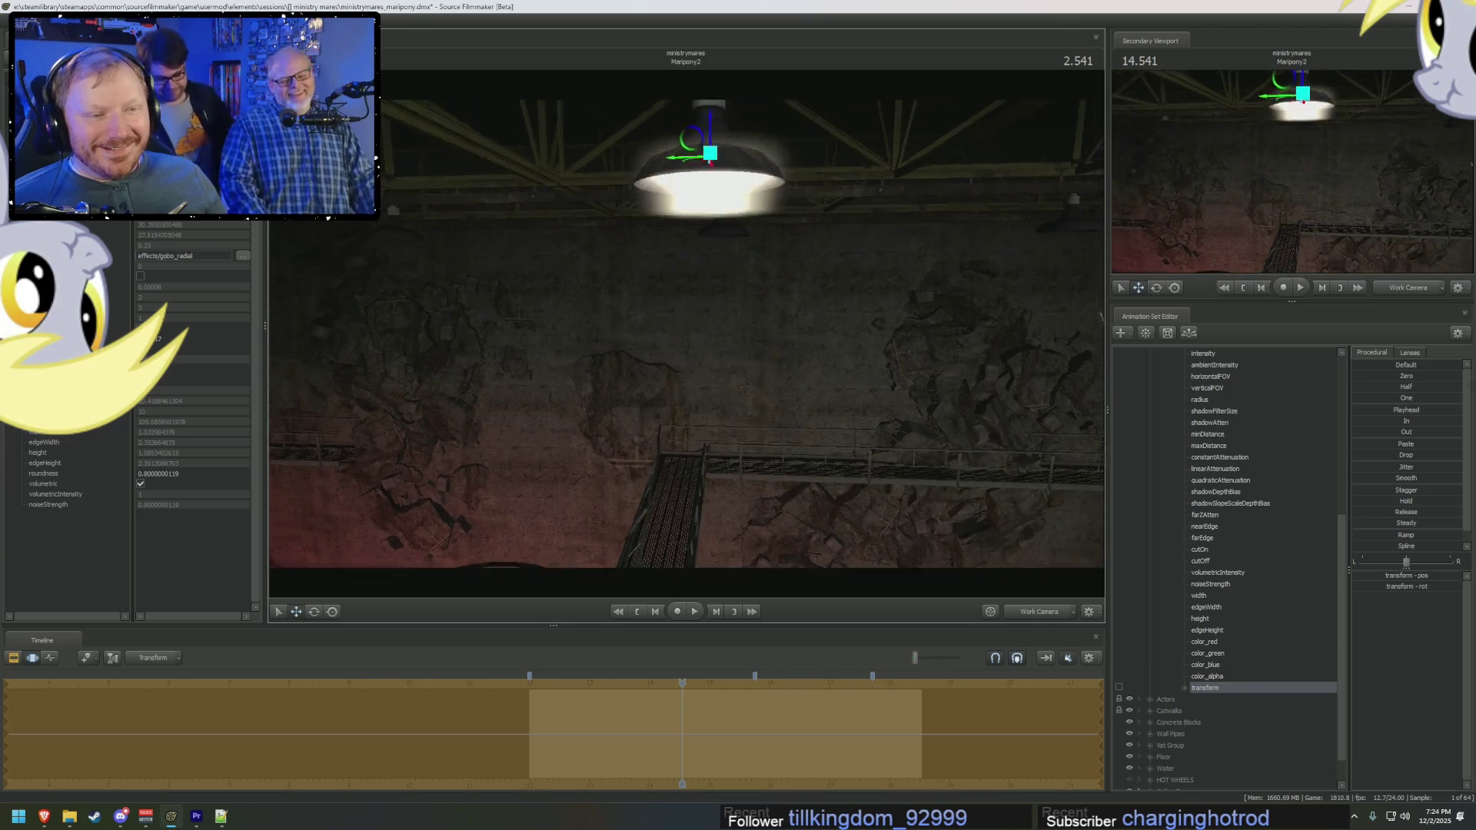
pyautogui.moveTo(989, 538); pyautogui.dragTo(989, 579, button='right')
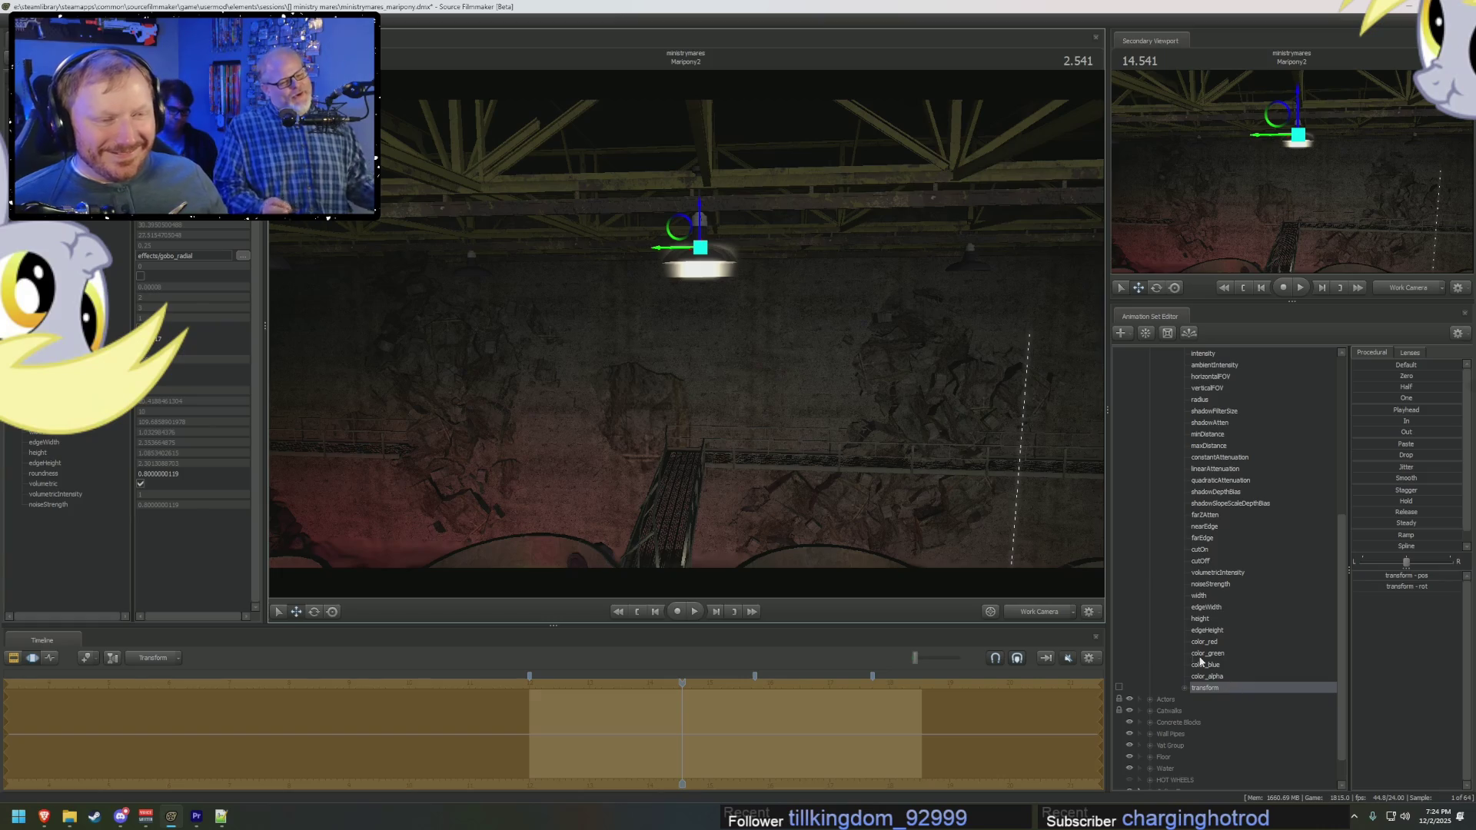
pyautogui.scroll(2, 1246, 522)
pyautogui.click(1215, 399)
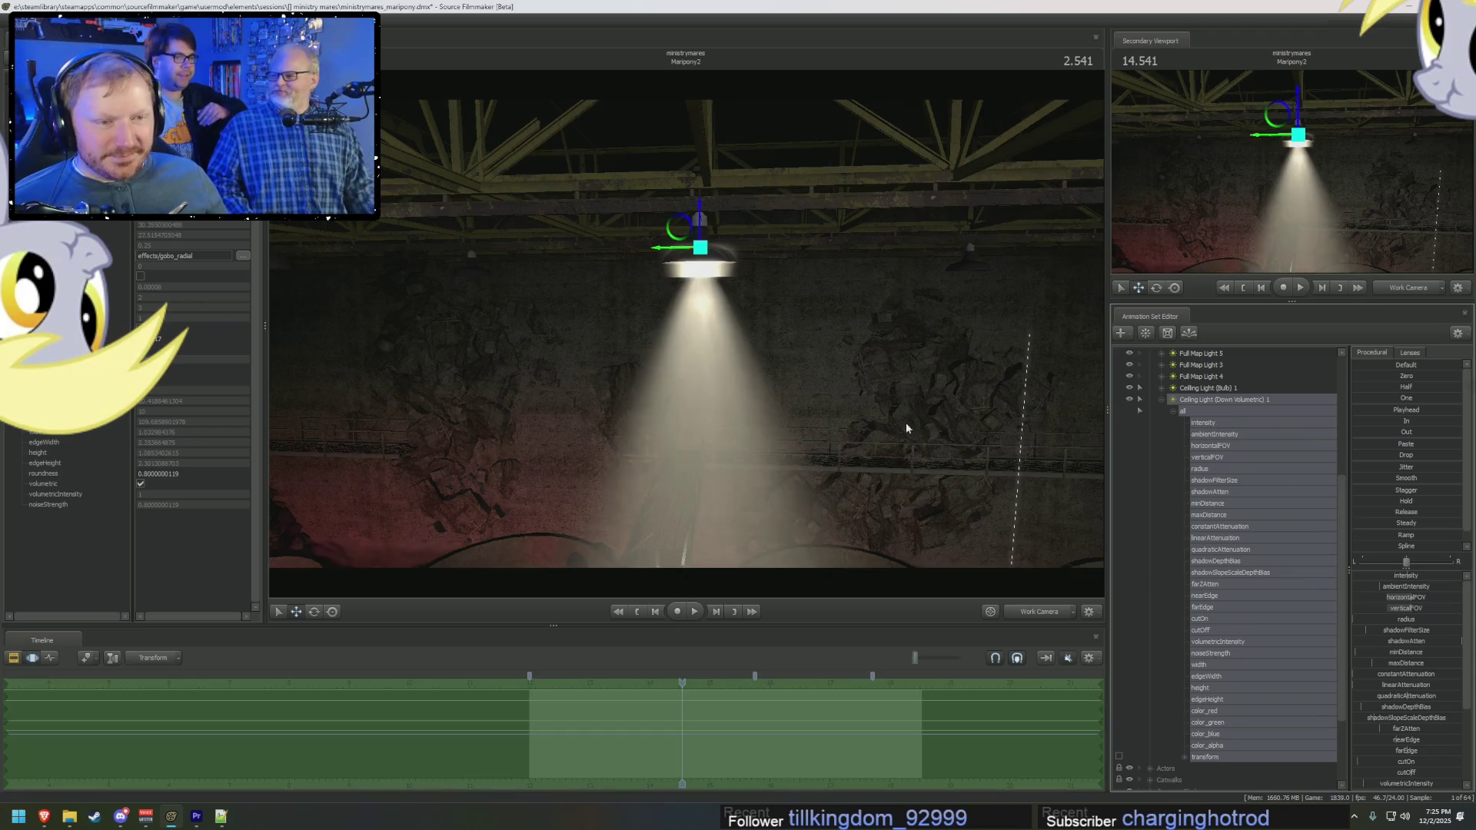
# Step: Move the volumetric cone up beneath the lamp, tweak minDistance, and check it through Main Camera (Far)
pyautogui.moveTo(905, 423); pyautogui.dragTo(1256, 545)
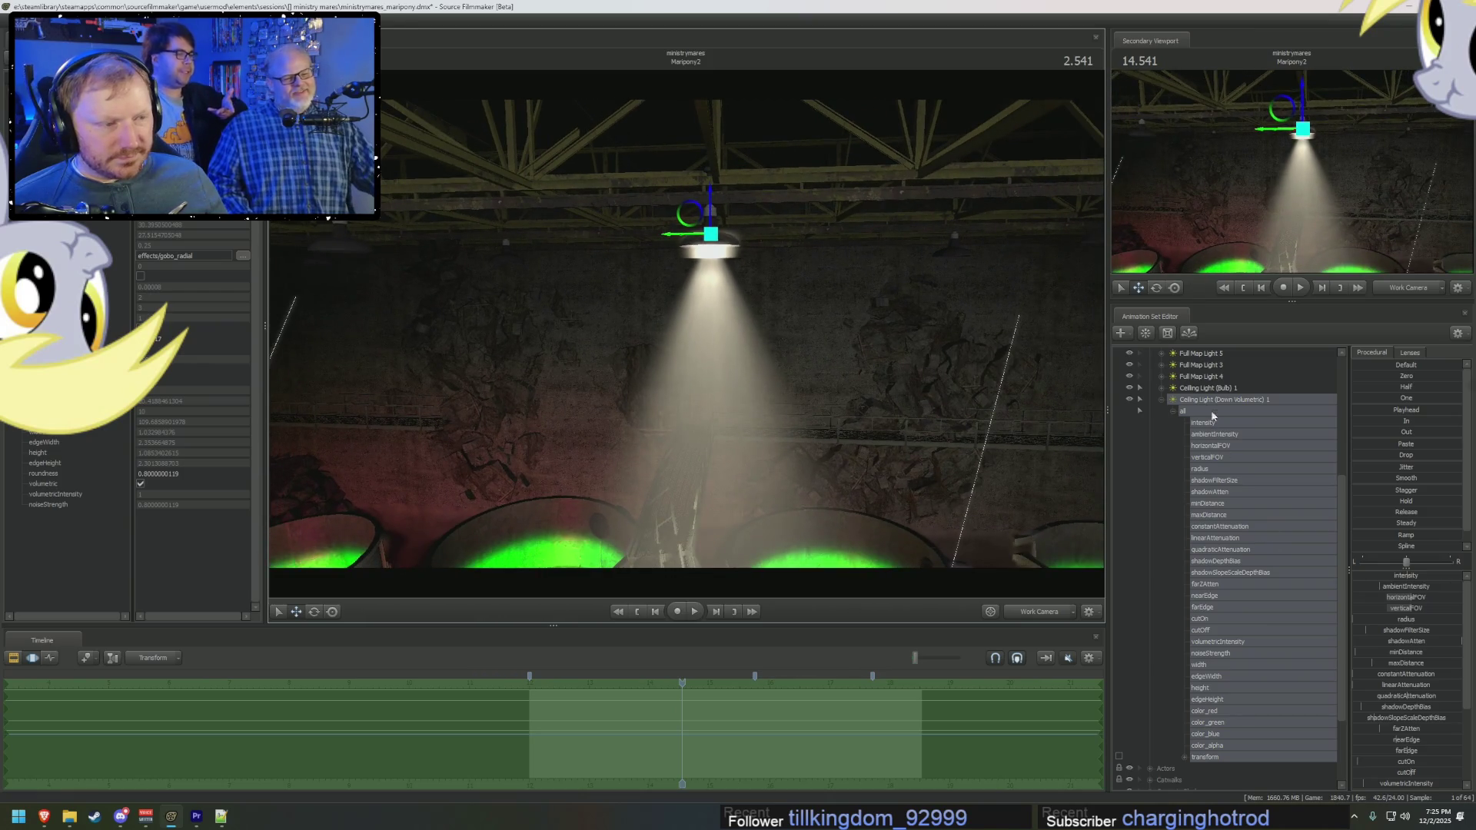
pyautogui.moveTo(1392, 654); pyautogui.dragTo(896, 310)
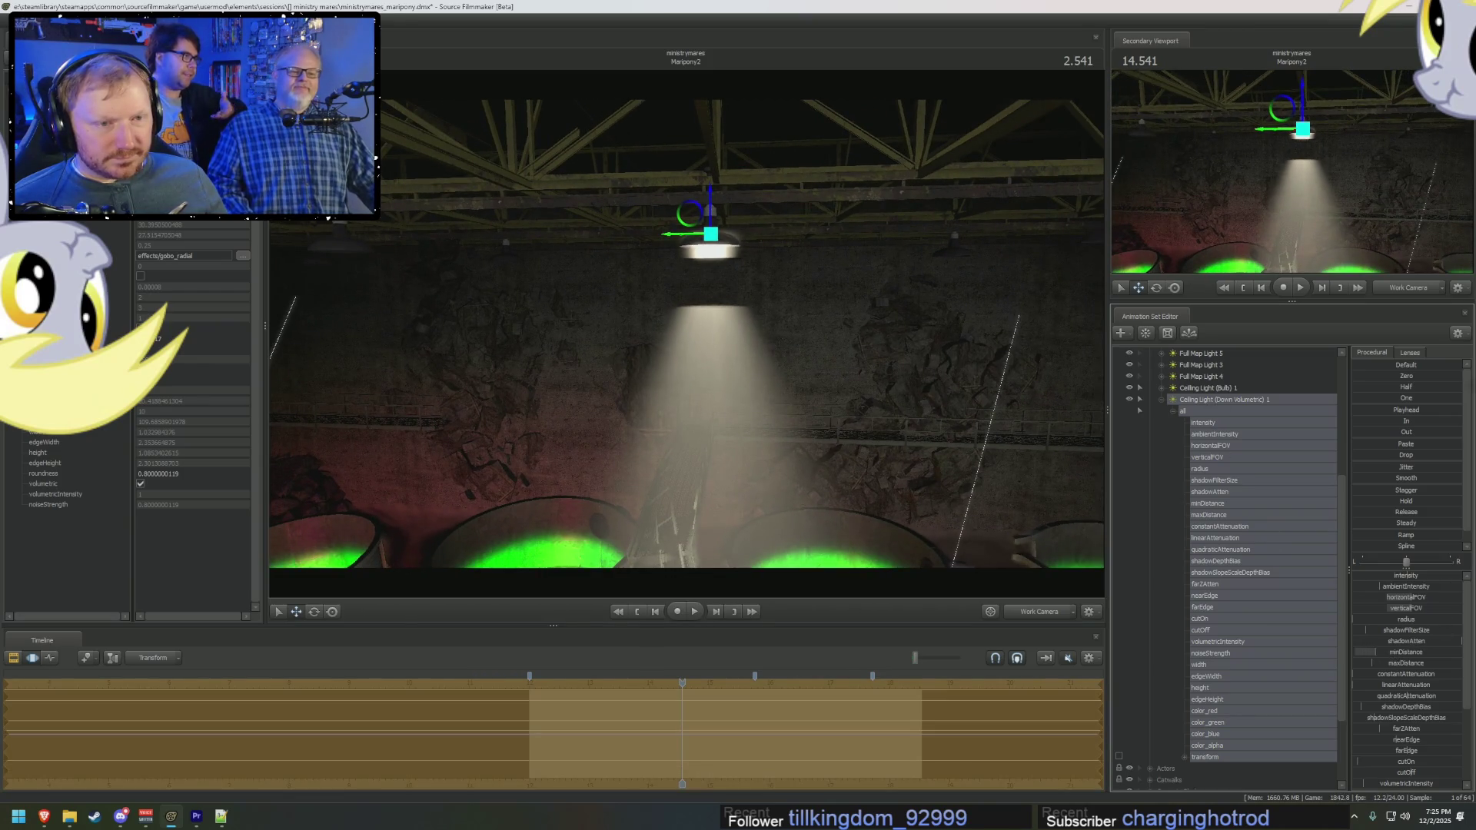
pyautogui.moveTo(698, 202)
pyautogui.mouseDown()
pyautogui.moveTo(713, 134)
pyautogui.moveTo(713, 158)
pyautogui.mouseUp()
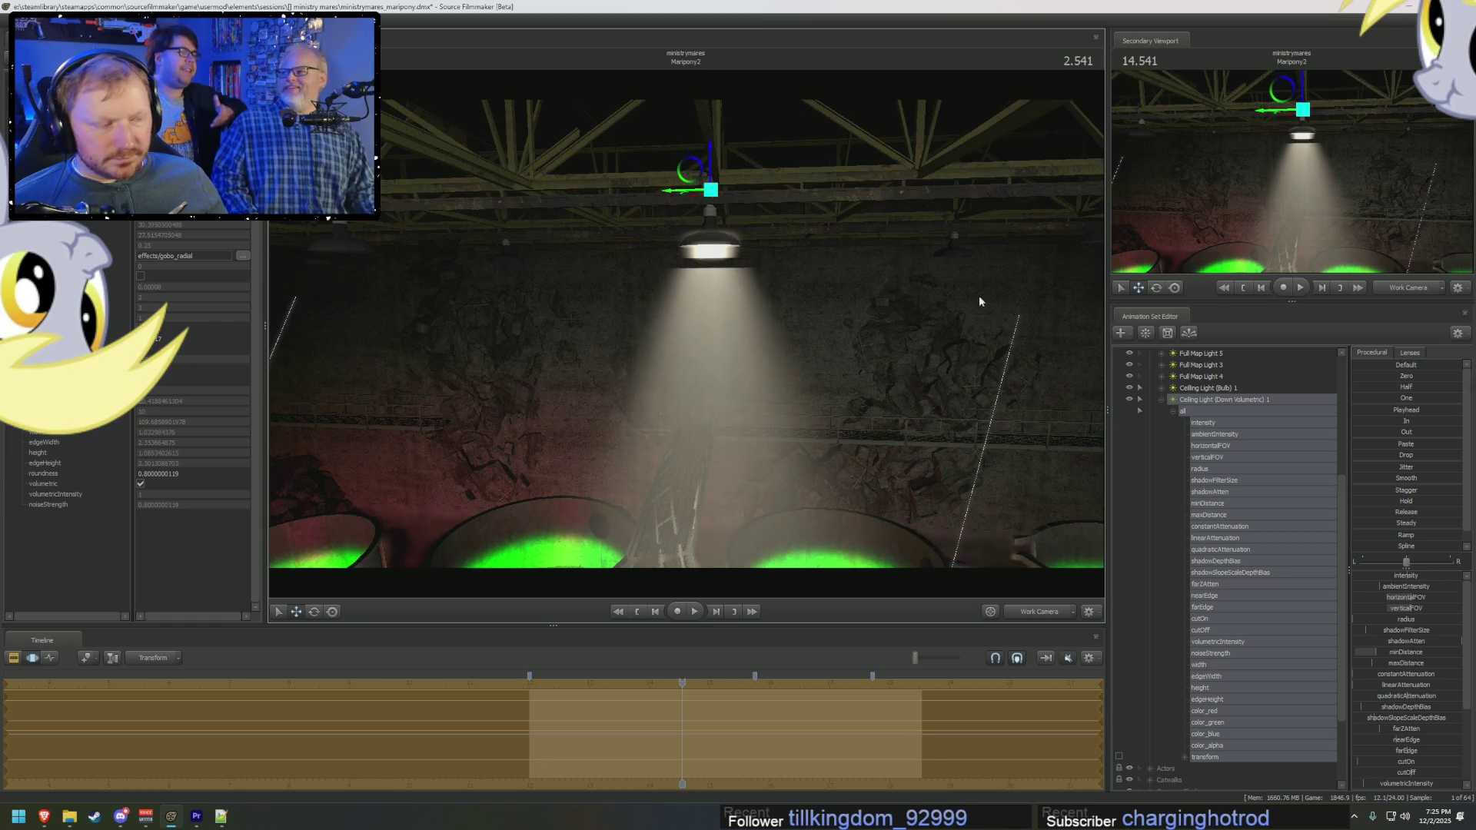
pyautogui.moveTo(1392, 656); pyautogui.dragTo(1401, 656)
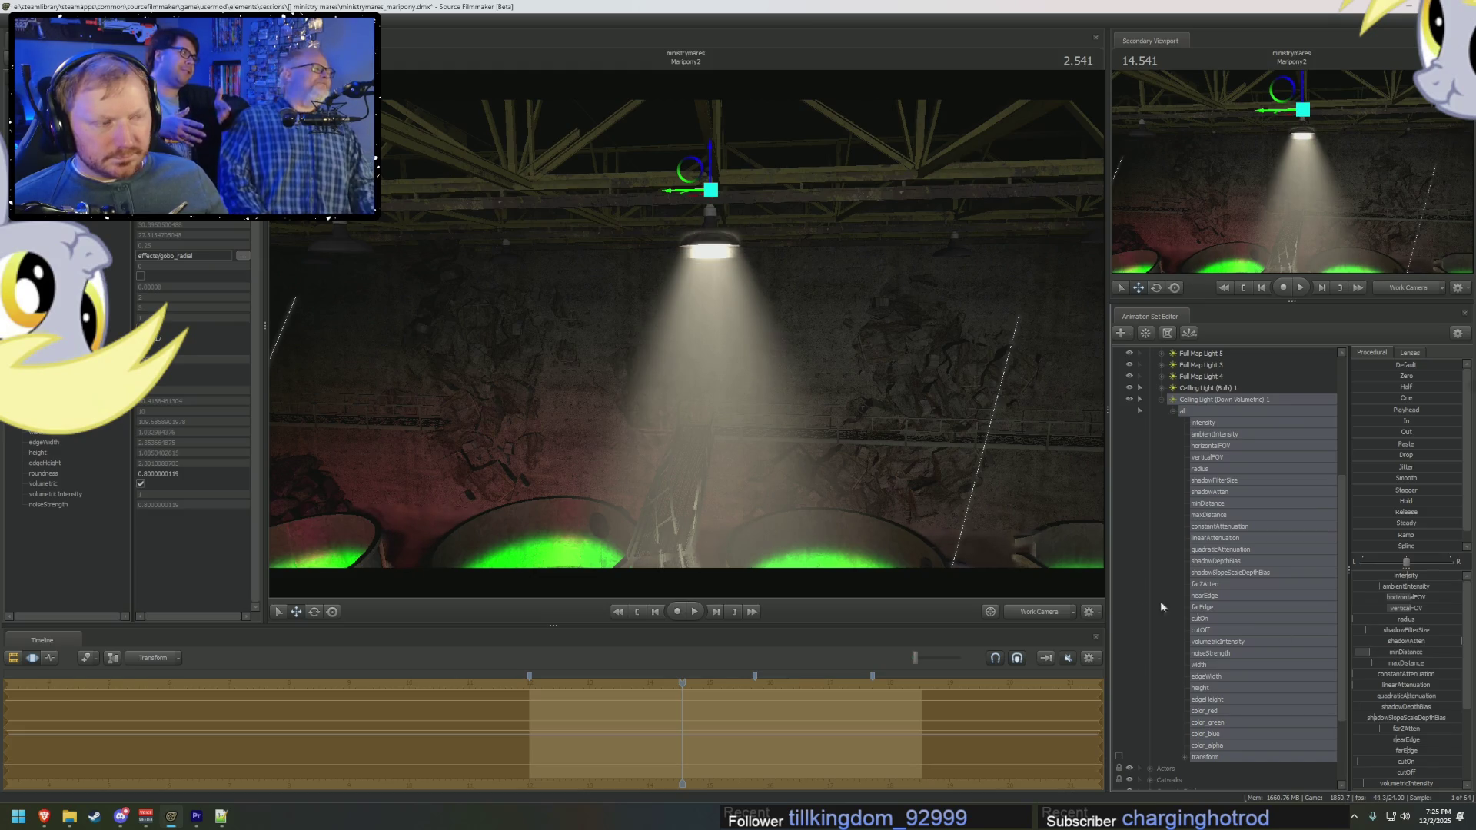
pyautogui.click(1039, 611)
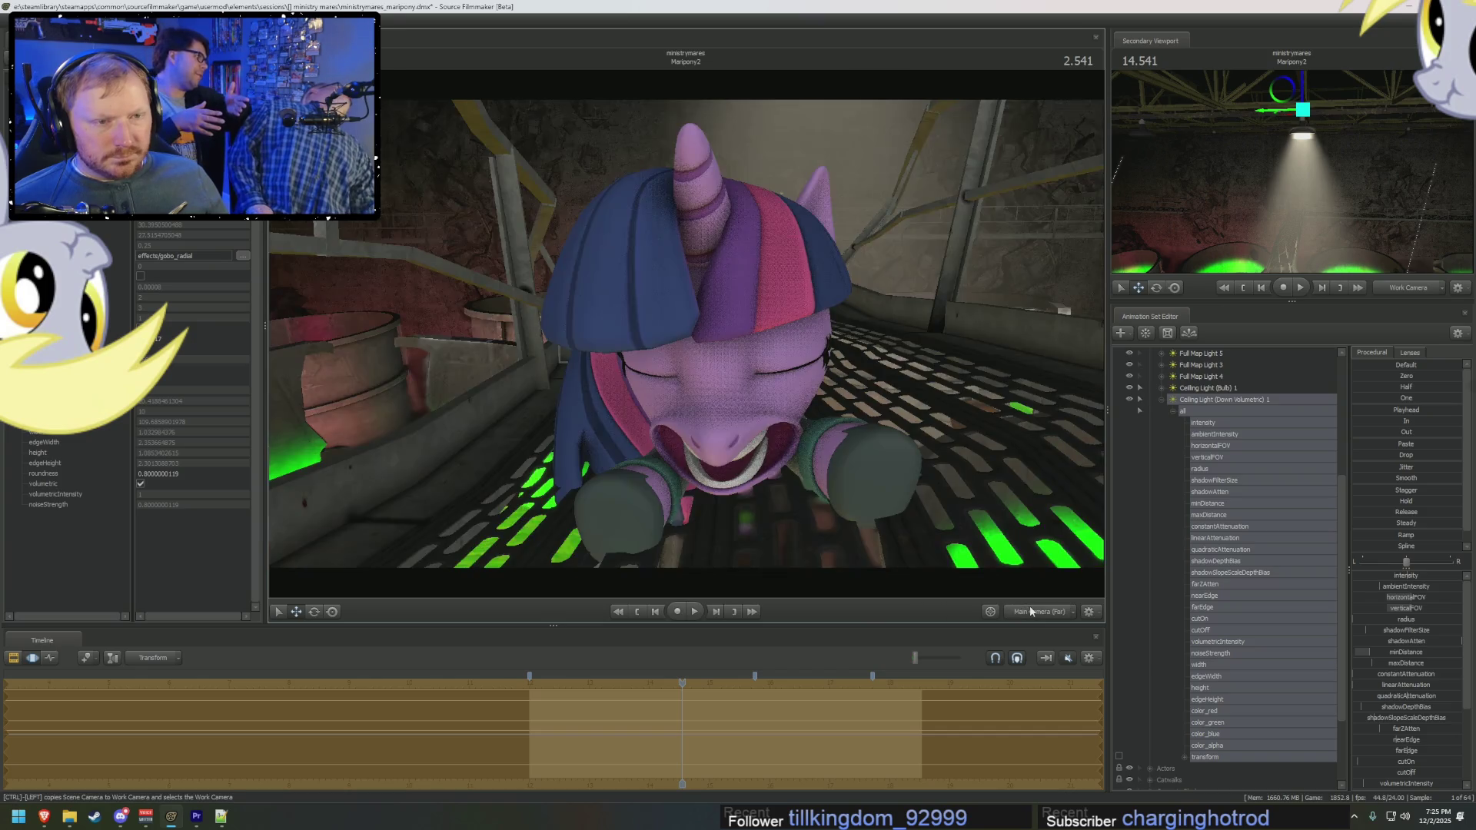
pyautogui.moveTo(557, 677); pyautogui.dragTo(548, 679)
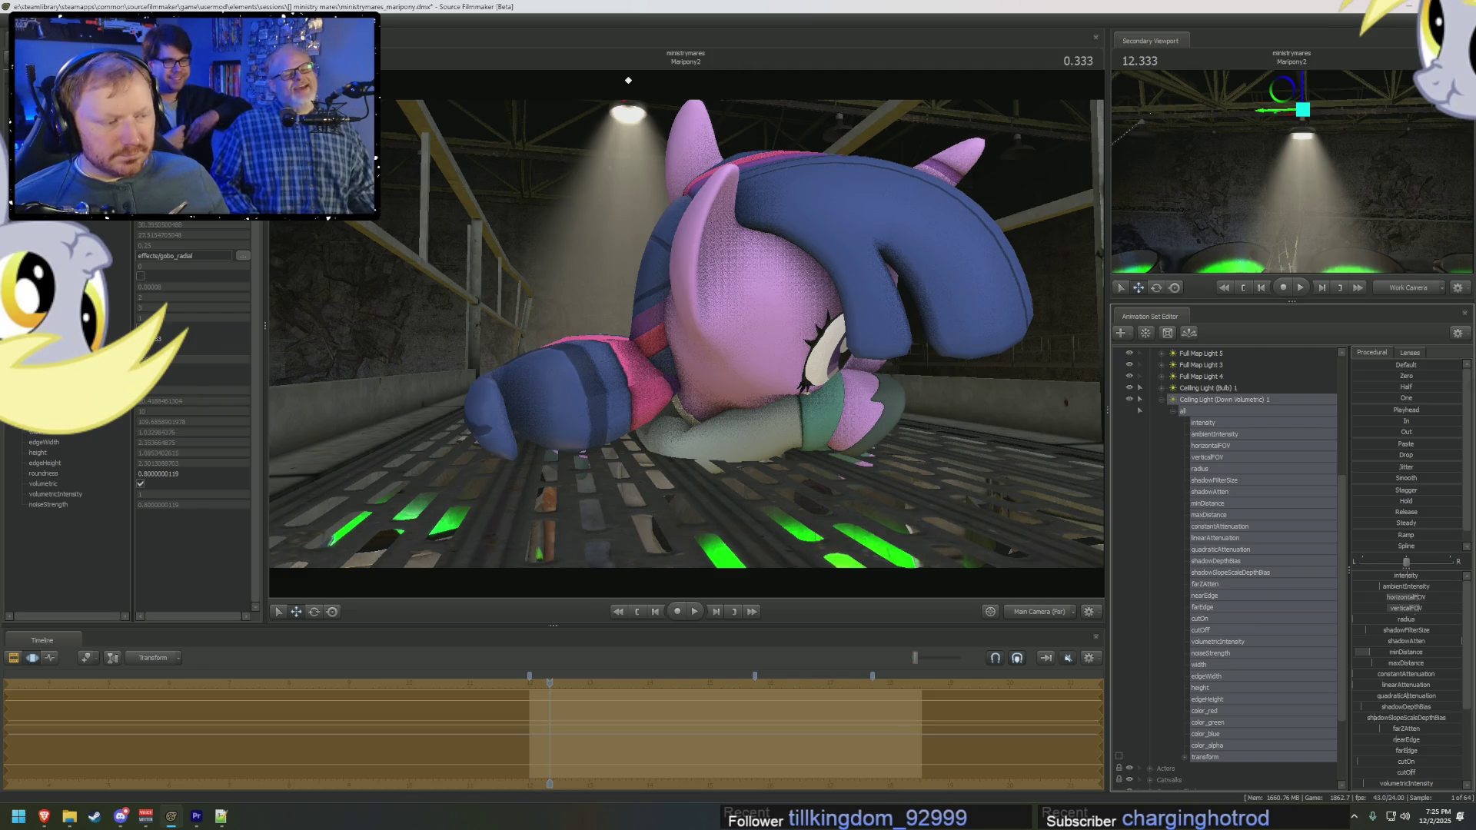
pyautogui.moveTo(1384, 637); pyautogui.dragTo(1413, 630)
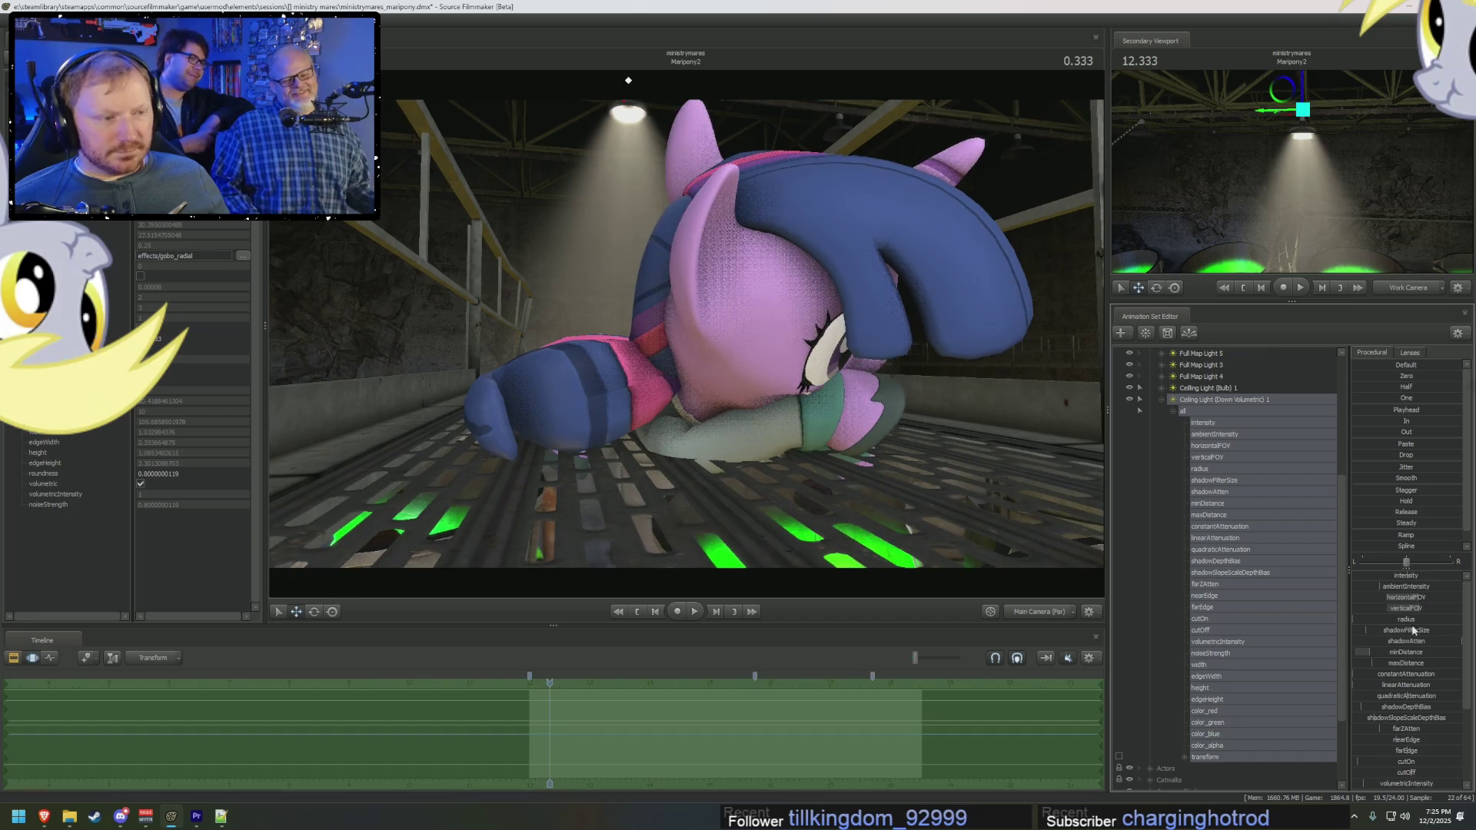
# Step: Show Ceiling Light (Down Volumetric) 1 in the Element Viewer and enlarge its edgeWidth and edgeHeight
pyautogui.rightClick(1240, 401)
pyautogui.moveTo(1306, 464)
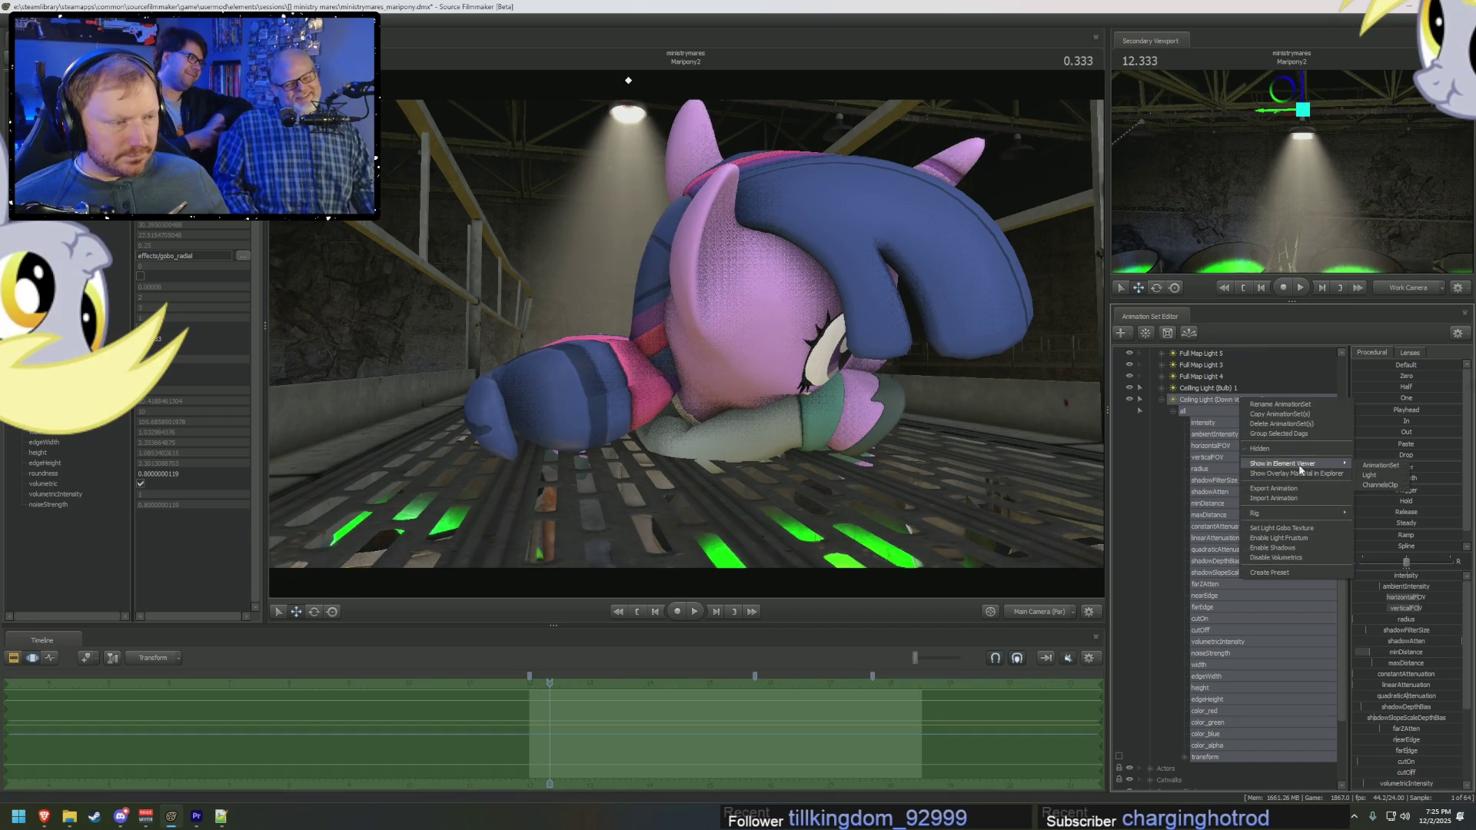
pyautogui.click(1372, 475)
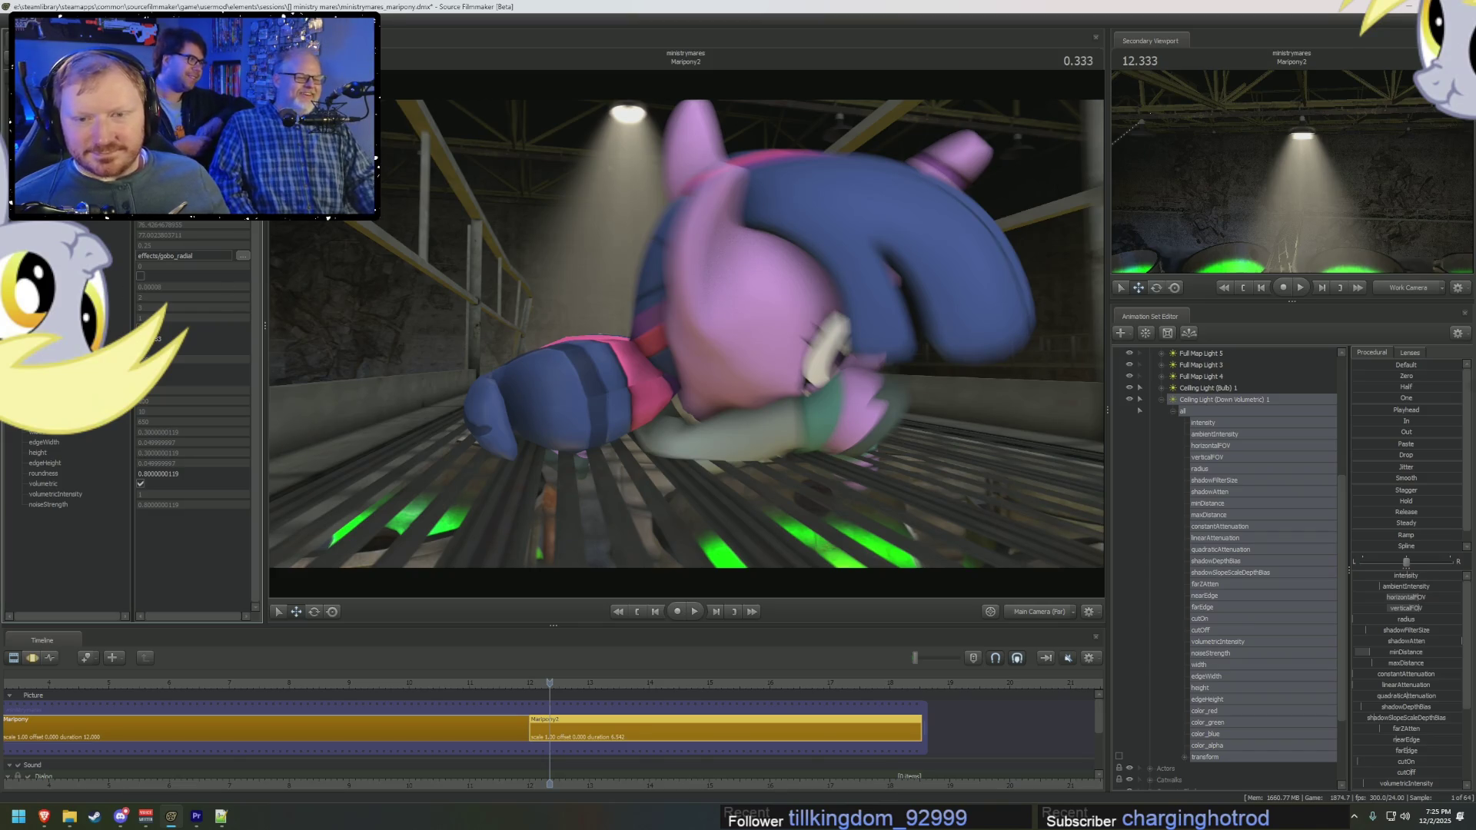
pyautogui.scroll(-3, 1428, 649)
pyautogui.scroll(-2, 1429, 649)
pyautogui.click(1412, 721)
pyautogui.moveTo(1390, 724); pyautogui.dragTo(1398, 702)
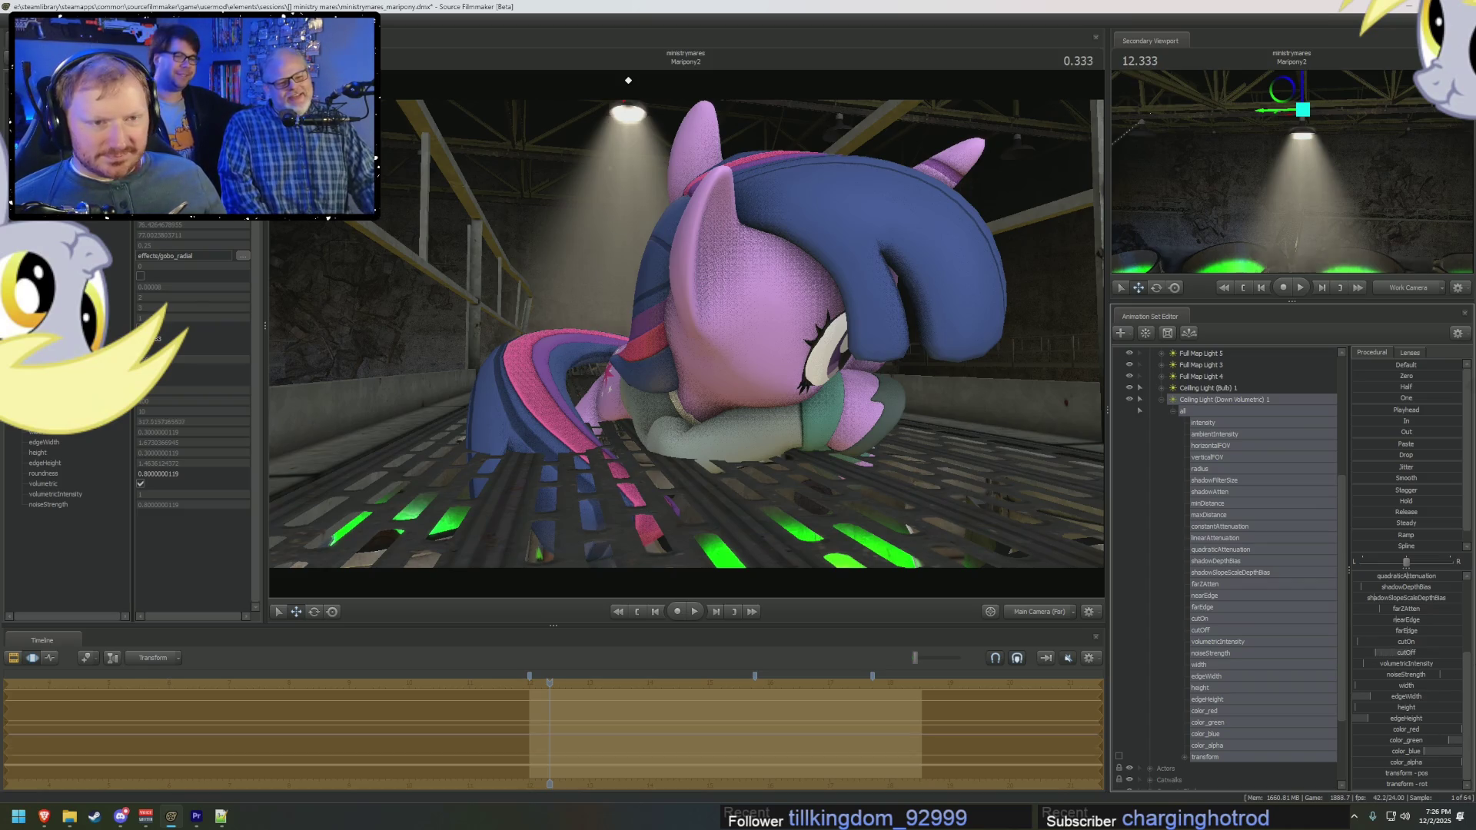
pyautogui.moveTo(1368, 652); pyautogui.dragTo(1391, 652)
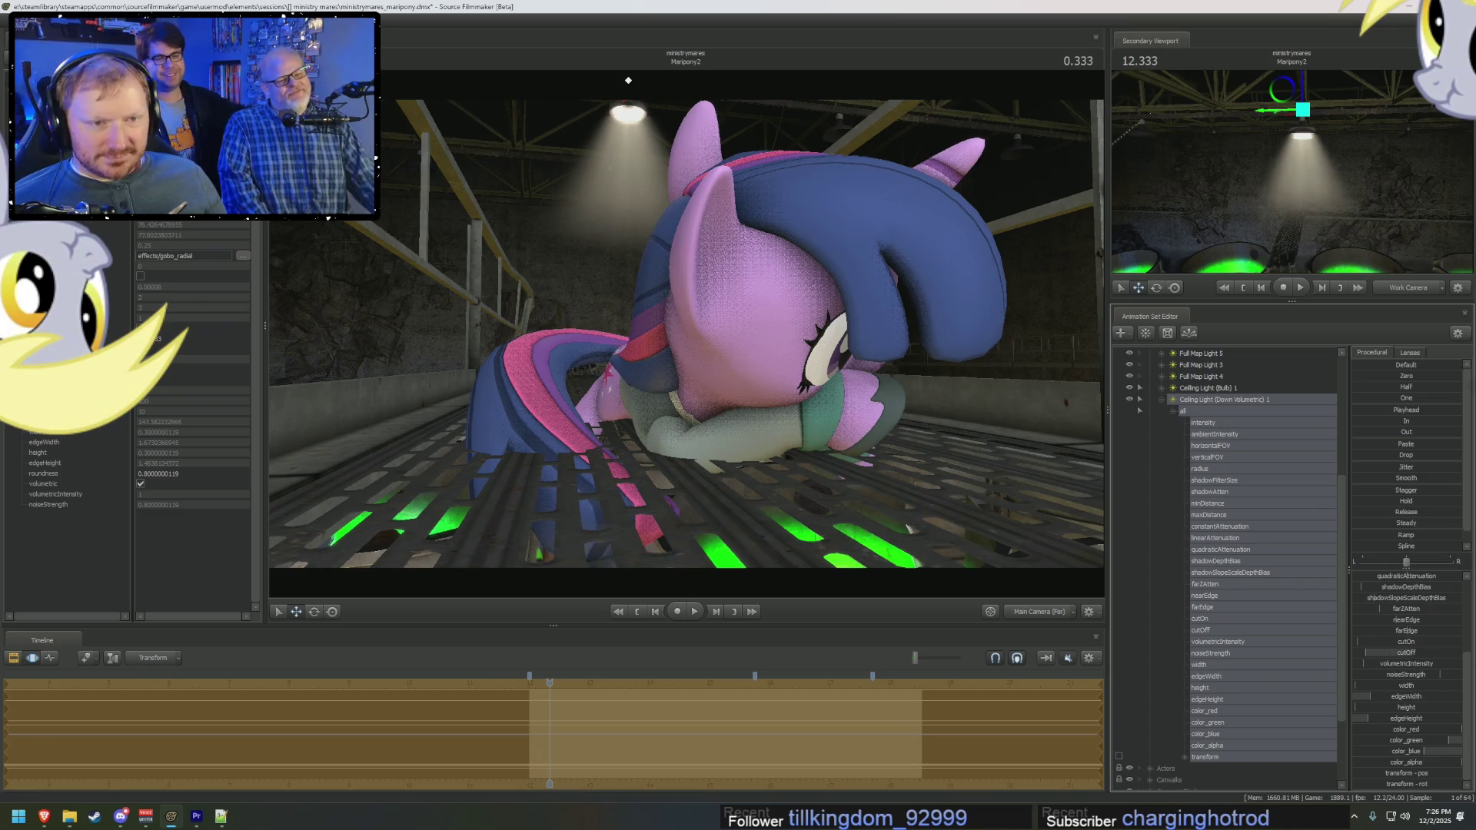
pyautogui.rightClick(1405, 630)
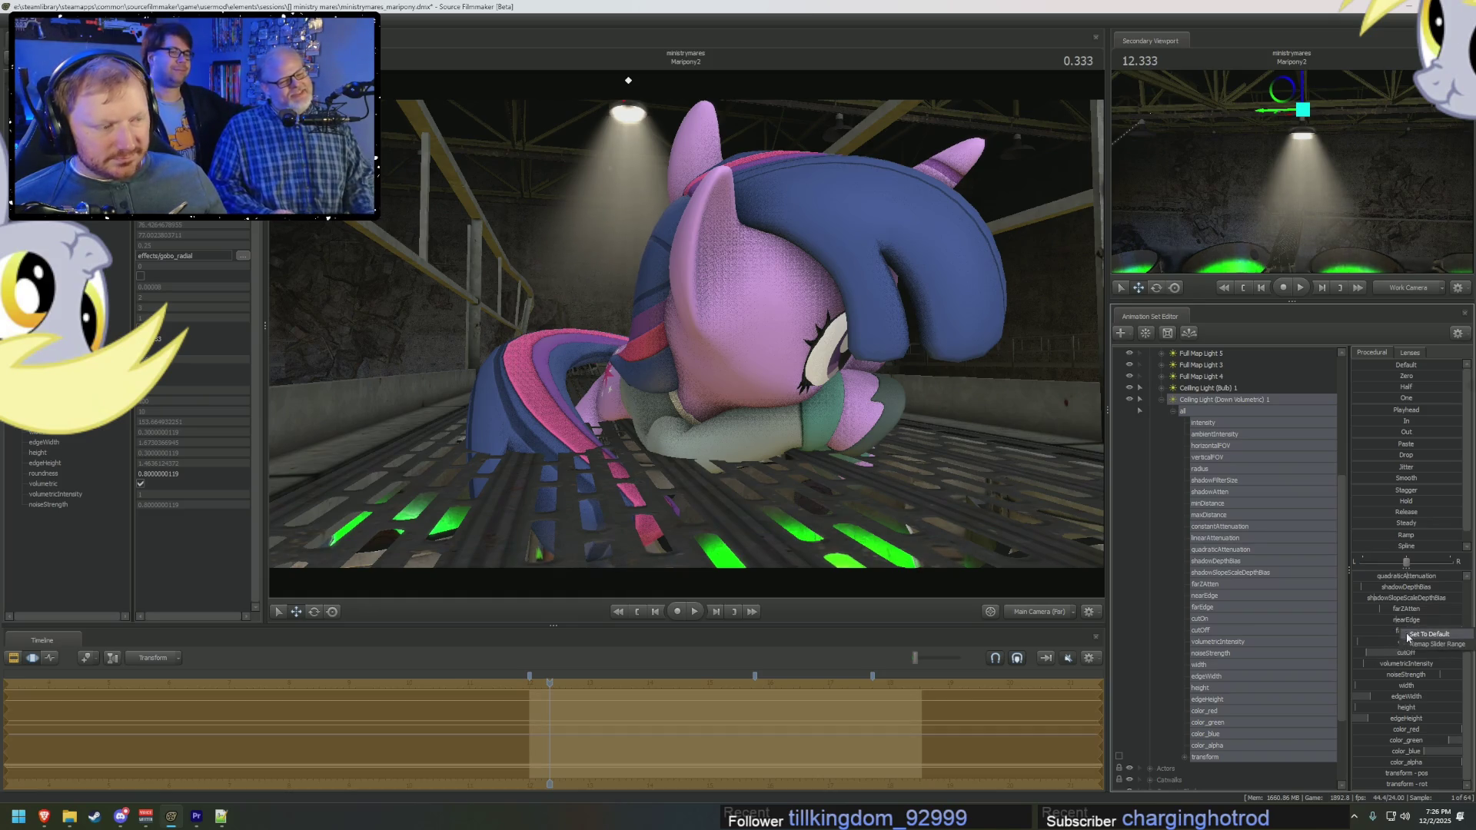
# Step: Widen the farEdge slider's maximum, push farEdge to about 212, and start playback
pyautogui.click(1430, 644)
pyautogui.click(716, 400)
pyautogui.write('200.000')
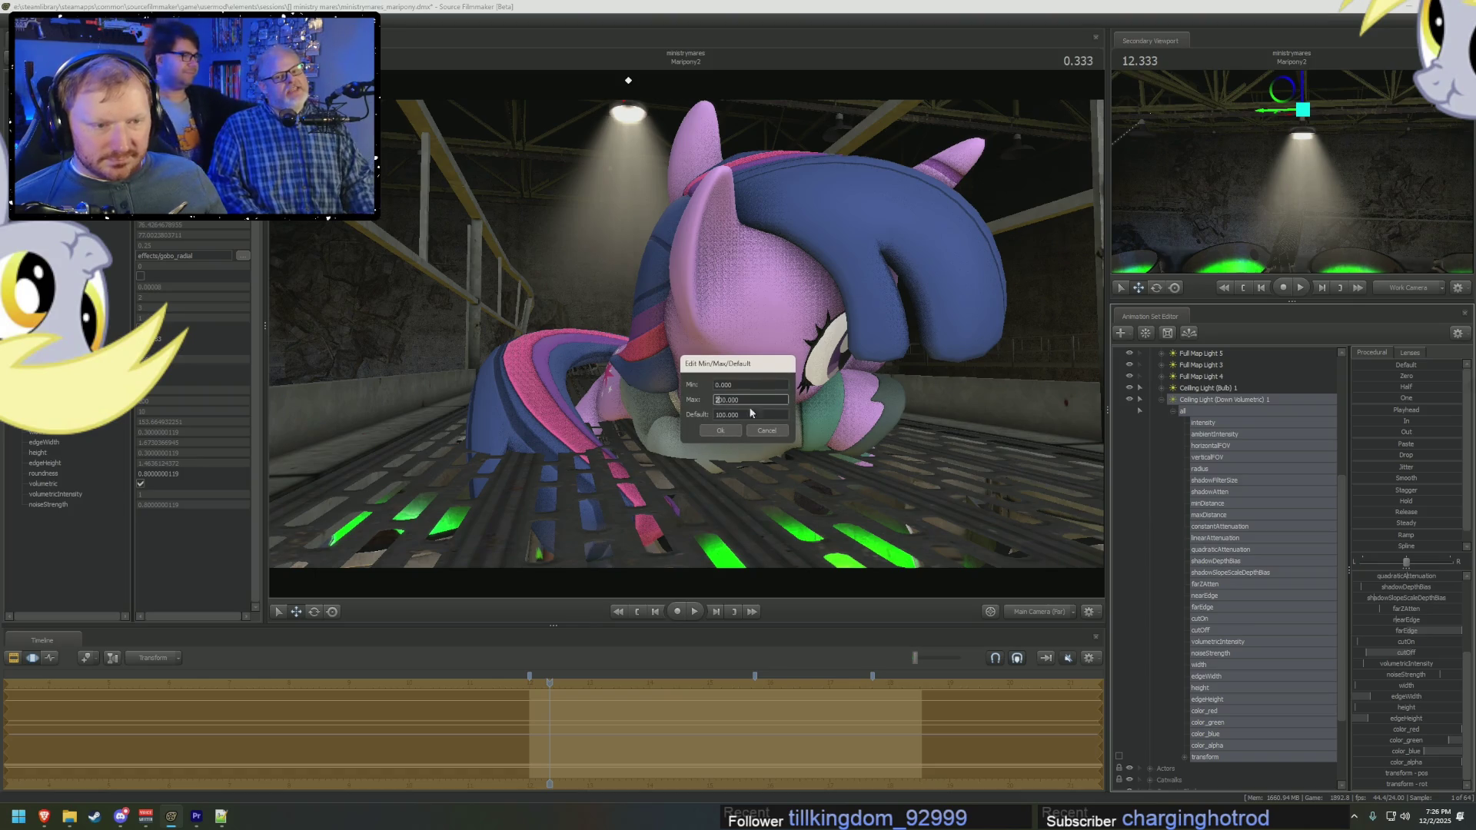
pyautogui.press('Return')
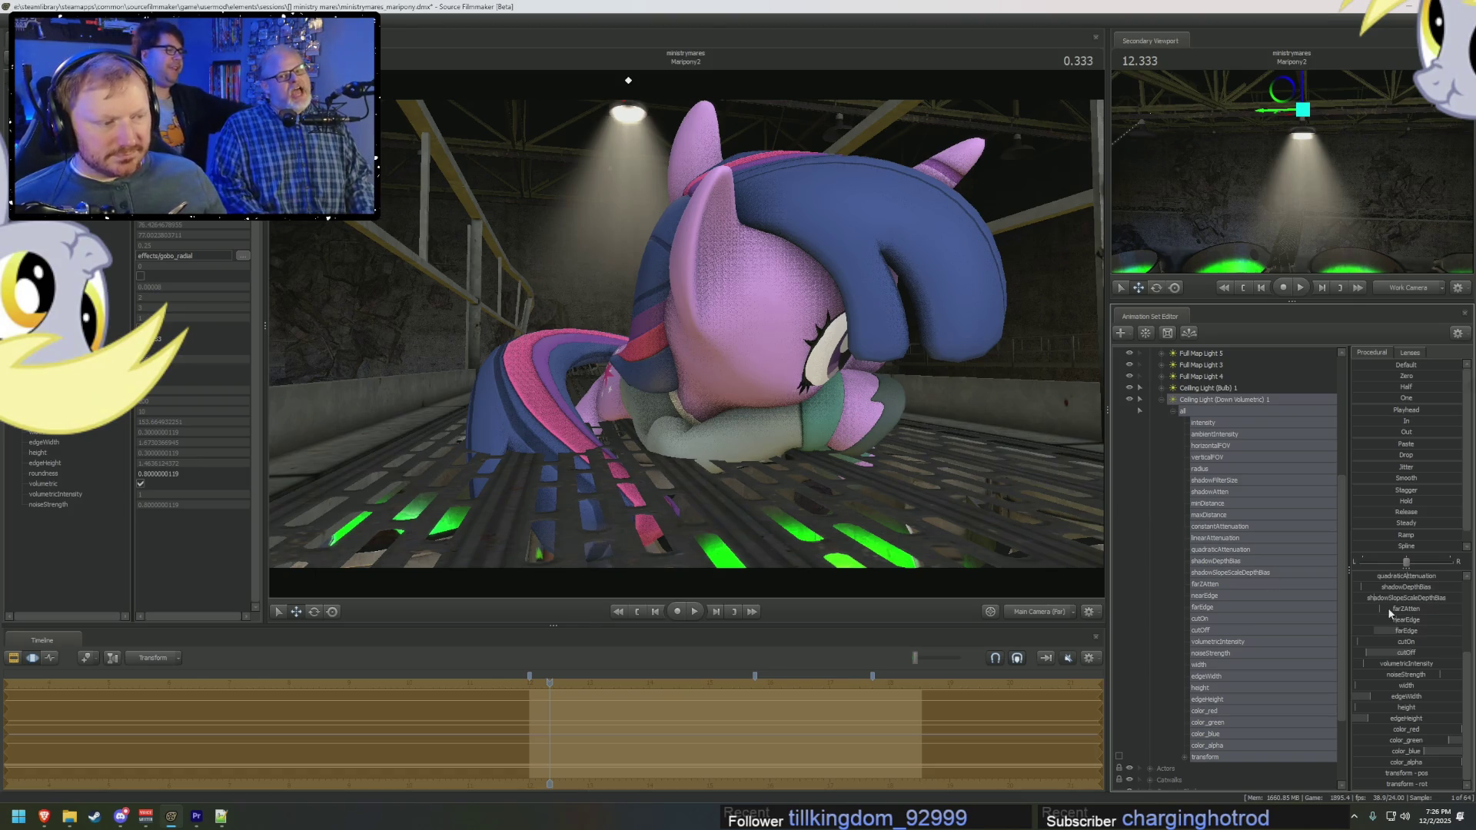
pyautogui.moveTo(1397, 632)
pyautogui.mouseDown()
pyautogui.moveTo(1398, 654)
pyautogui.moveTo(1384, 652)
pyautogui.mouseUp()
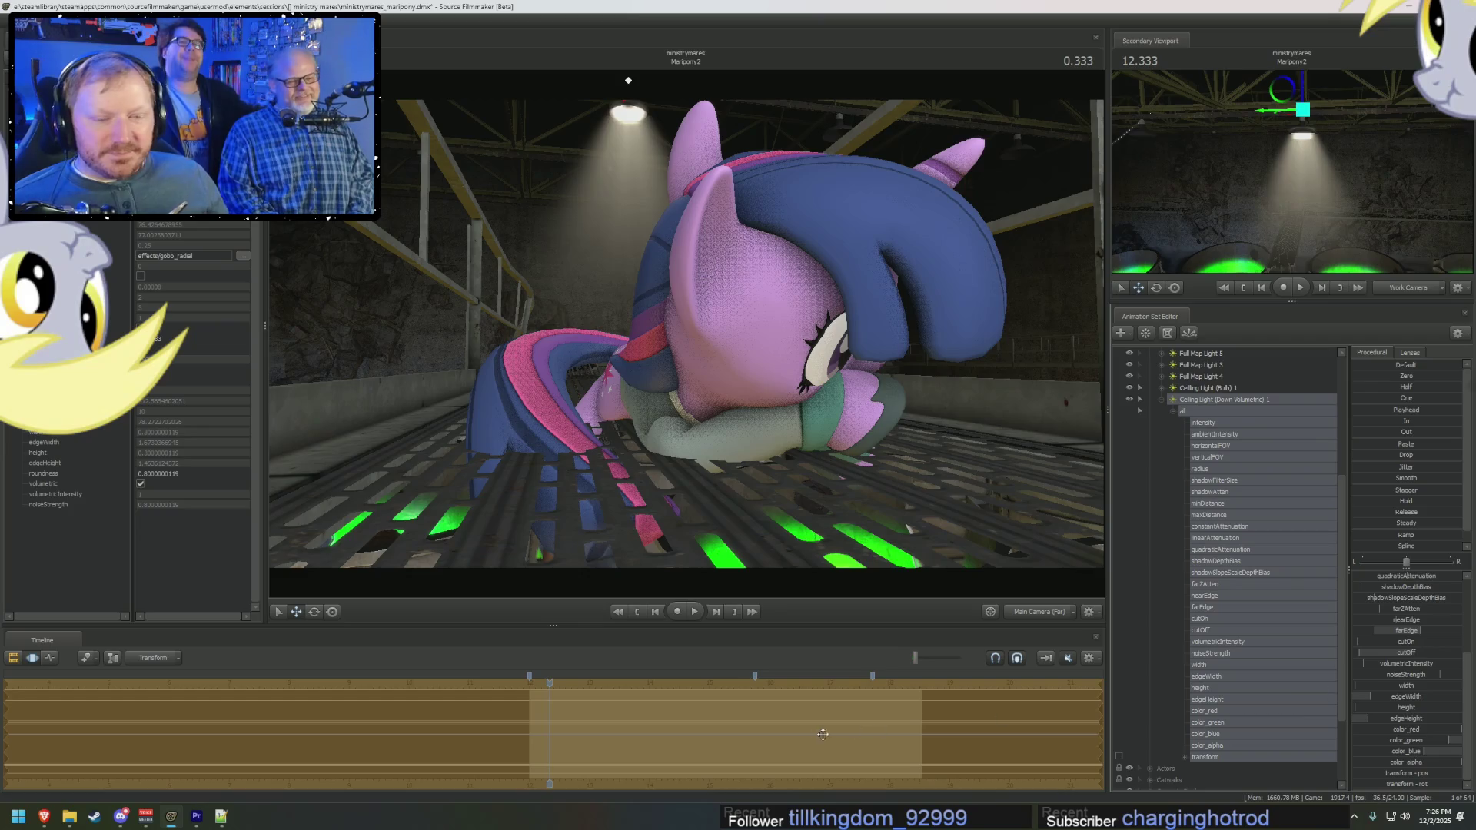
pyautogui.press('space')
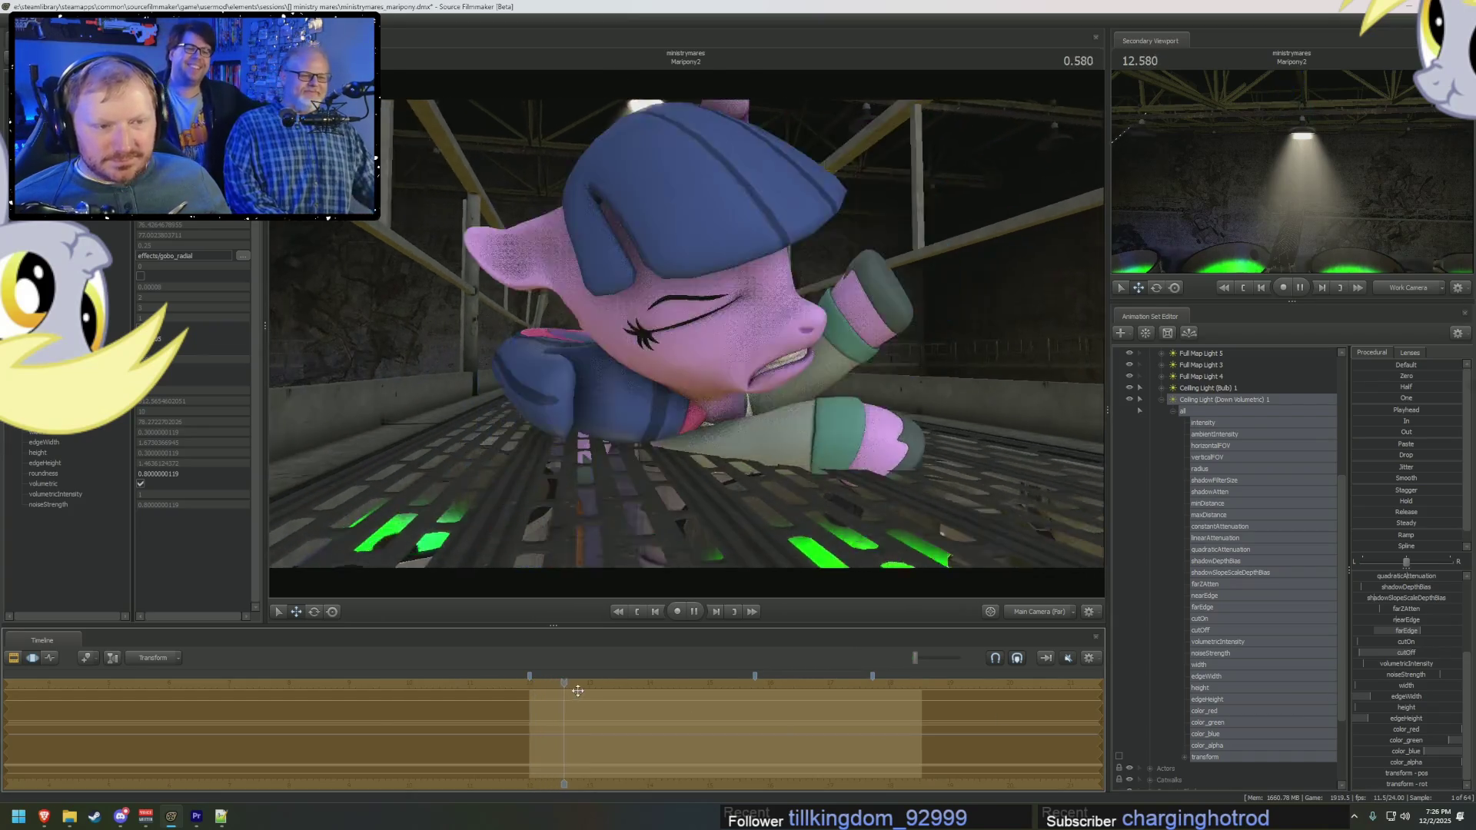
# Step: Dim the light's intensity, set volumetricIntensity to about 1.6 and noiseStrength to 1, ending at 0.208
pyautogui.press('space')
pyautogui.moveTo(582, 682)
pyautogui.mouseDown()
pyautogui.moveTo(519, 684)
pyautogui.moveTo(554, 695)
pyautogui.mouseUp()
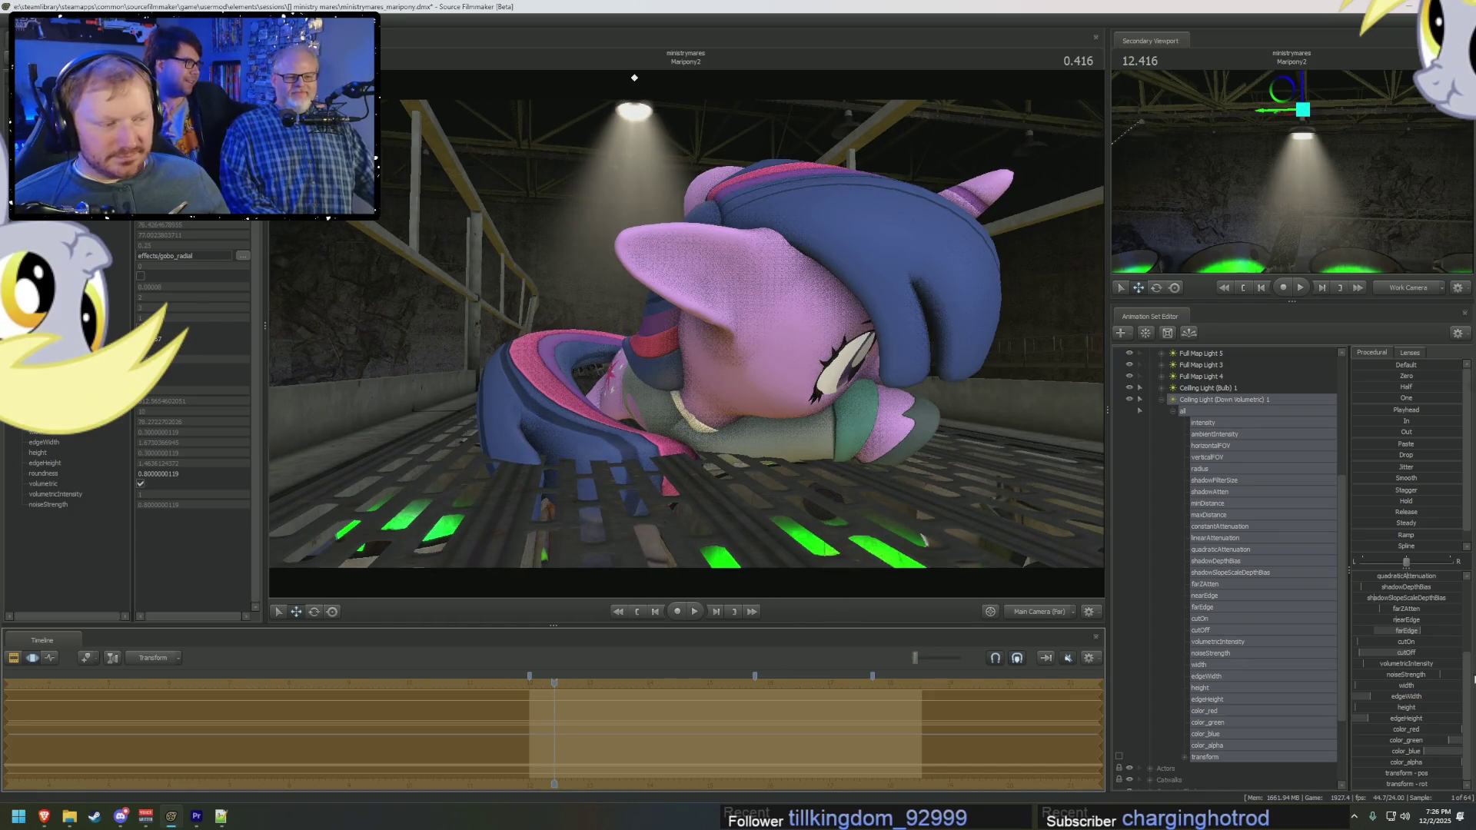
pyautogui.scroll(5, 1408, 603)
pyautogui.moveTo(1406, 575); pyautogui.dragTo(1376, 575)
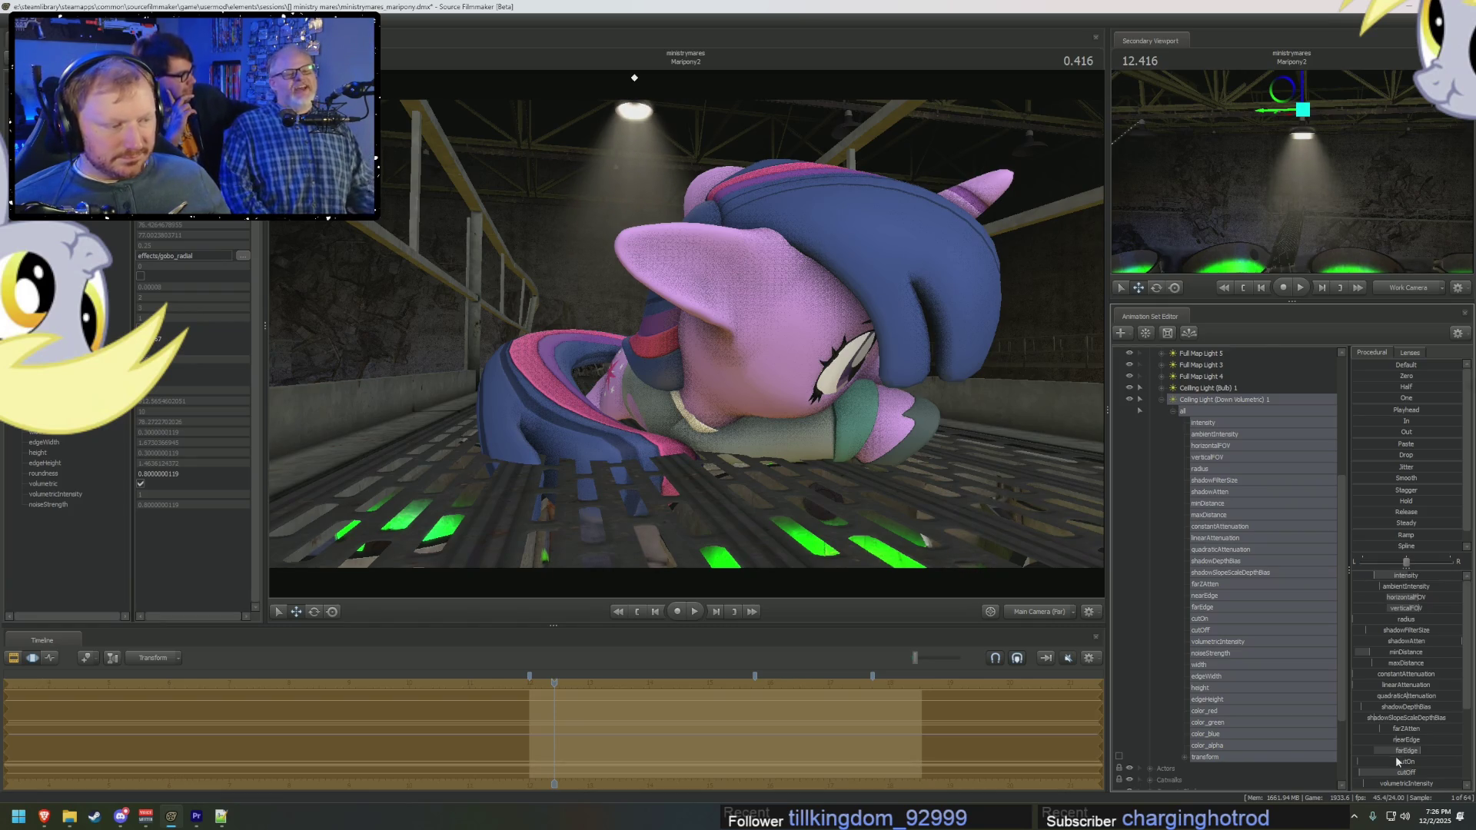
pyautogui.moveTo(1373, 784); pyautogui.dragTo(1388, 783)
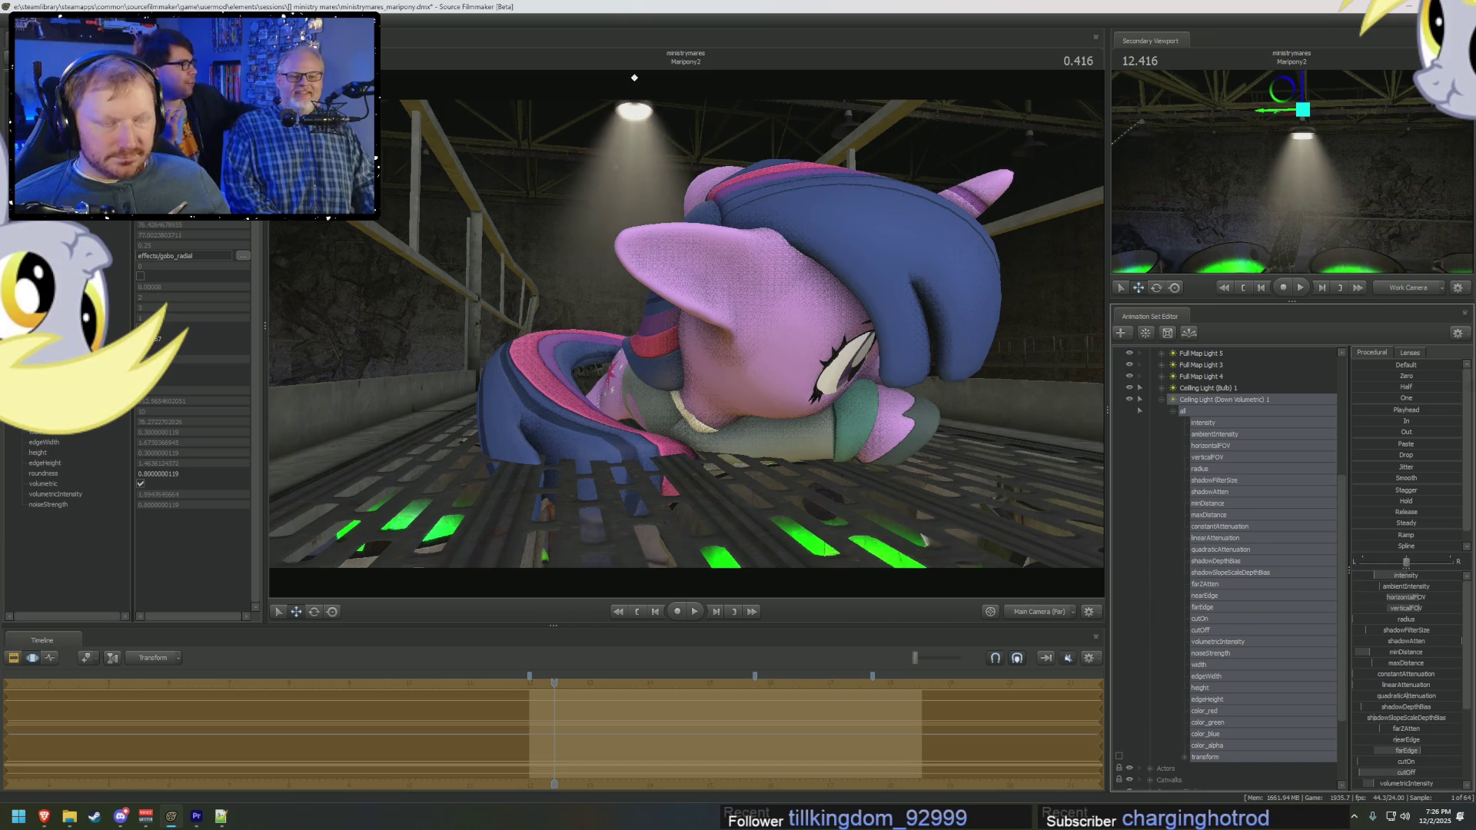
pyautogui.scroll(-4, 1417, 727)
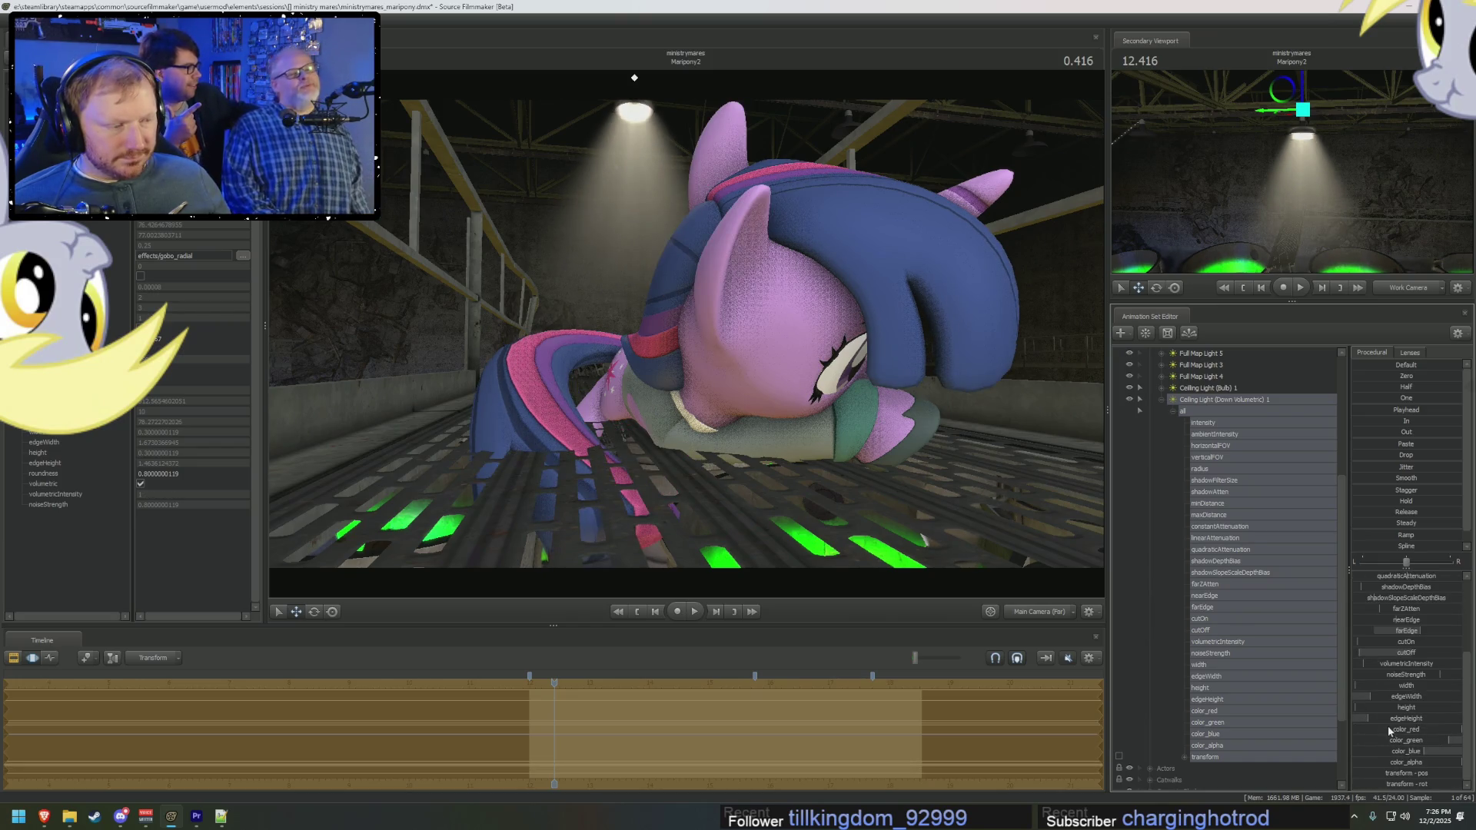
pyautogui.moveTo(1396, 675); pyautogui.dragTo(1411, 675)
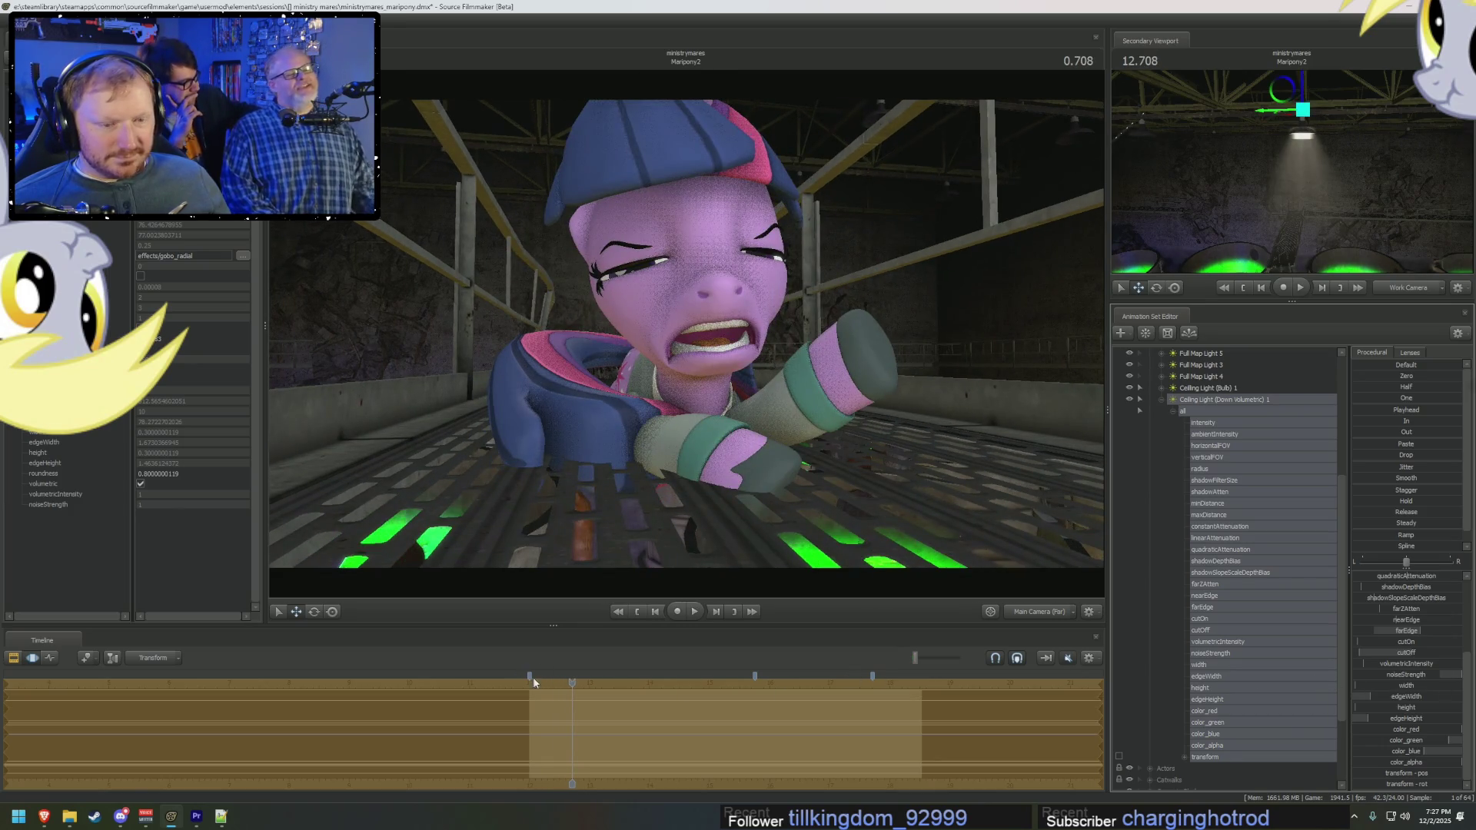
pyautogui.moveTo(569, 683); pyautogui.dragTo(542, 683)
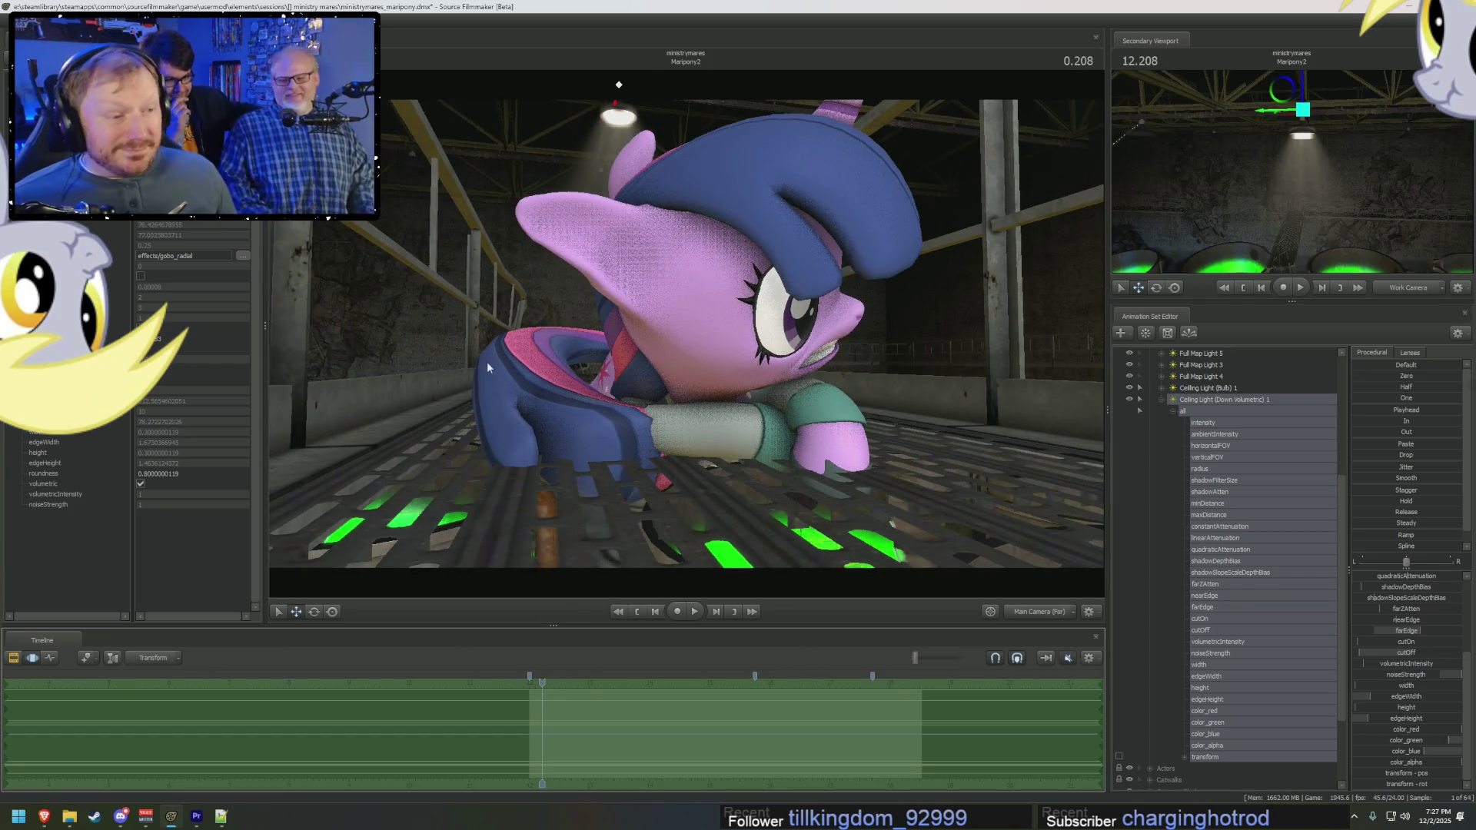
# Step: Expand Ceiling Light (Down Volumetric) 1's attributes and select its intensity channel
pyautogui.click(1256, 487)
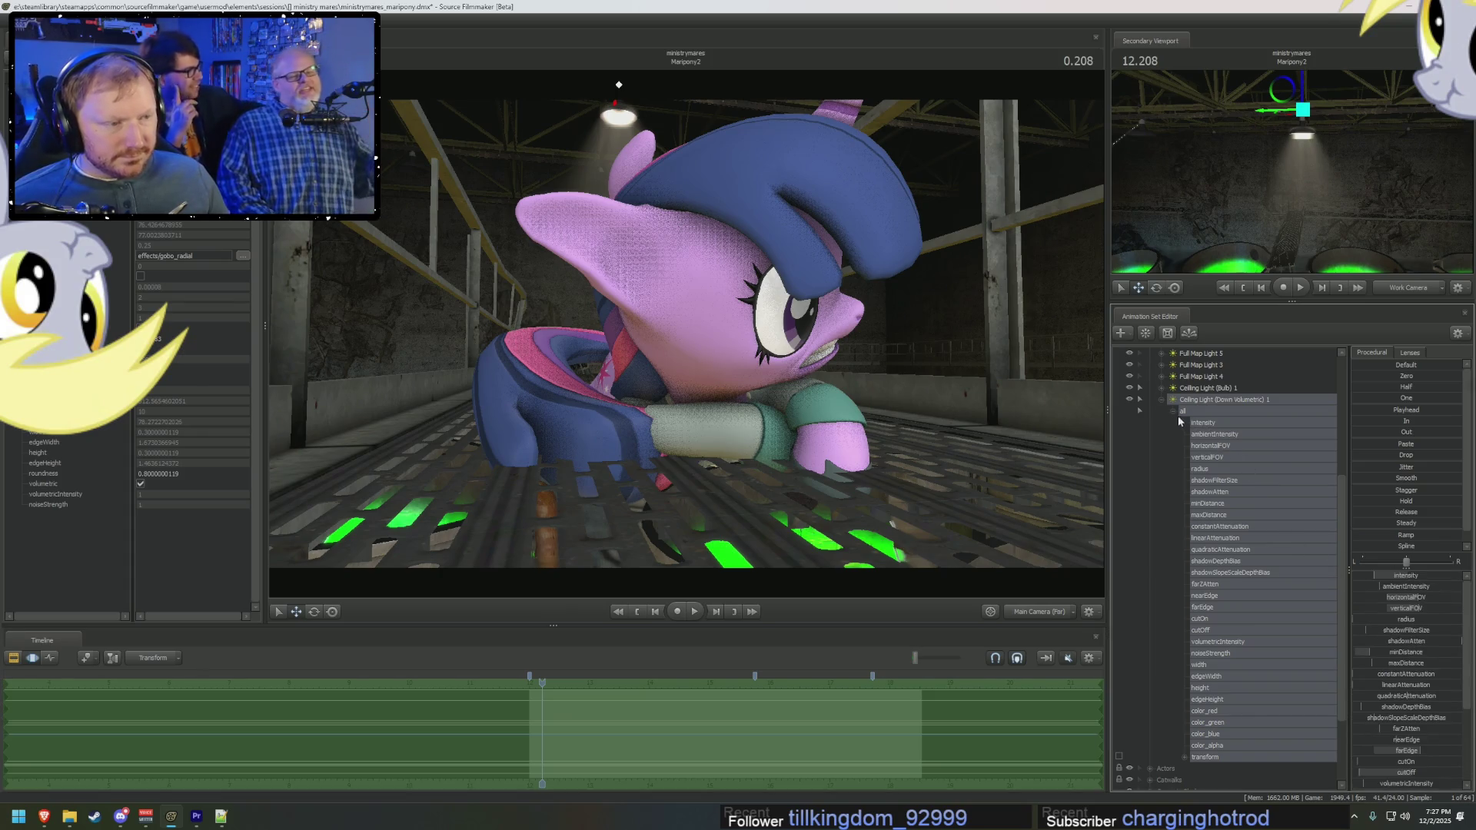
pyautogui.click(1165, 393)
pyautogui.scroll(-2, 1224, 745)
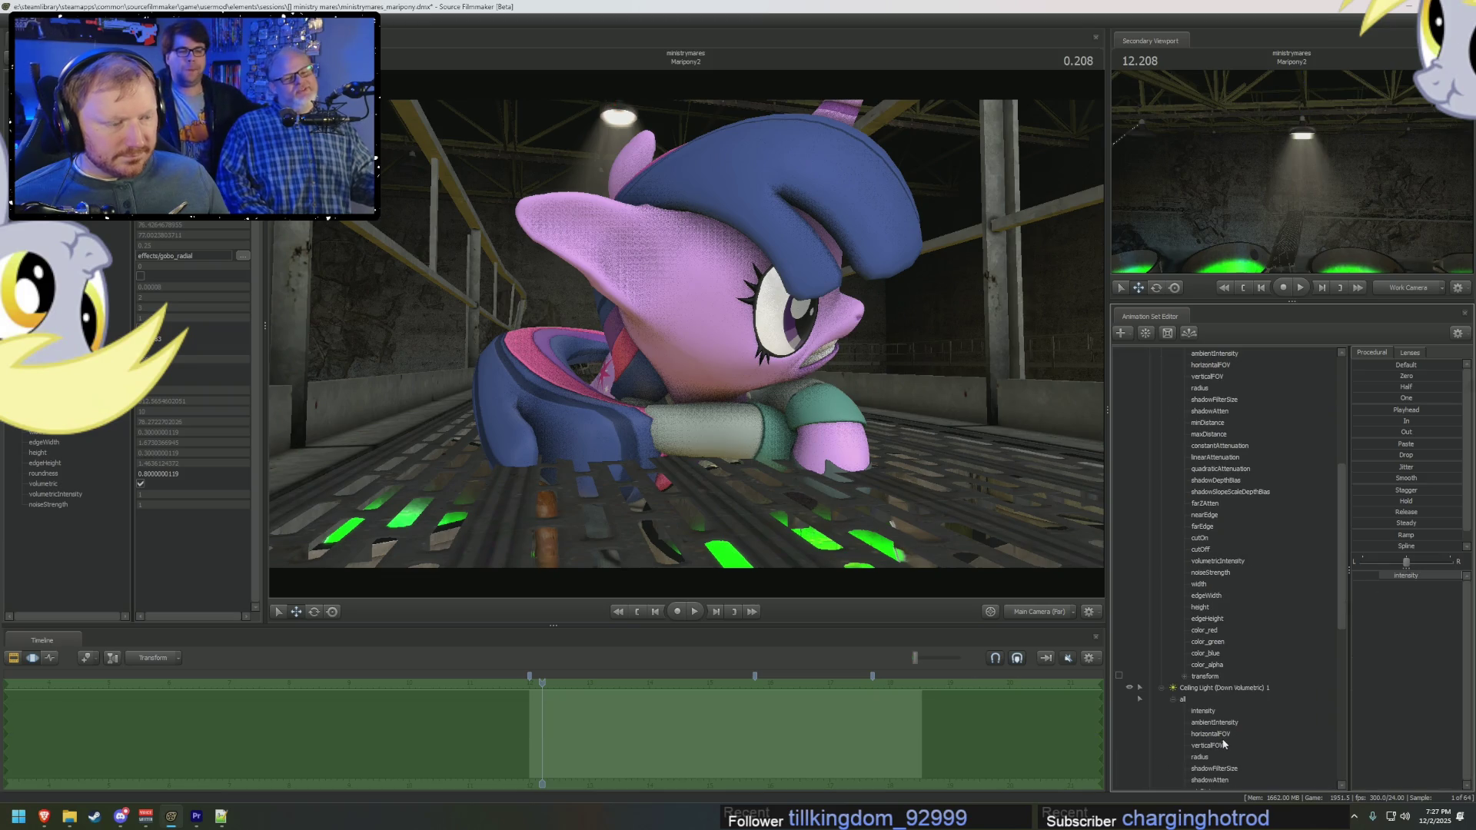
pyautogui.click(1216, 723)
pyautogui.click(1216, 715)
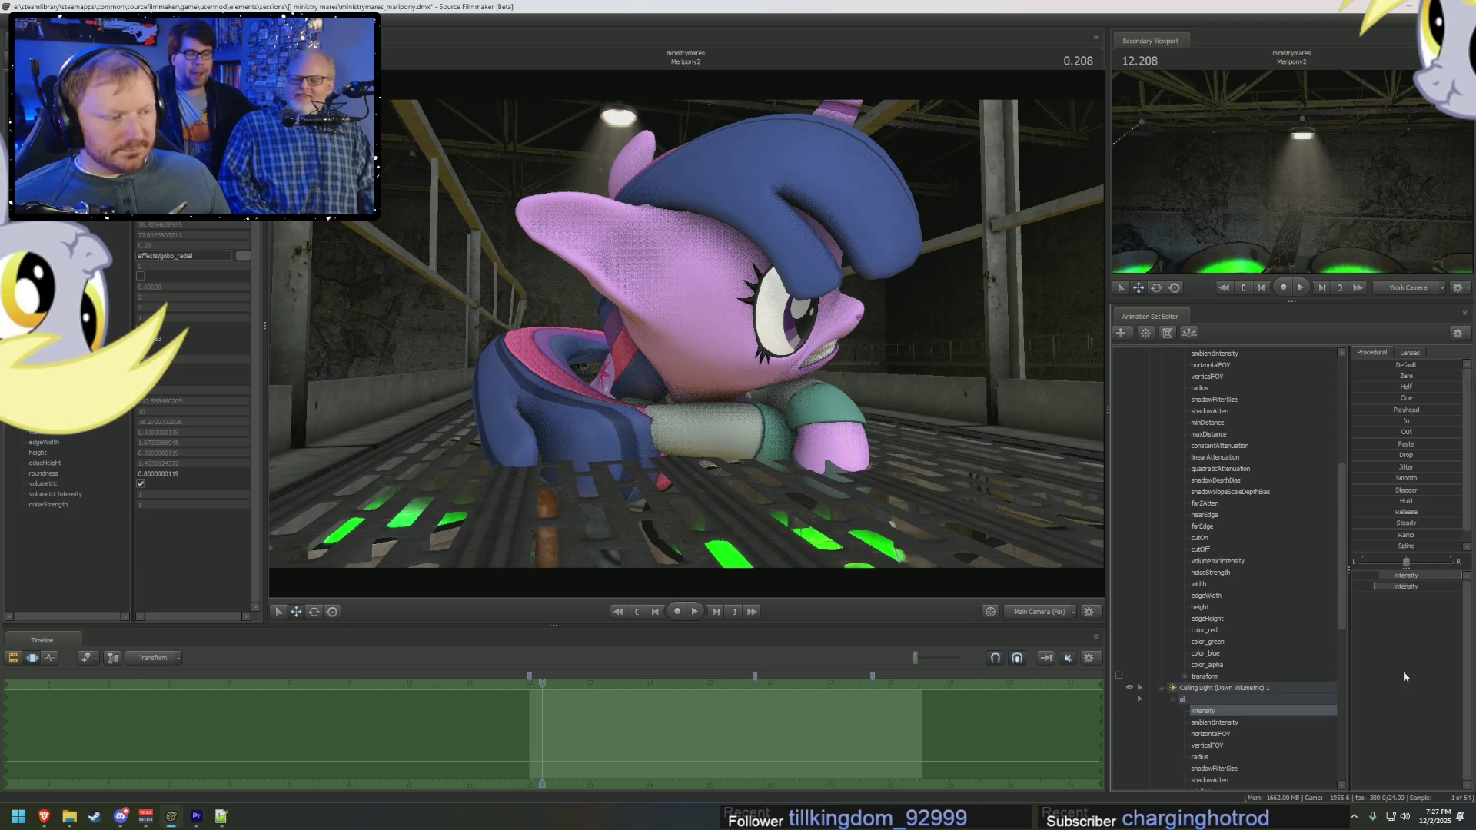
# Step: Remap the intensity slider range (minimum 0, default 500) and blend intensity toward a preset
pyautogui.rightClick(1422, 575)
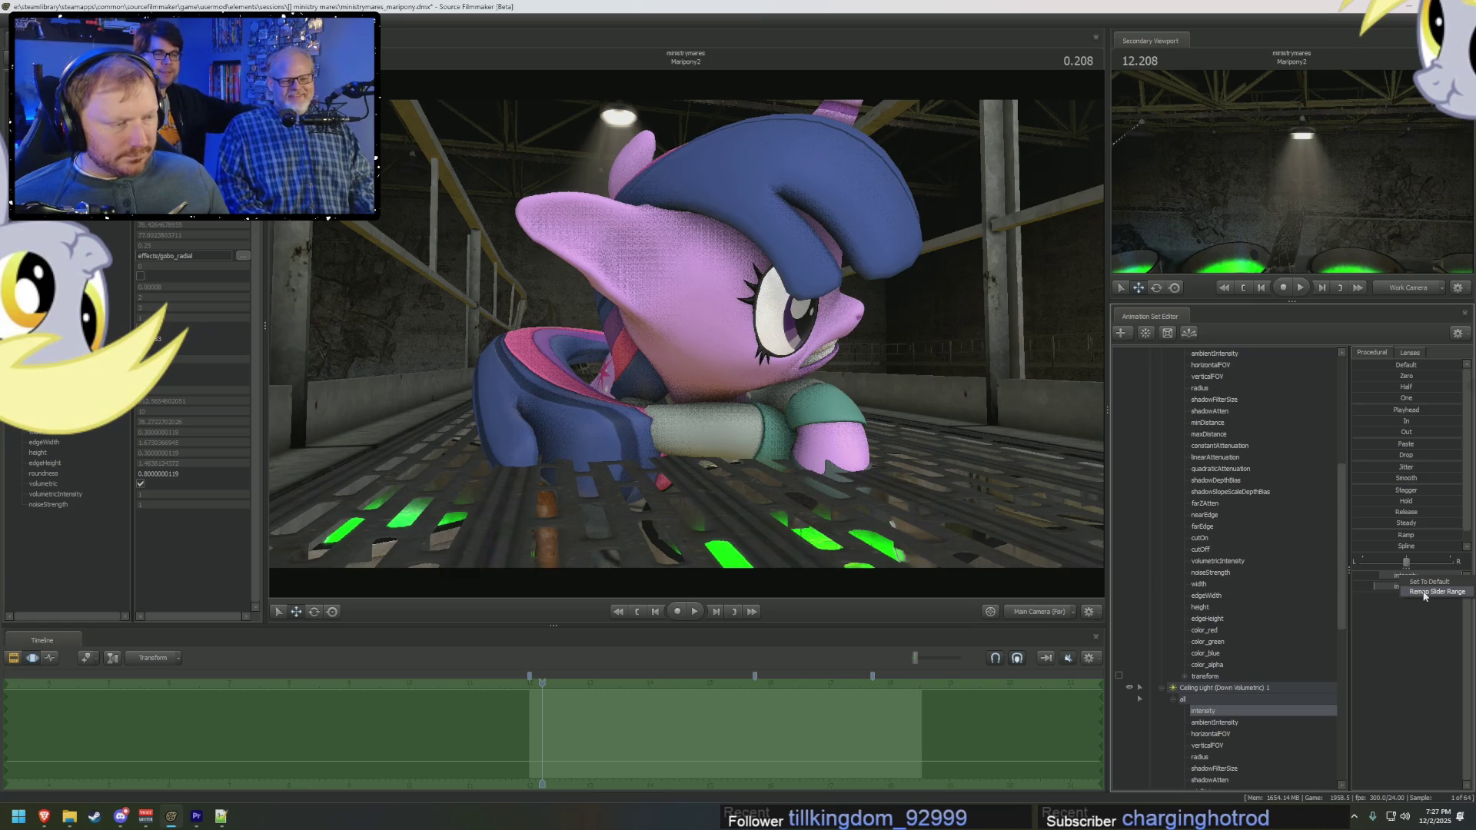
pyautogui.click(1424, 593)
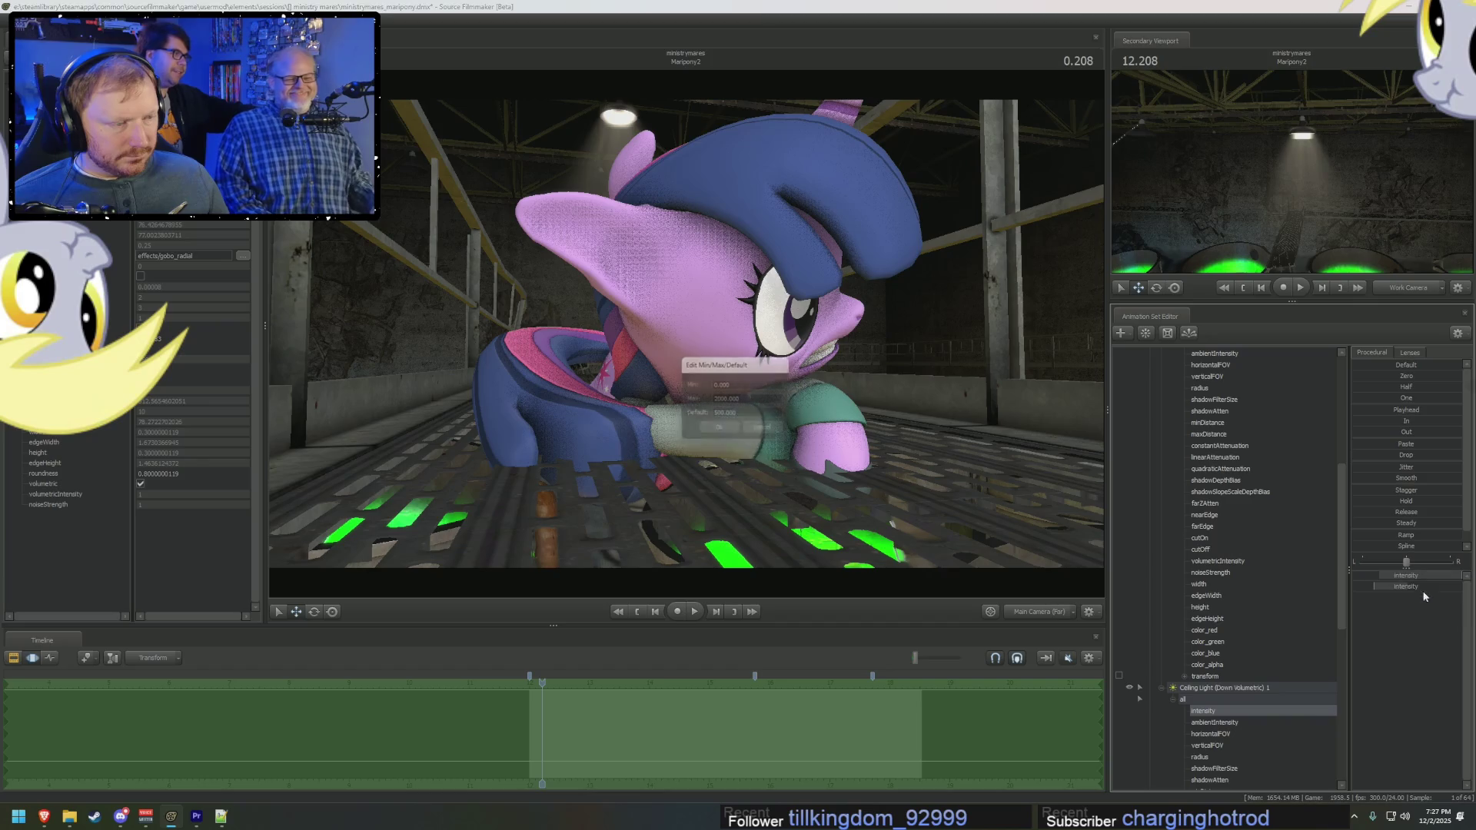
pyautogui.click(713, 399)
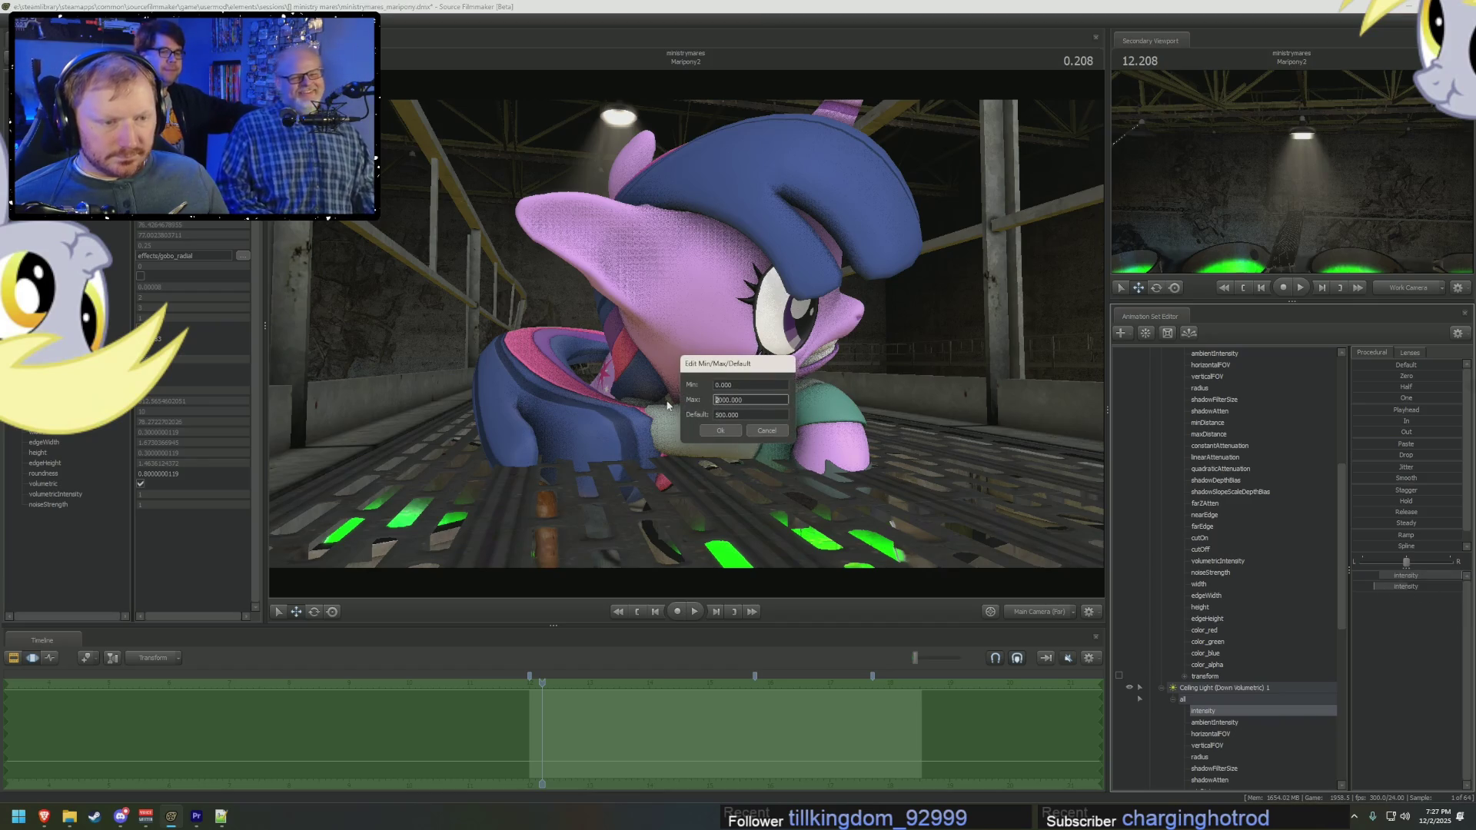
pyautogui.press('Return')
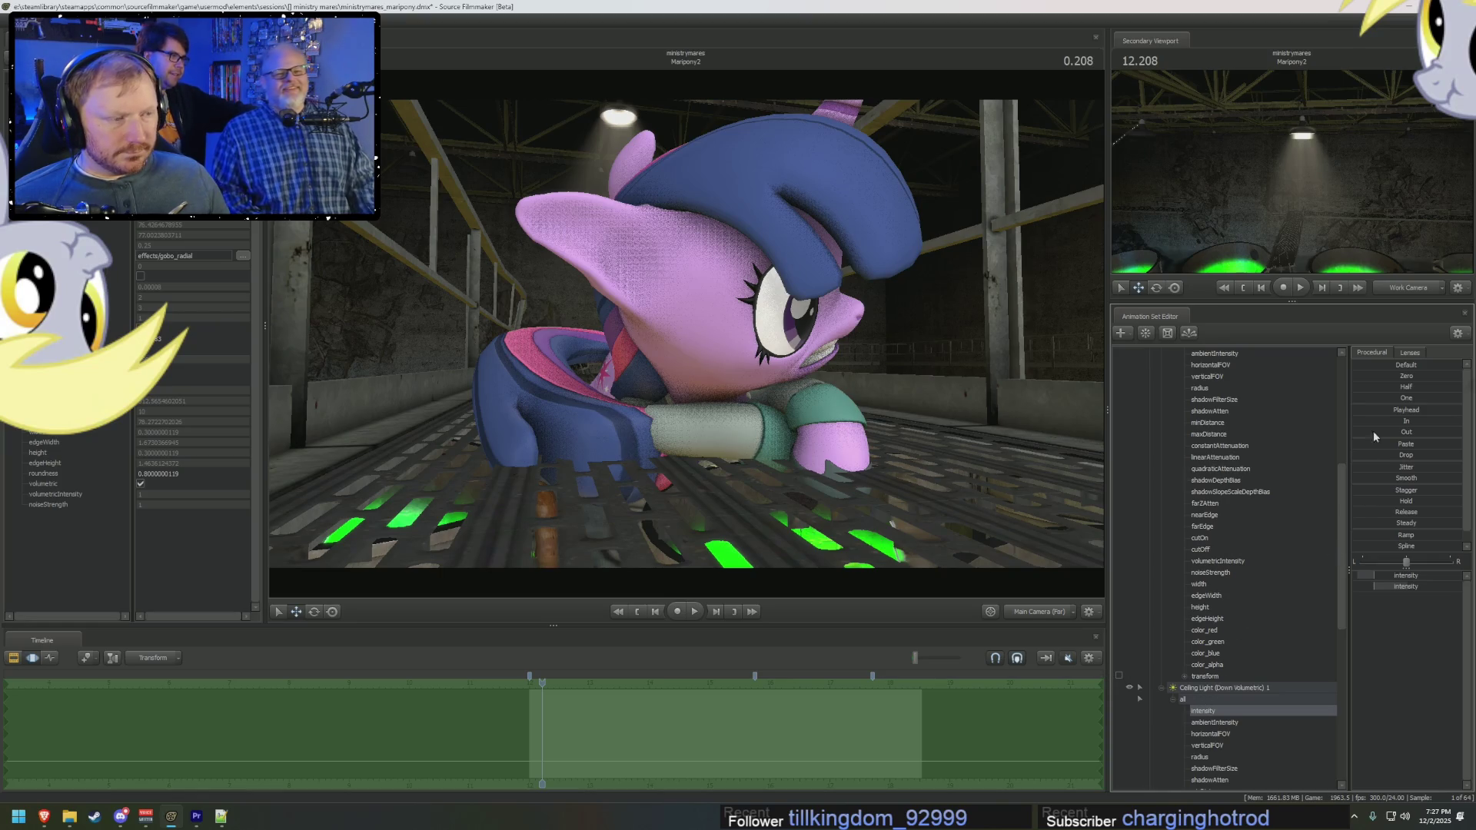
pyautogui.moveTo(1385, 395)
pyautogui.mouseDown()
pyautogui.moveTo(1399, 397)
pyautogui.moveTo(1353, 398)
pyautogui.mouseUp()
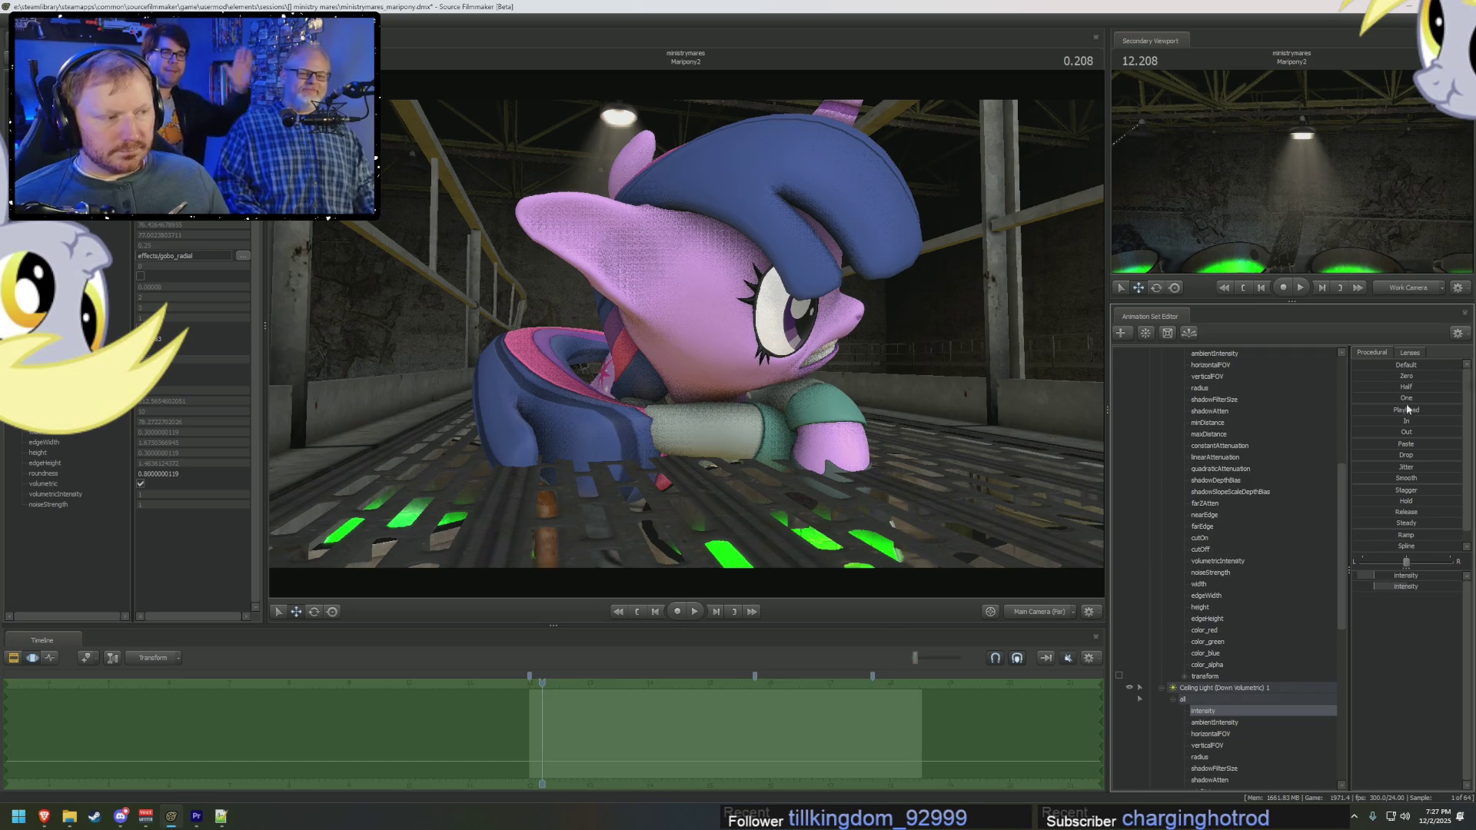
# Step: Blend the volumetric intensity toward Zero, then aim the Work Camera up at the ceiling lamp
pyautogui.click(1386, 376)
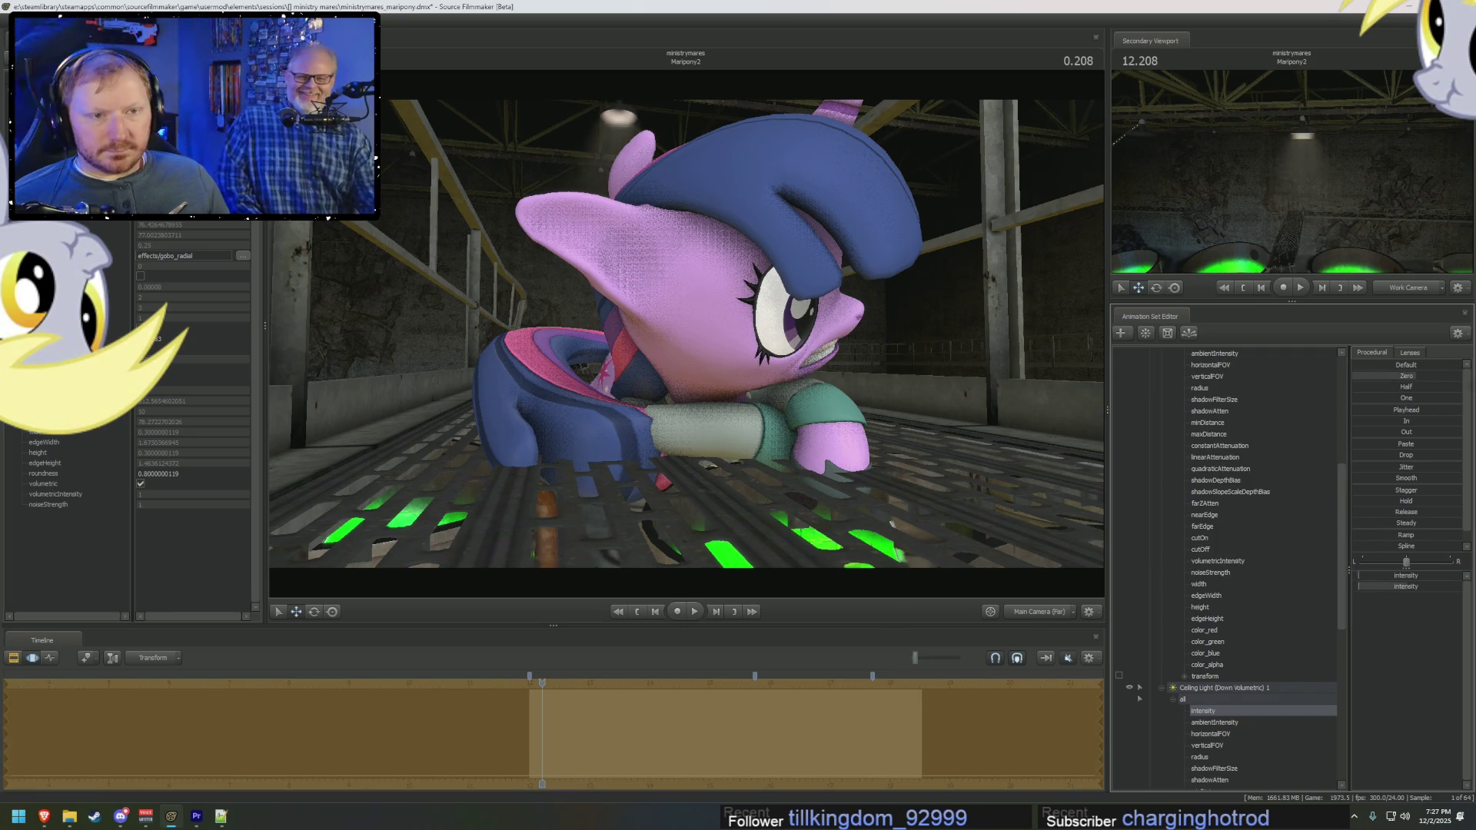
pyautogui.moveTo(1385, 376); pyautogui.dragTo(1406, 376)
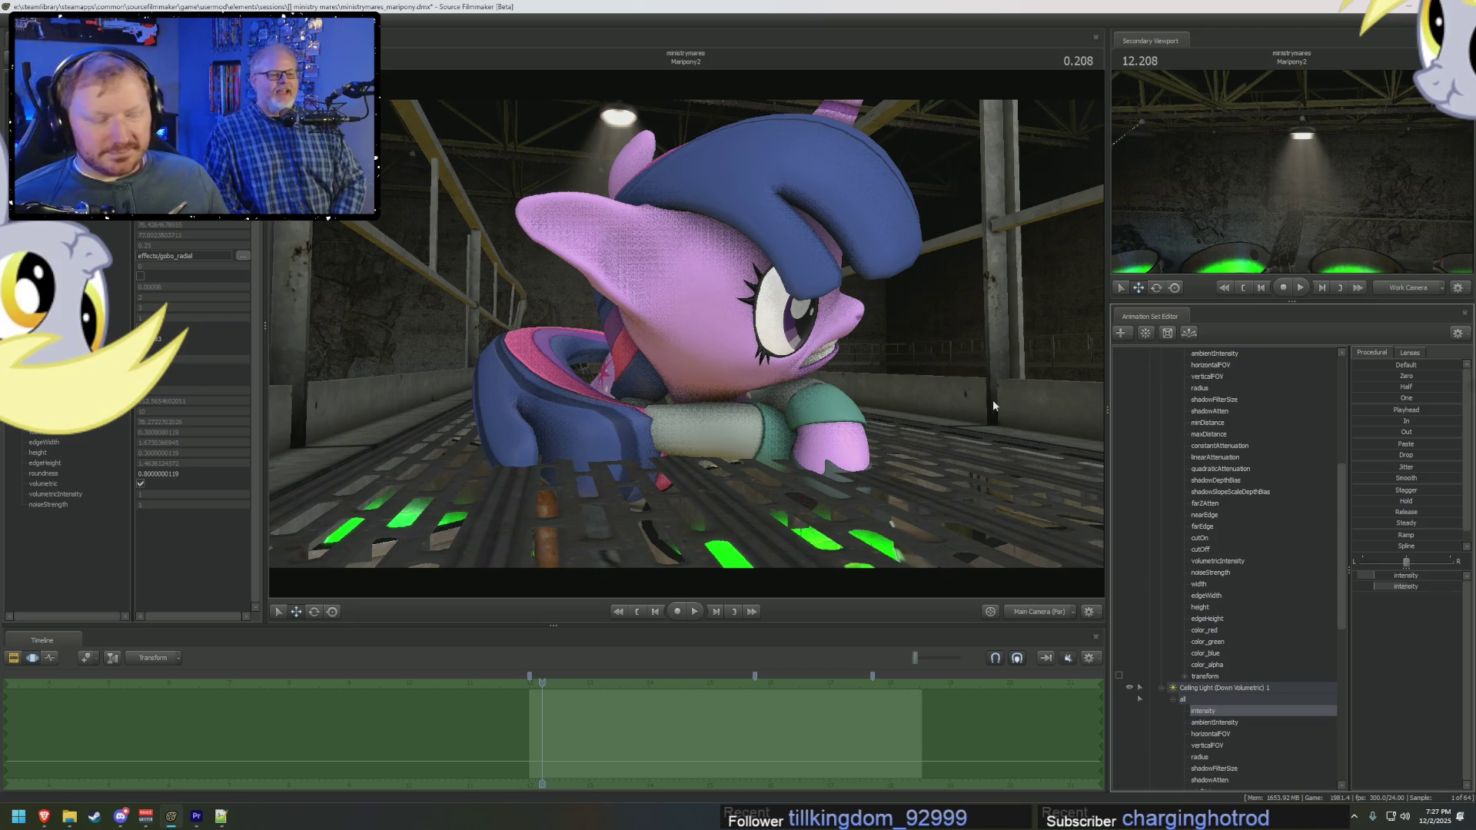
pyautogui.keyDown('ctrl'); pyautogui.click(1017, 612); pyautogui.keyUp('ctrl')
pyautogui.moveTo(906, 435)
pyautogui.mouseDown()
pyautogui.moveTo(884, 415)
pyautogui.moveTo(884, 369)
pyautogui.moveTo(702, 622)
pyautogui.mouseUp()
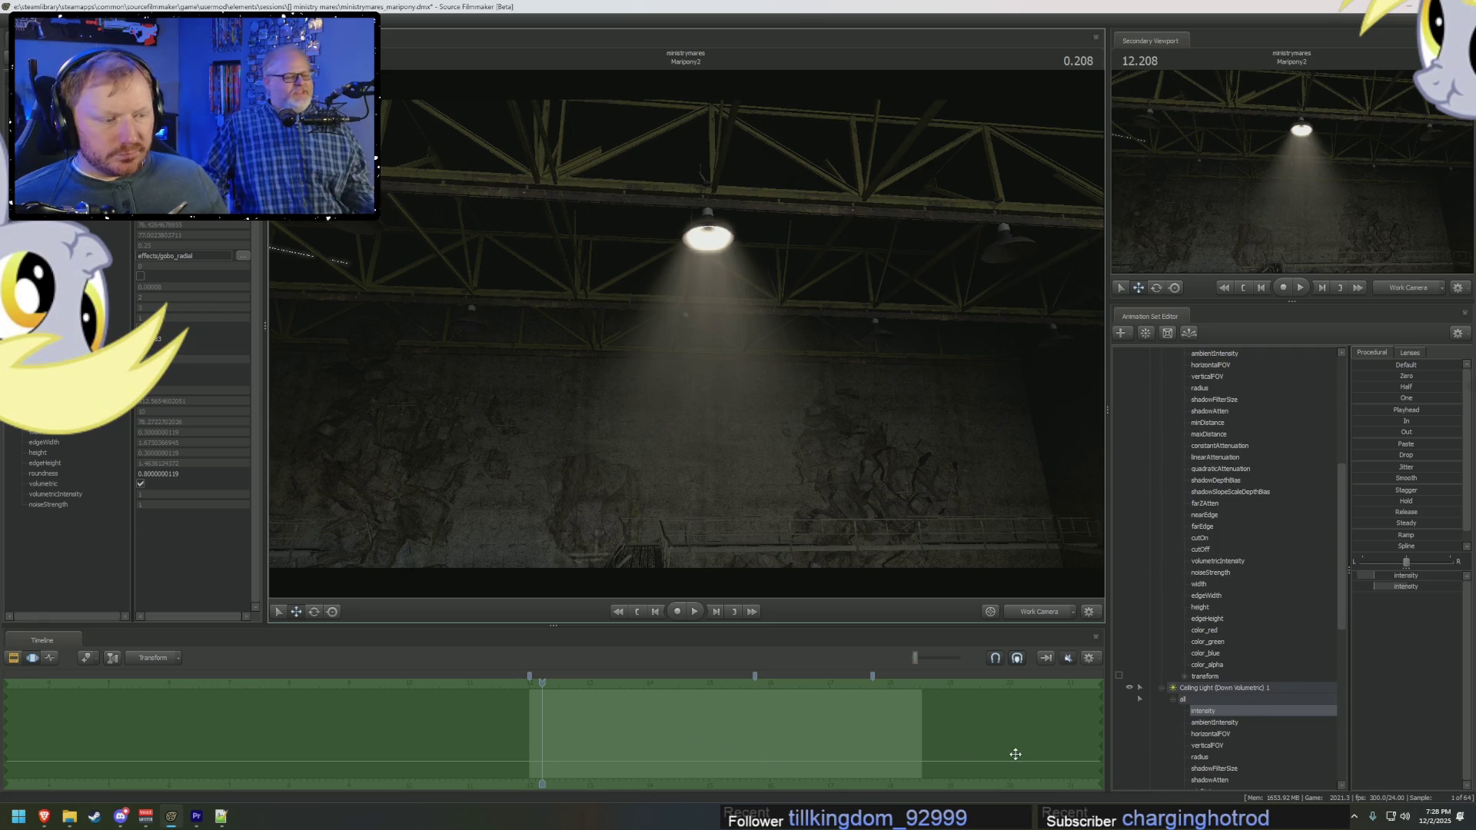
# Step: Keep only intensity active, reframe the lamp, and scroll to Ceiling Light (Bulb) 1's intensity control
pyautogui.click(1204, 712)
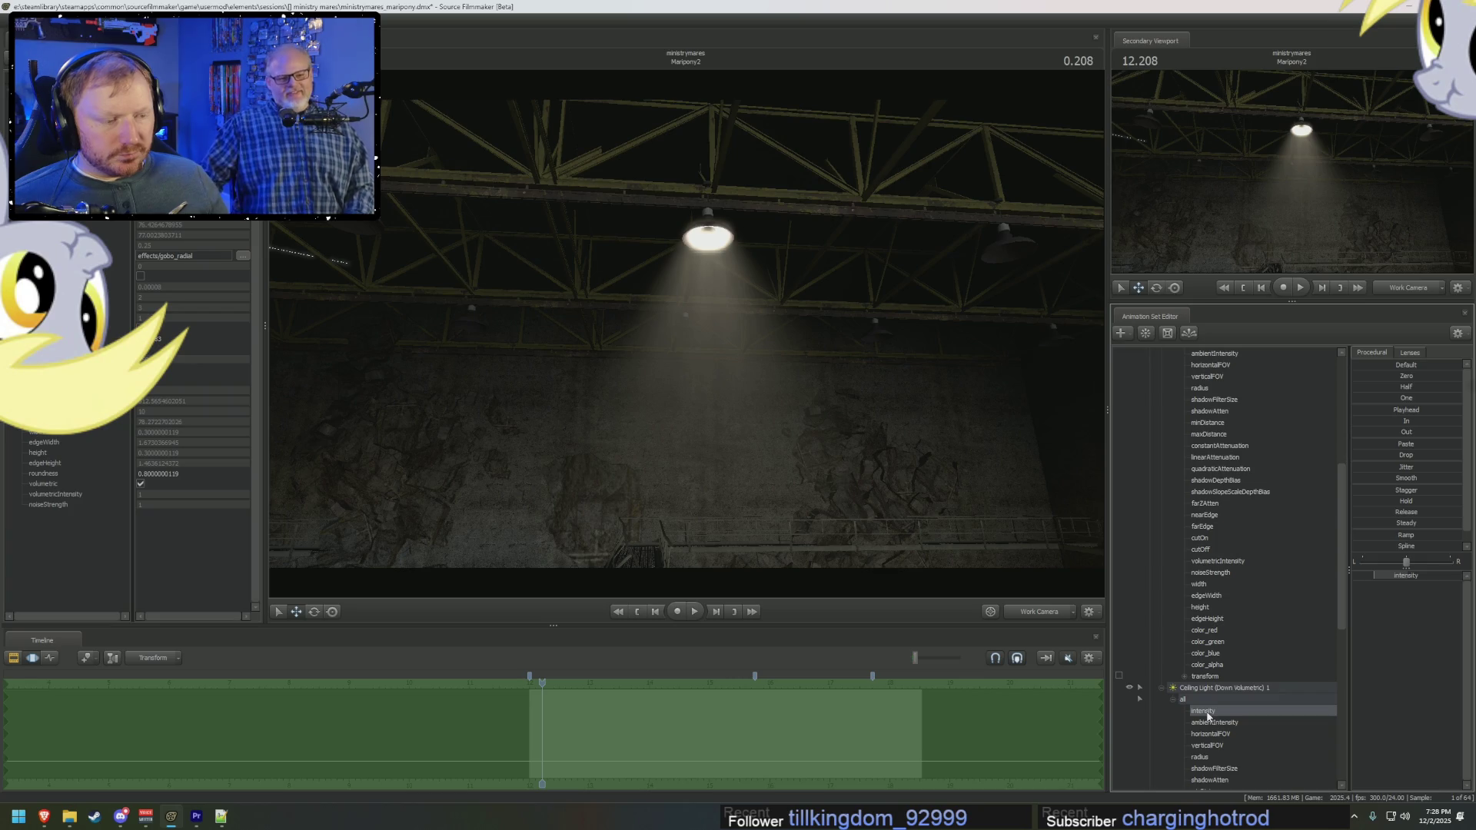
pyautogui.scroll(-1, 1207, 715)
pyautogui.scroll(-2, 1207, 715)
pyautogui.scroll(-3, 1207, 715)
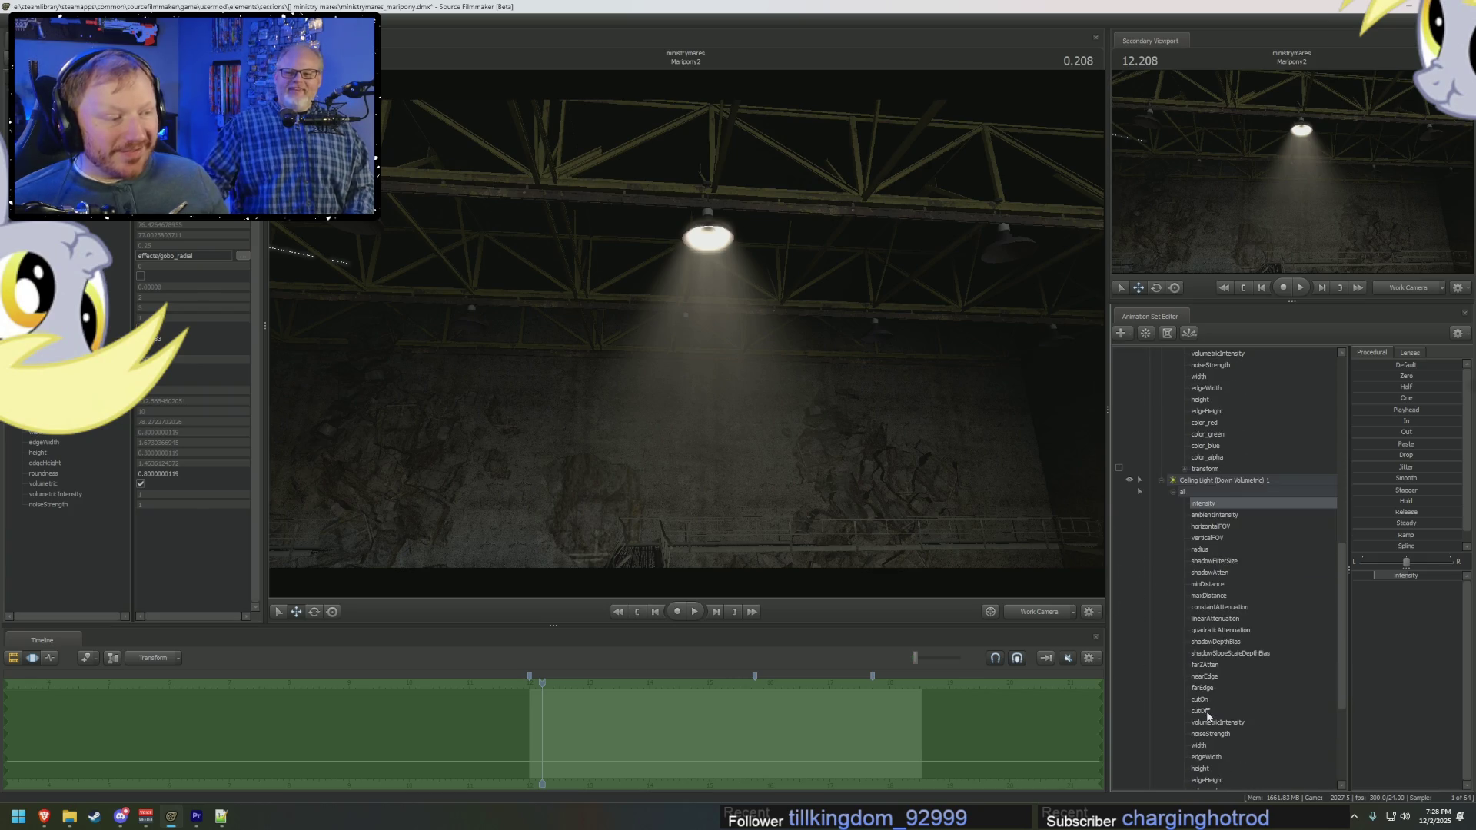
pyautogui.scroll(1, 1207, 714)
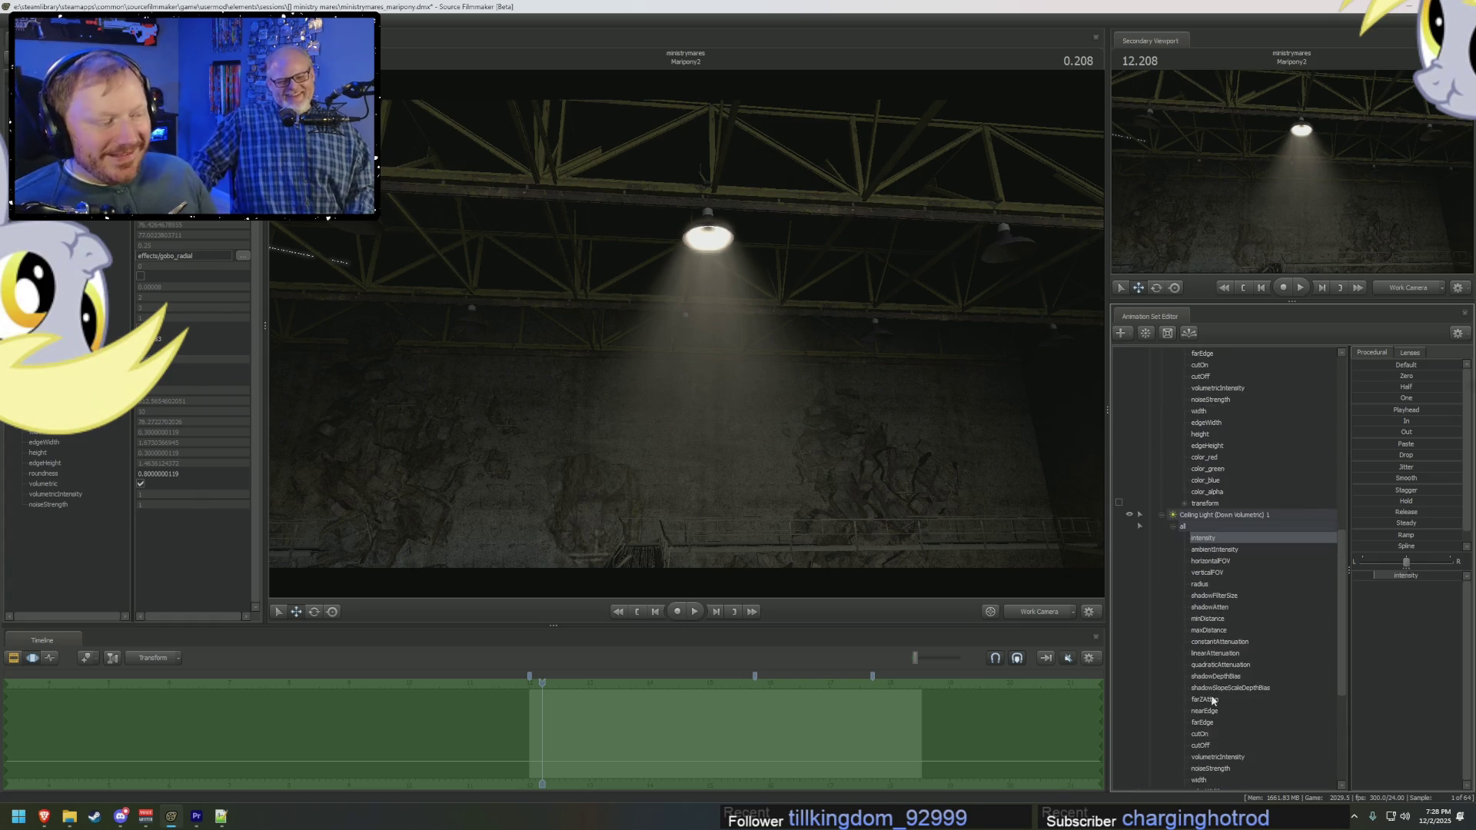
pyautogui.scroll(1, 1204, 706)
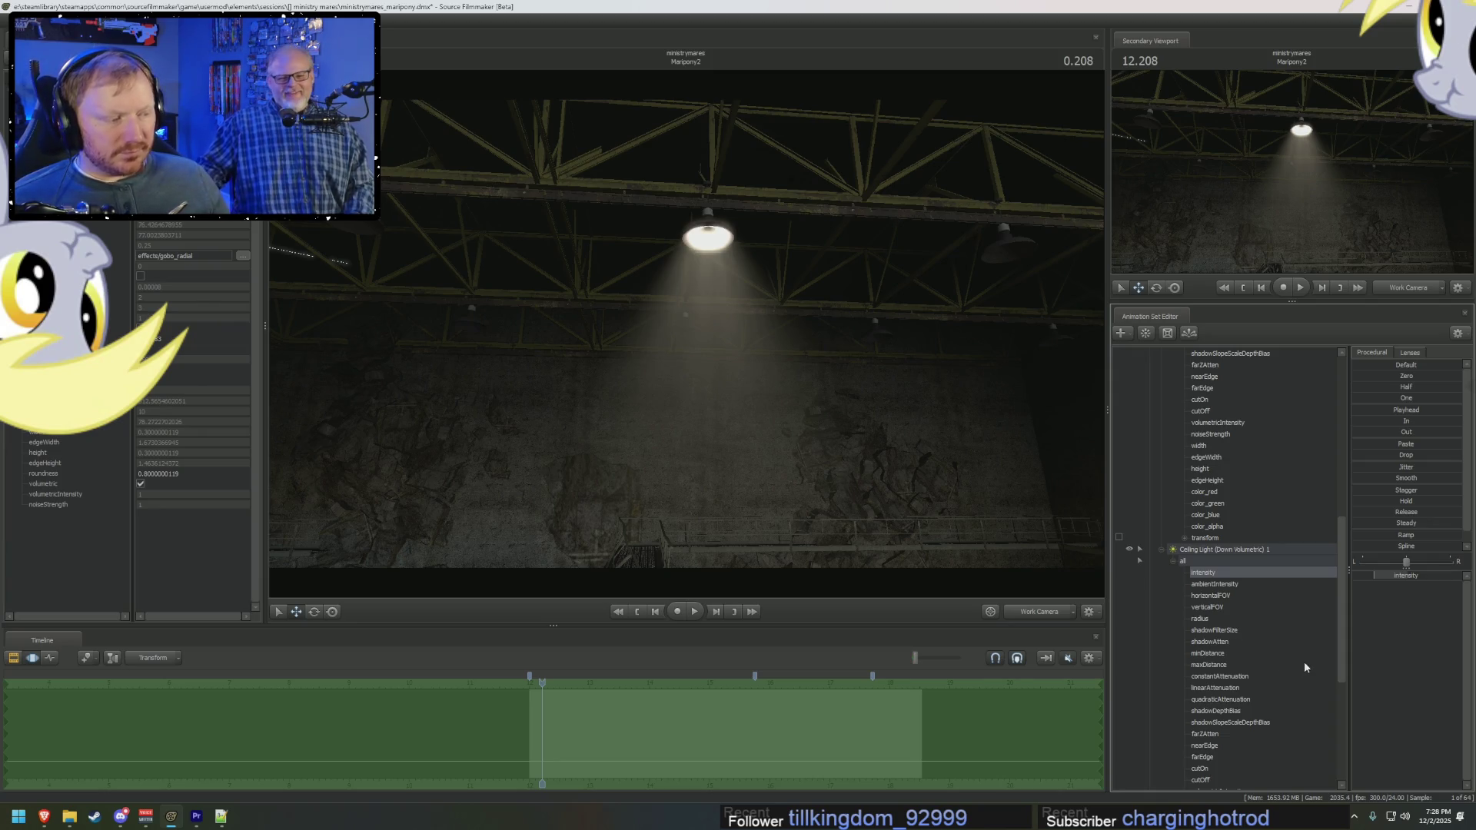
pyautogui.moveTo(692, 346)
pyautogui.mouseDown()
pyautogui.moveTo(723, 331)
pyautogui.moveTo(687, 339)
pyautogui.mouseUp()
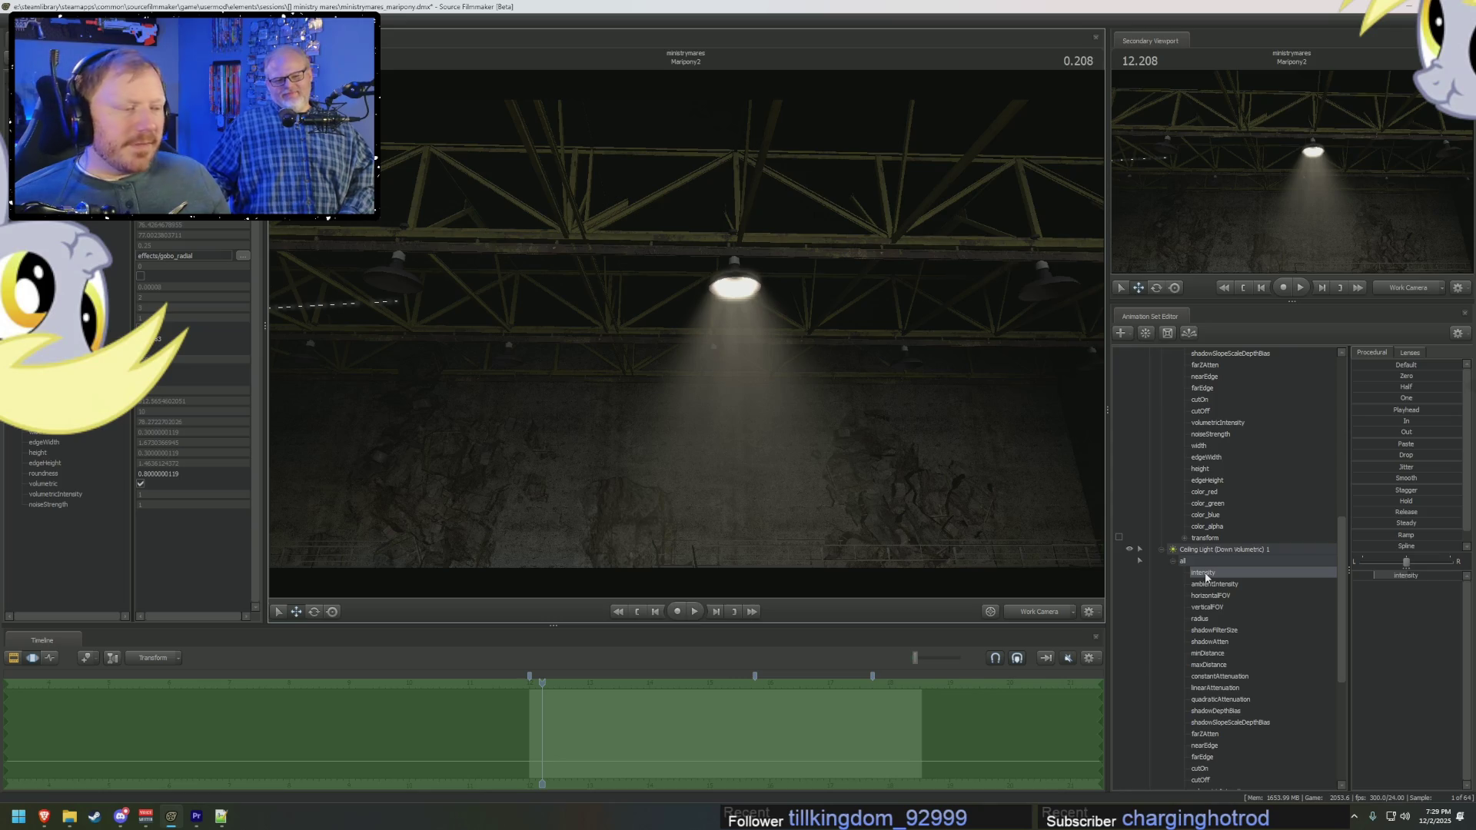
pyautogui.scroll(4, 1215, 585)
pyautogui.scroll(4, 1224, 476)
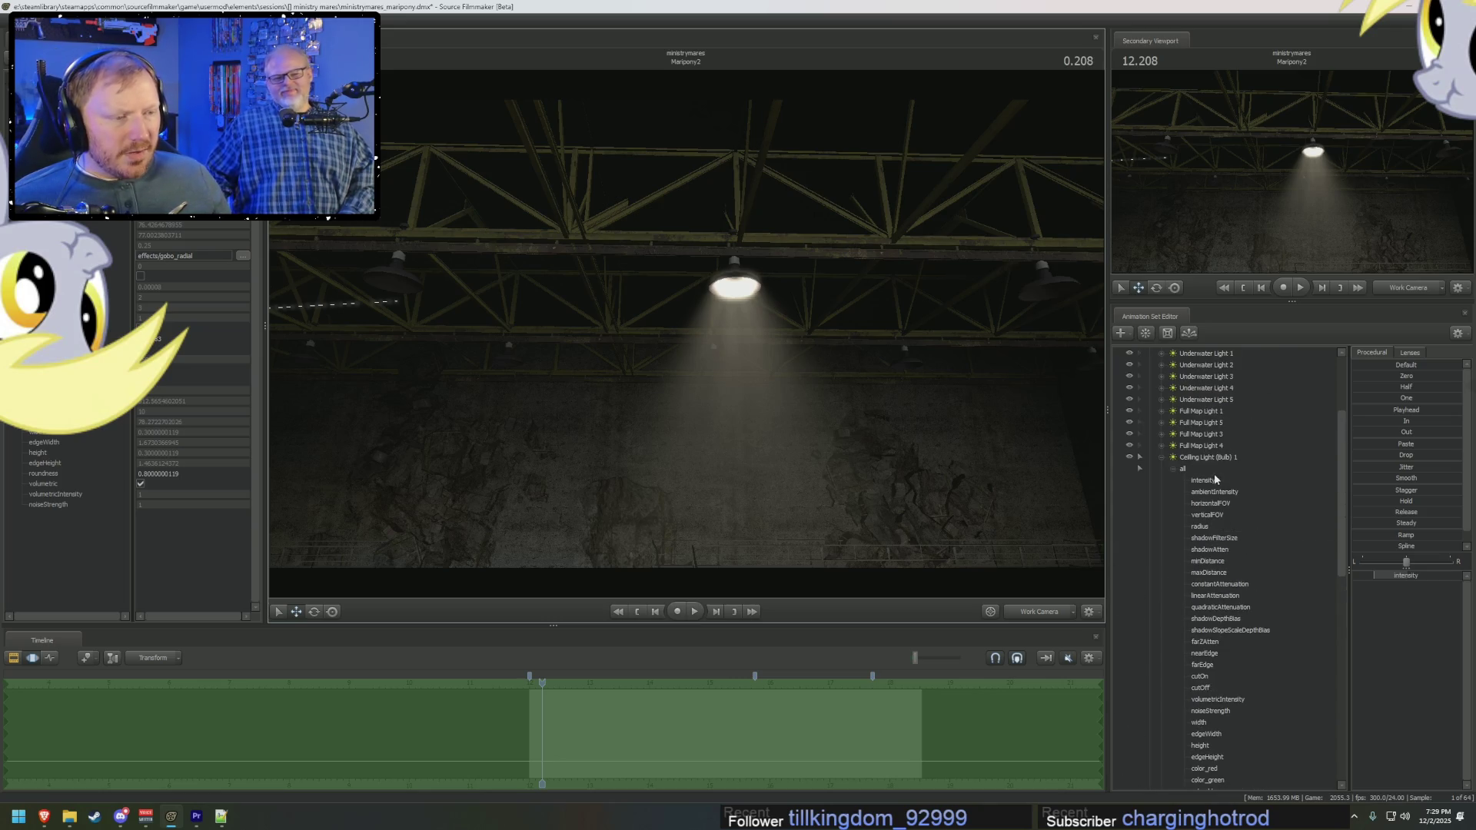
pyautogui.scroll(-4, 1240, 578)
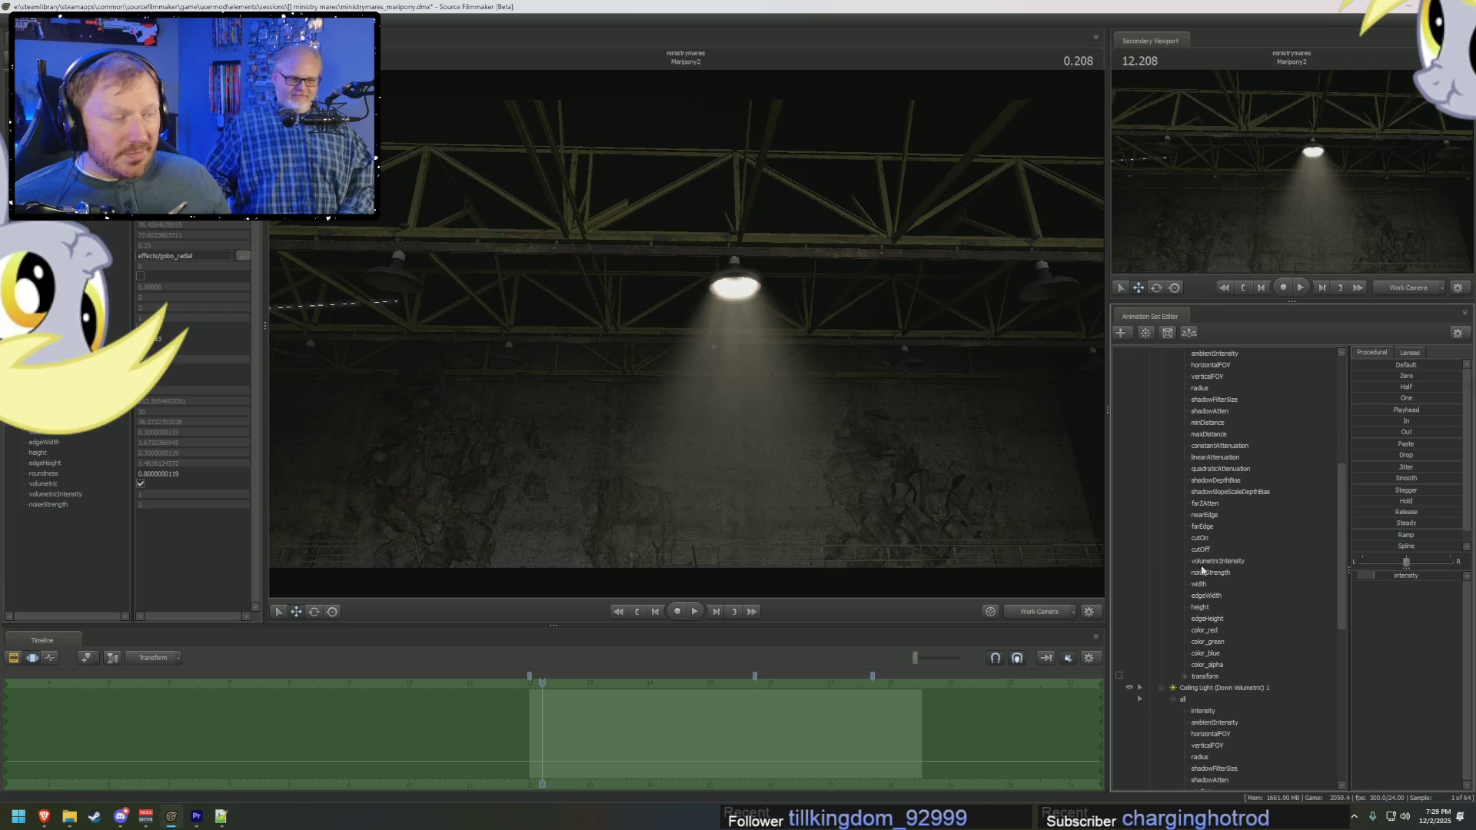
pyautogui.scroll(2, 1203, 569)
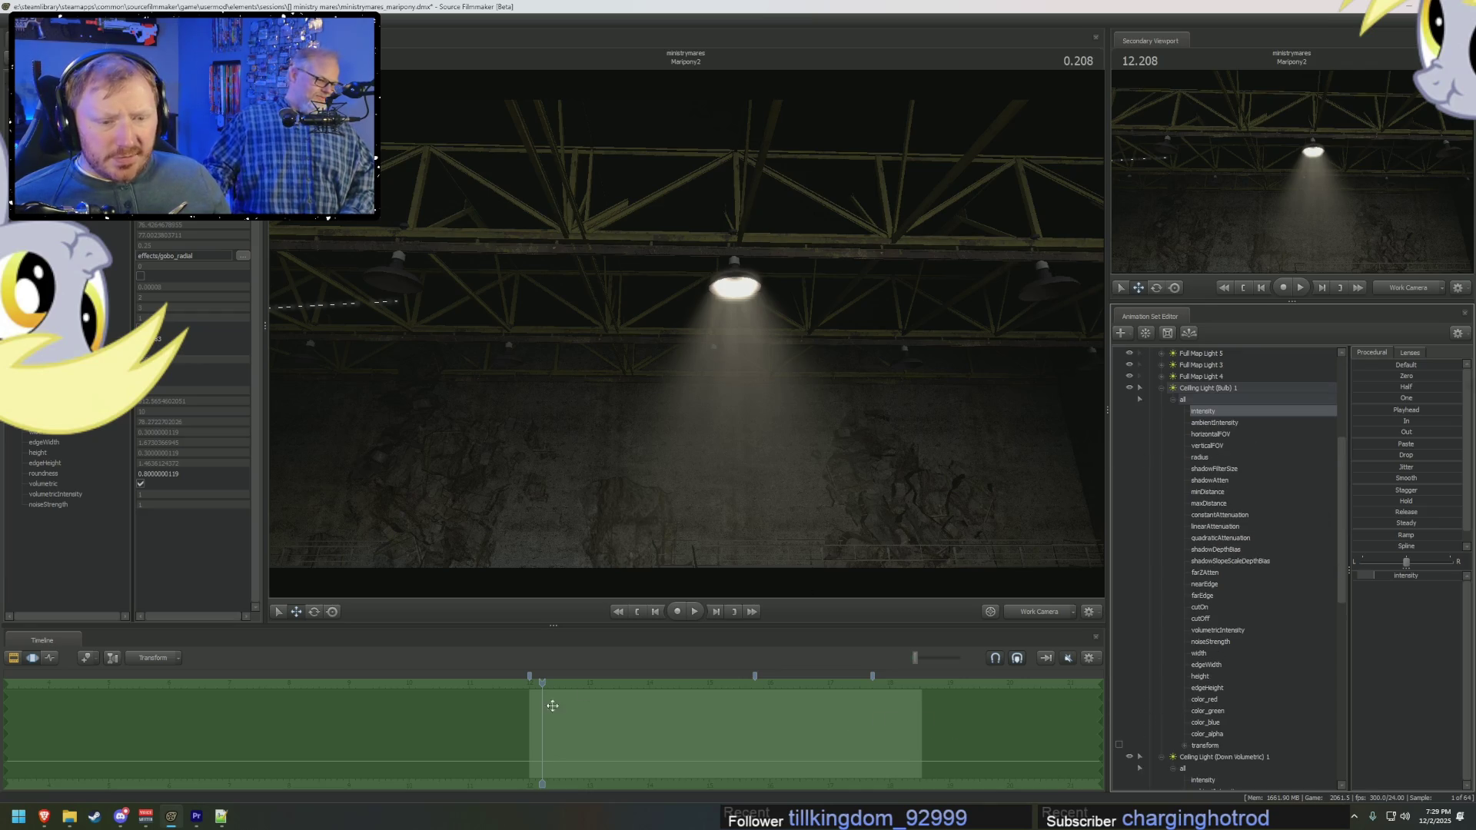
# Step: From time 0, make the bulb's intensity fluctuate, confirm its min/max/default, and play it back
pyautogui.moveTo(535, 682); pyautogui.dragTo(529, 681)
pyautogui.moveTo(1383, 580); pyautogui.dragTo(1378, 575)
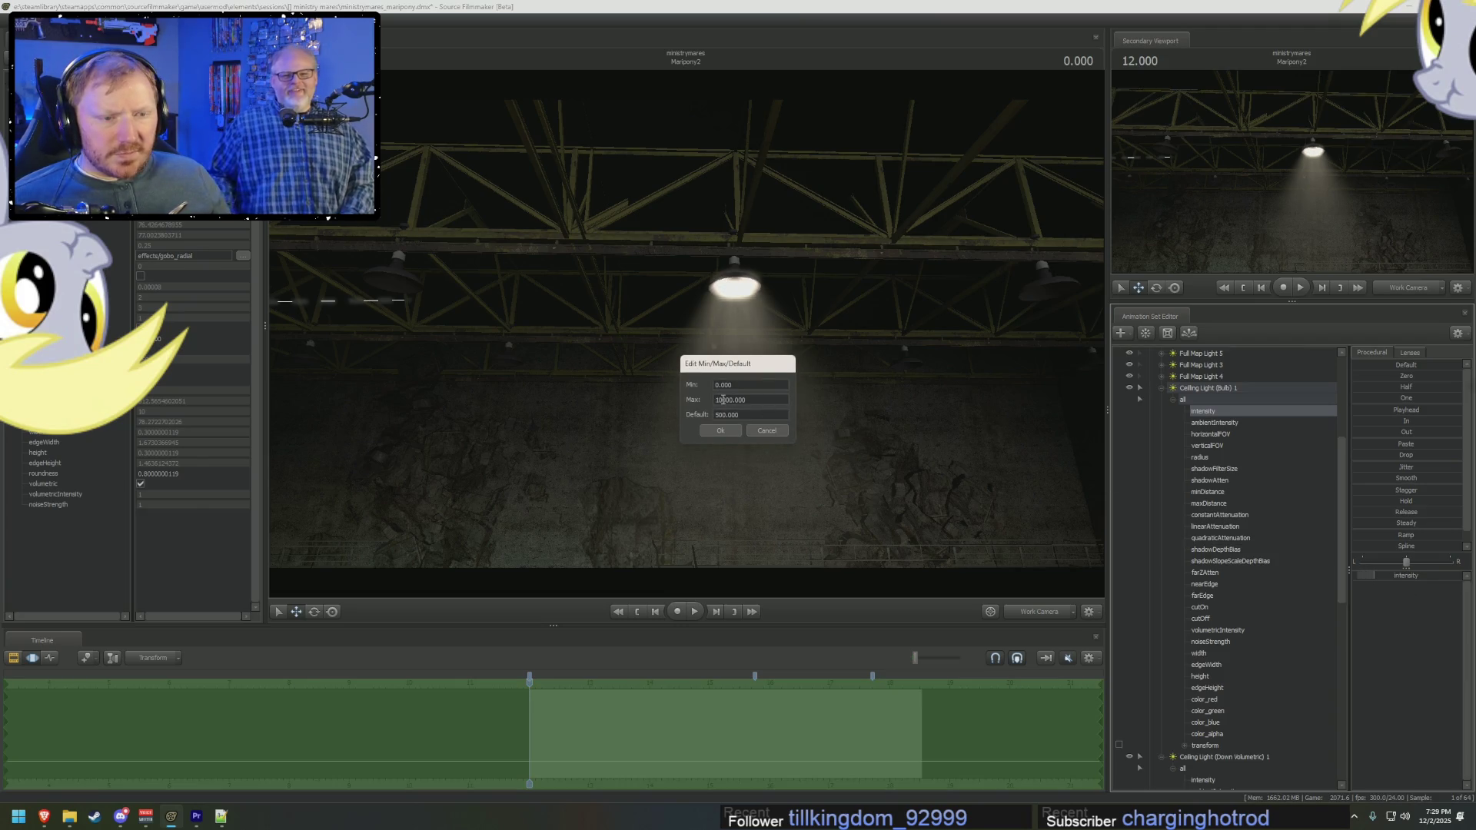
pyautogui.click(727, 431)
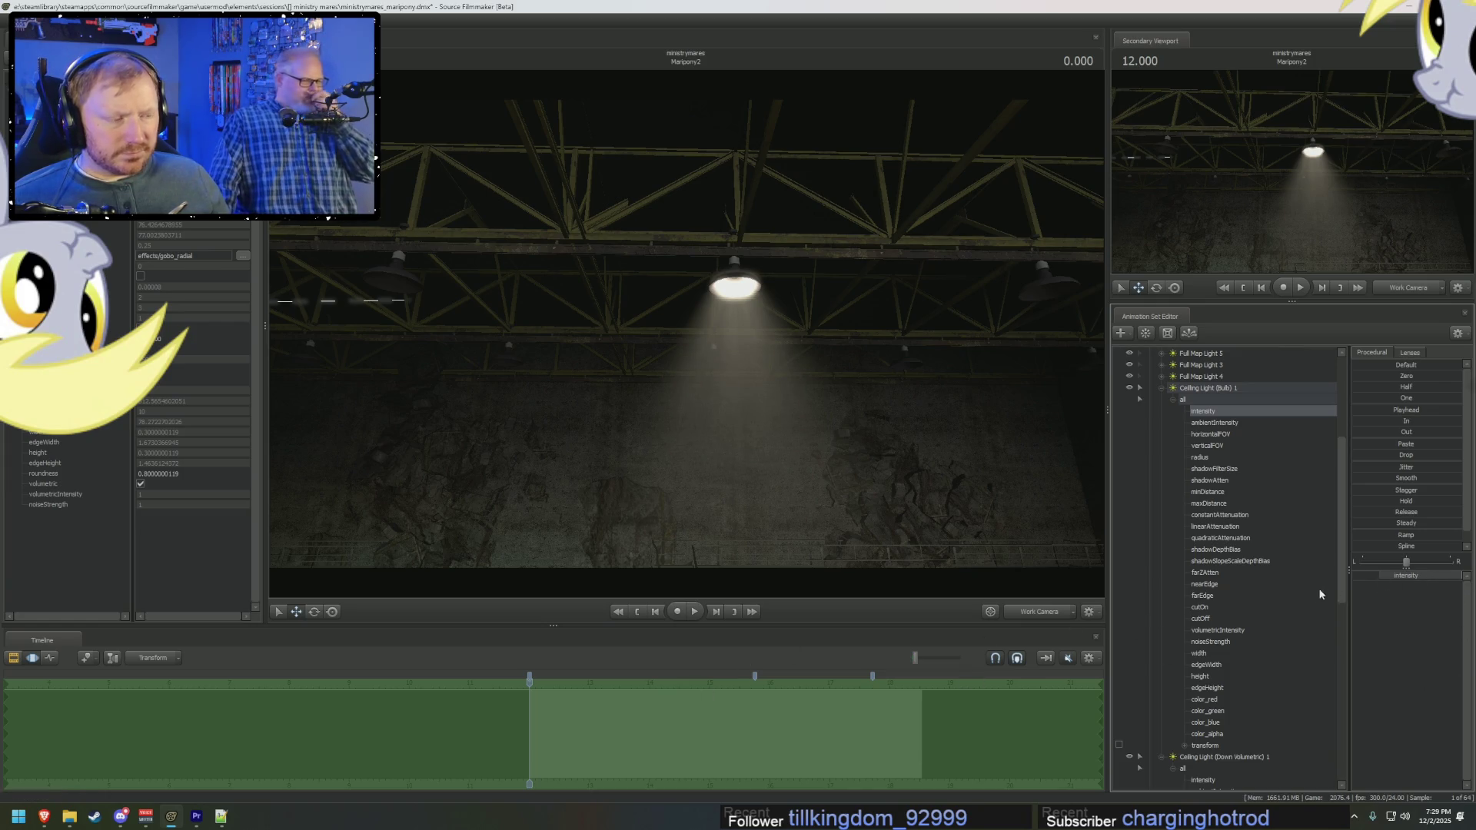
pyautogui.moveTo(1440, 582); pyautogui.dragTo(1388, 582)
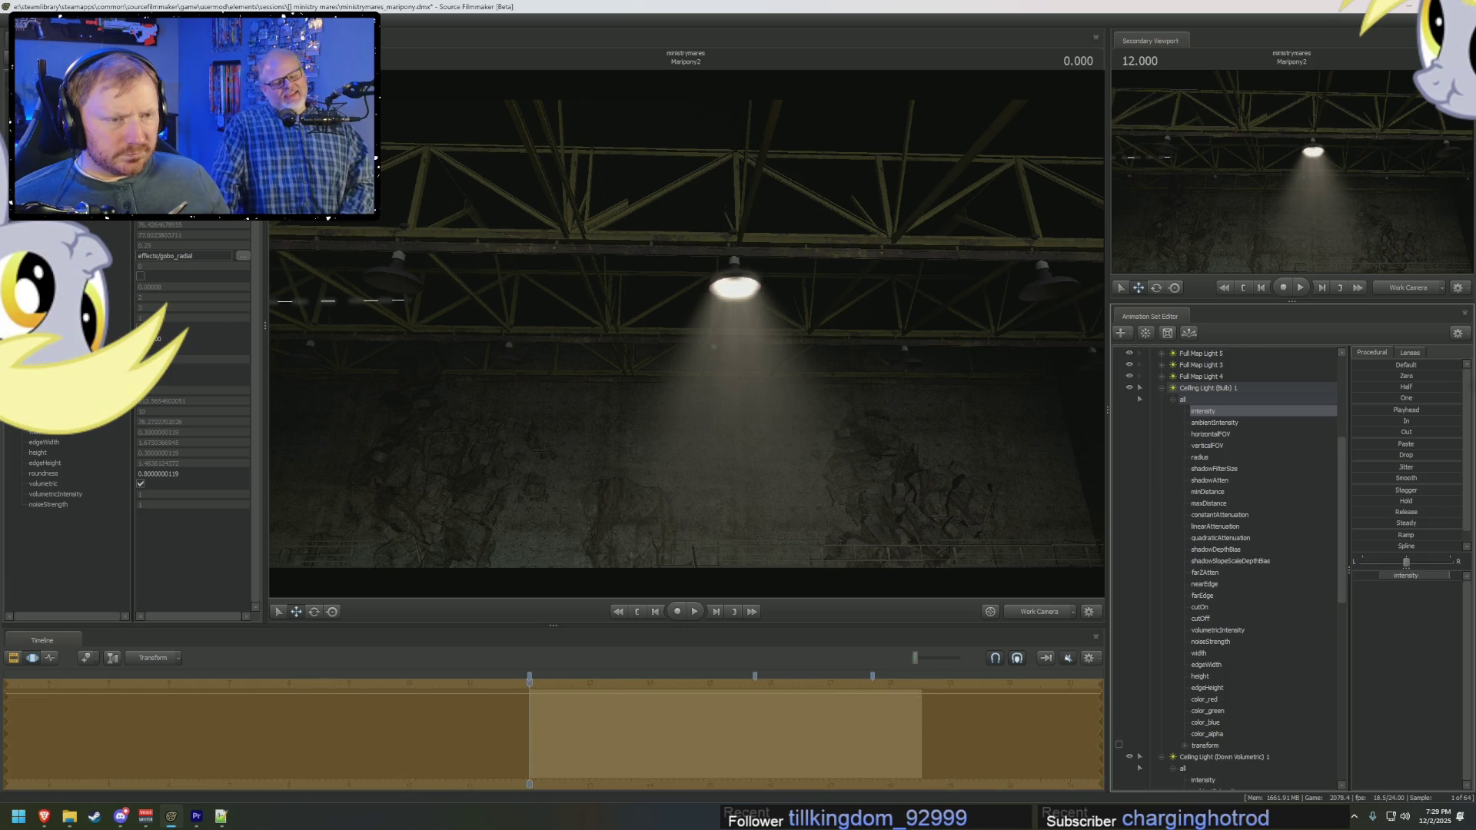
pyautogui.press('space')
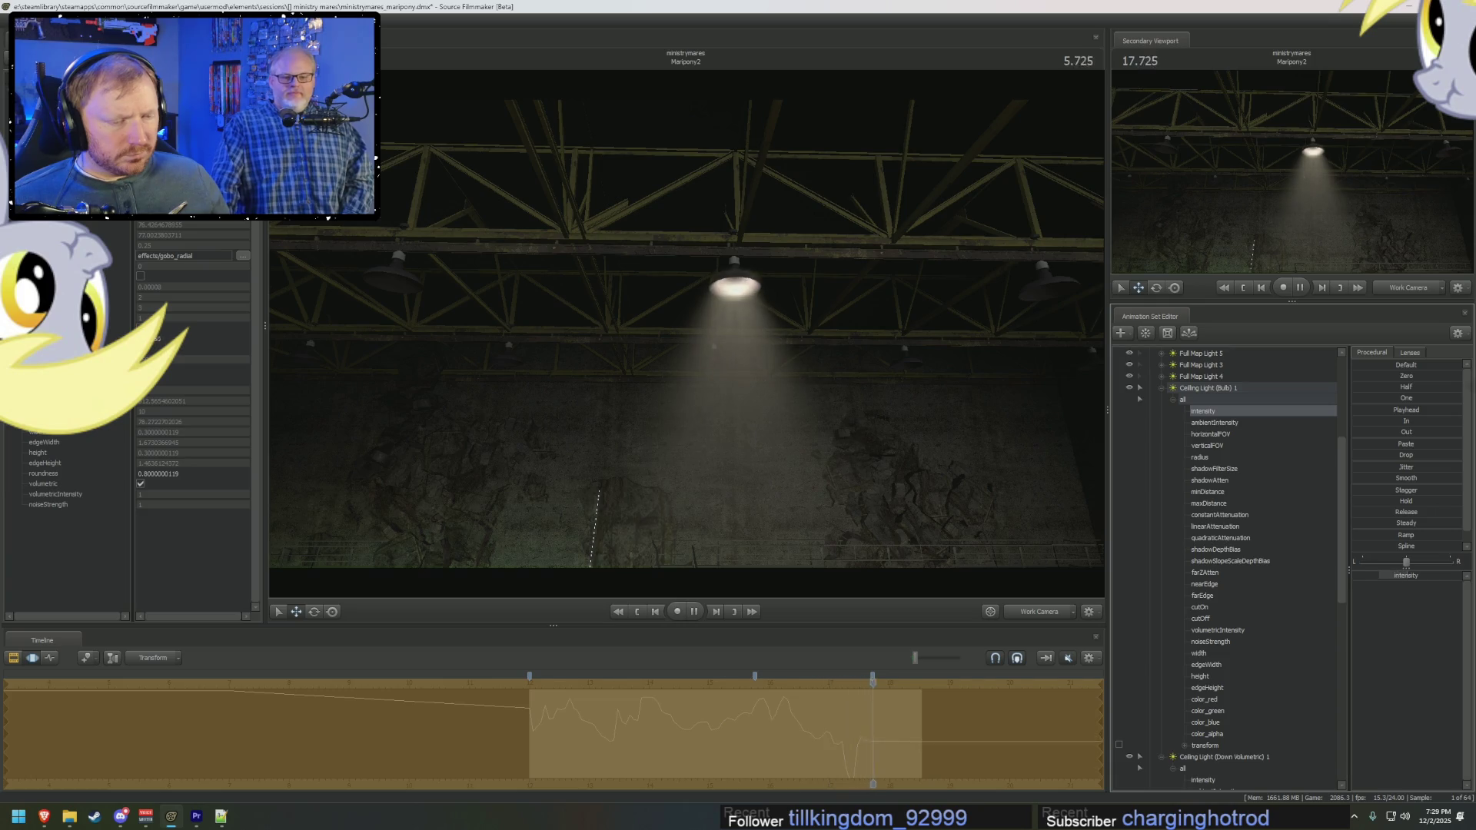
# Step: Raise the bulb's intensity in a time range about 5.5 seconds in, then clear the selection
pyautogui.moveTo(810, 757); pyautogui.dragTo(852, 760)
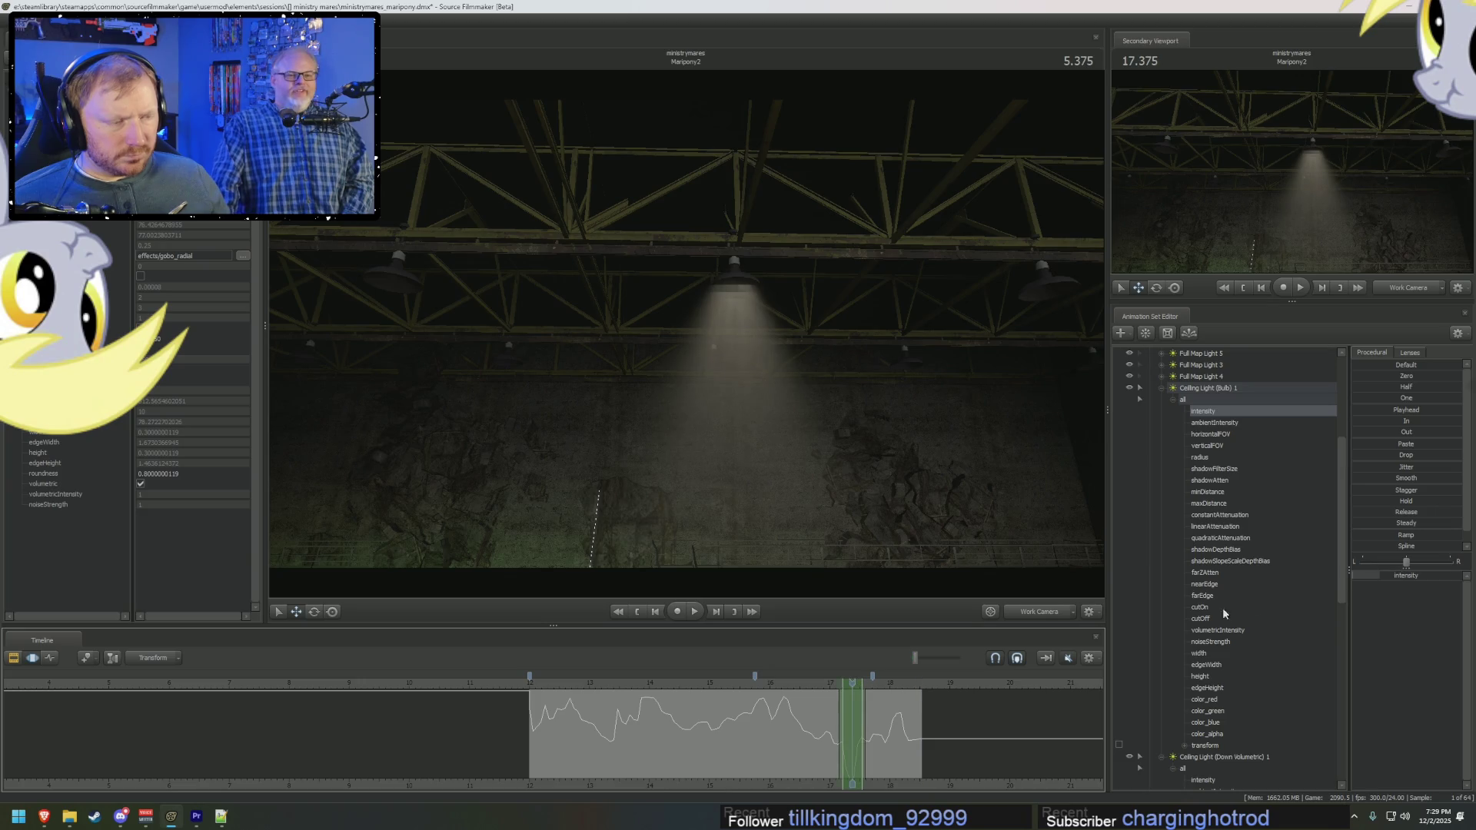
pyautogui.scroll(-1, 1393, 535)
pyautogui.moveTo(1368, 541); pyautogui.dragTo(1384, 541)
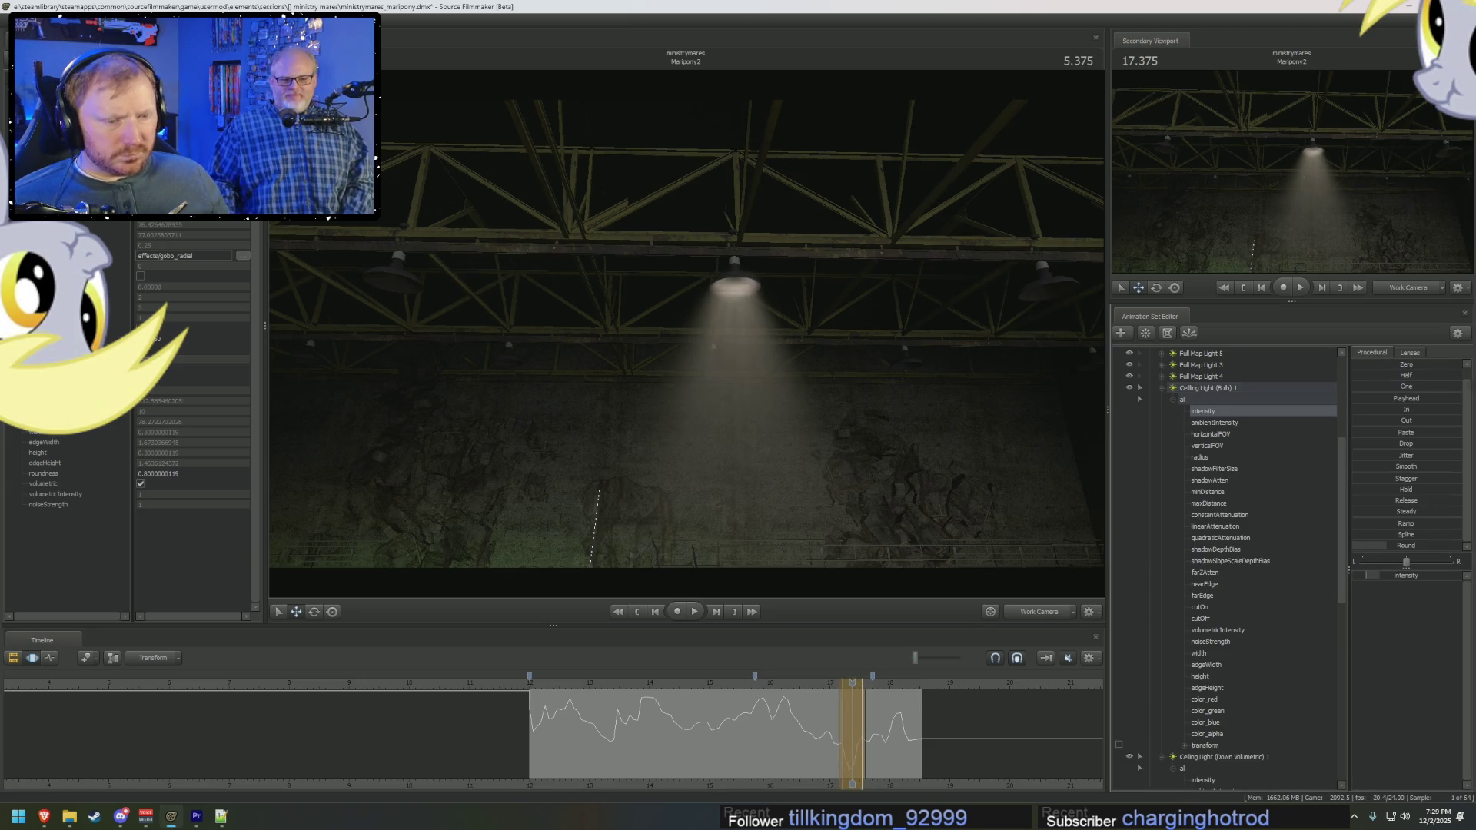
pyautogui.click(733, 727)
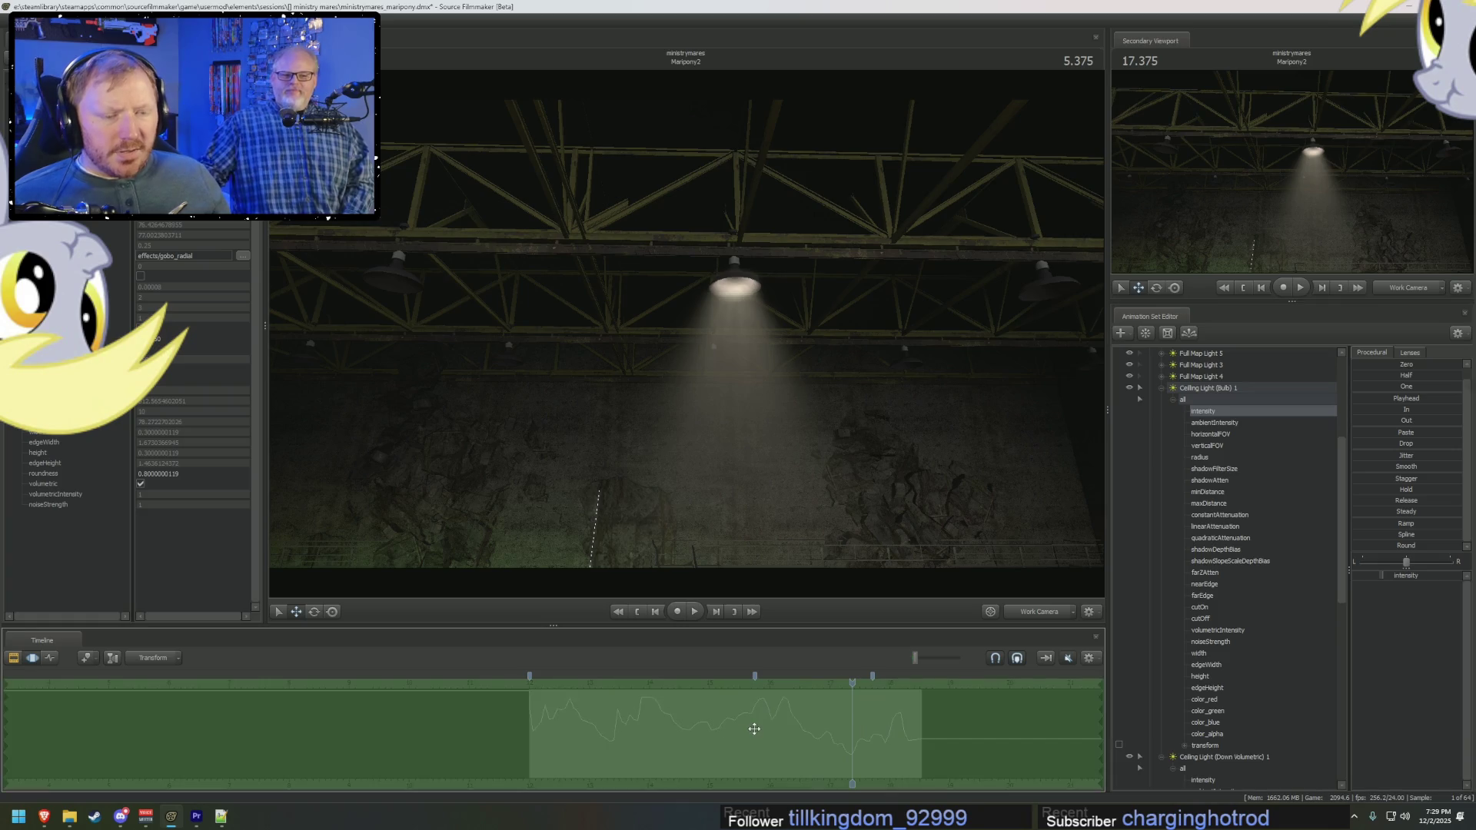
pyautogui.scroll(-3, 1204, 757)
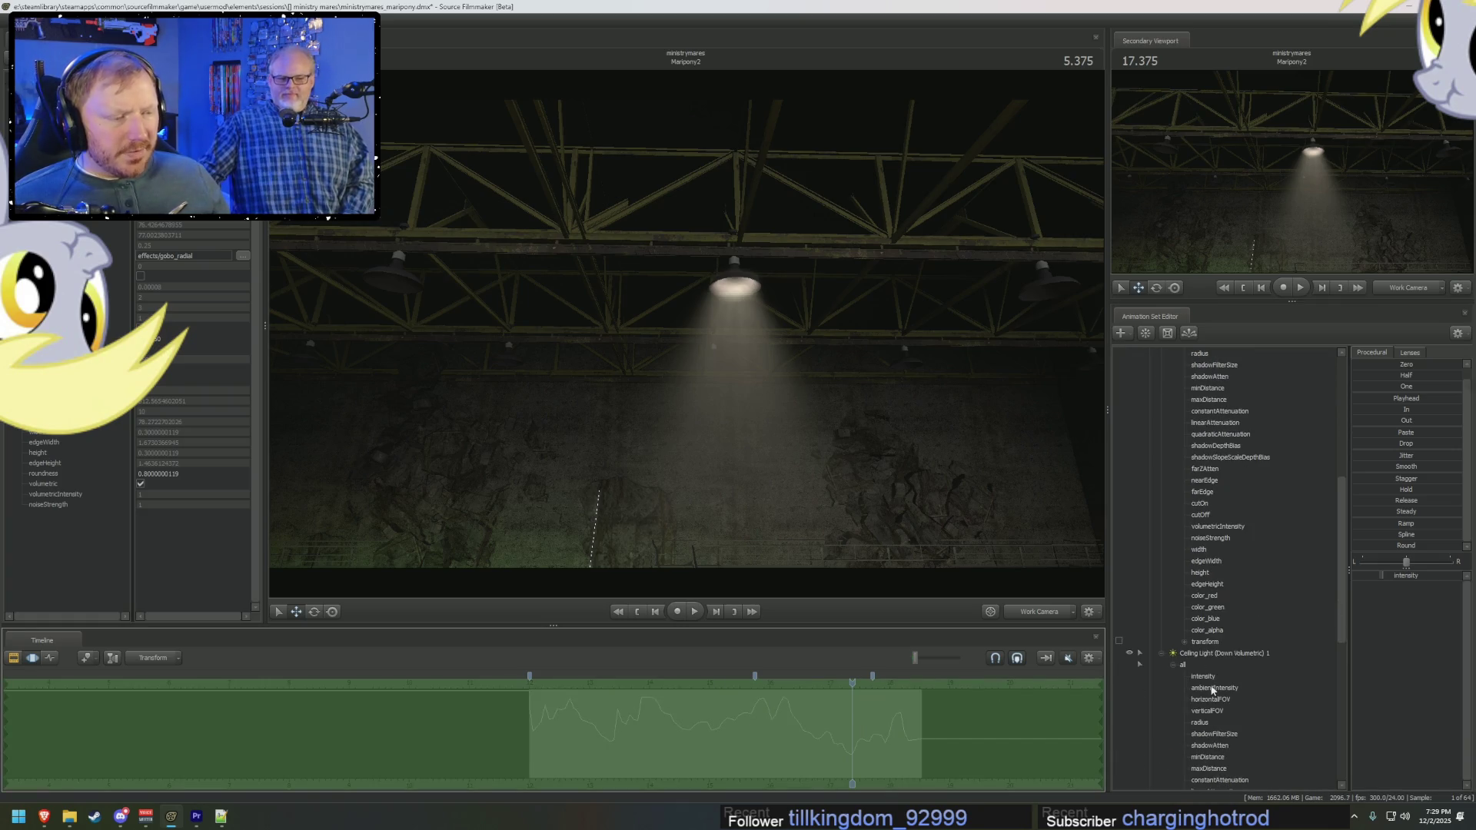
# Step: Give the Down Volumetric light's intensity a new maximum and blend it toward the Out preset
pyautogui.click(1204, 676)
pyautogui.moveTo(534, 749)
pyautogui.mouseDown()
pyautogui.moveTo(677, 762)
pyautogui.moveTo(830, 727)
pyautogui.mouseUp()
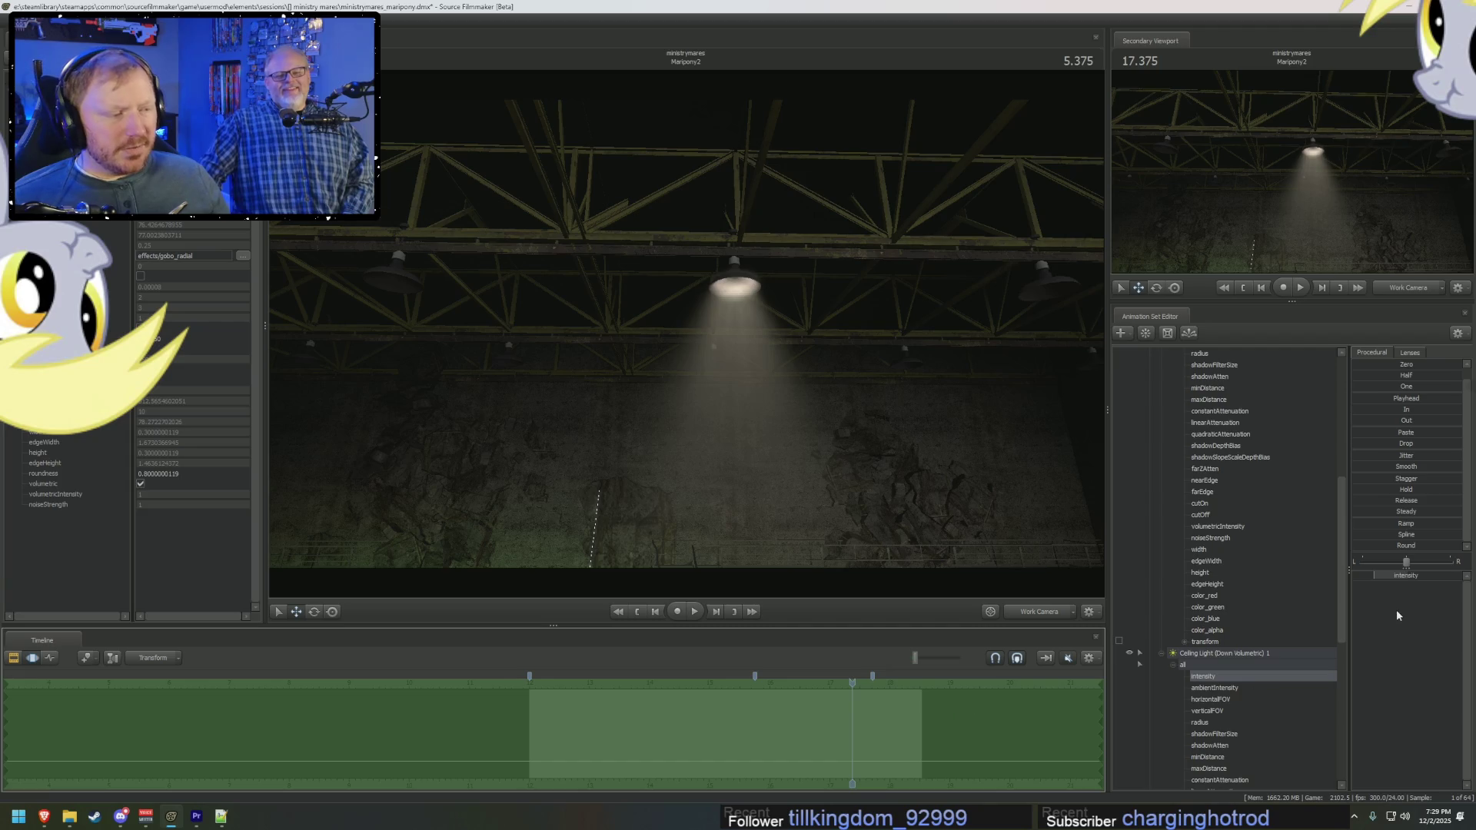
pyautogui.rightClick(1410, 575)
pyautogui.click(1438, 589)
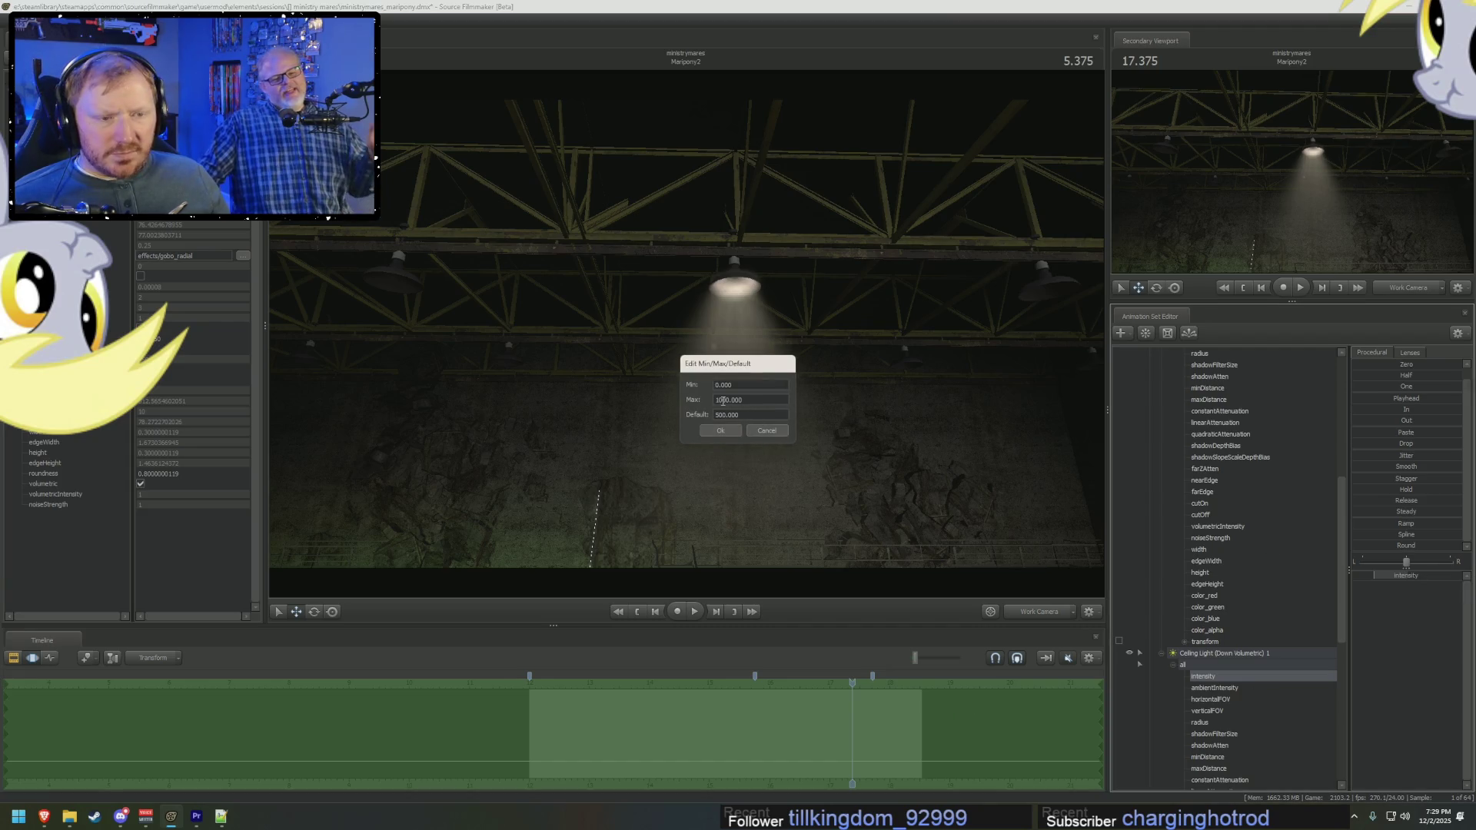
pyautogui.click(721, 431)
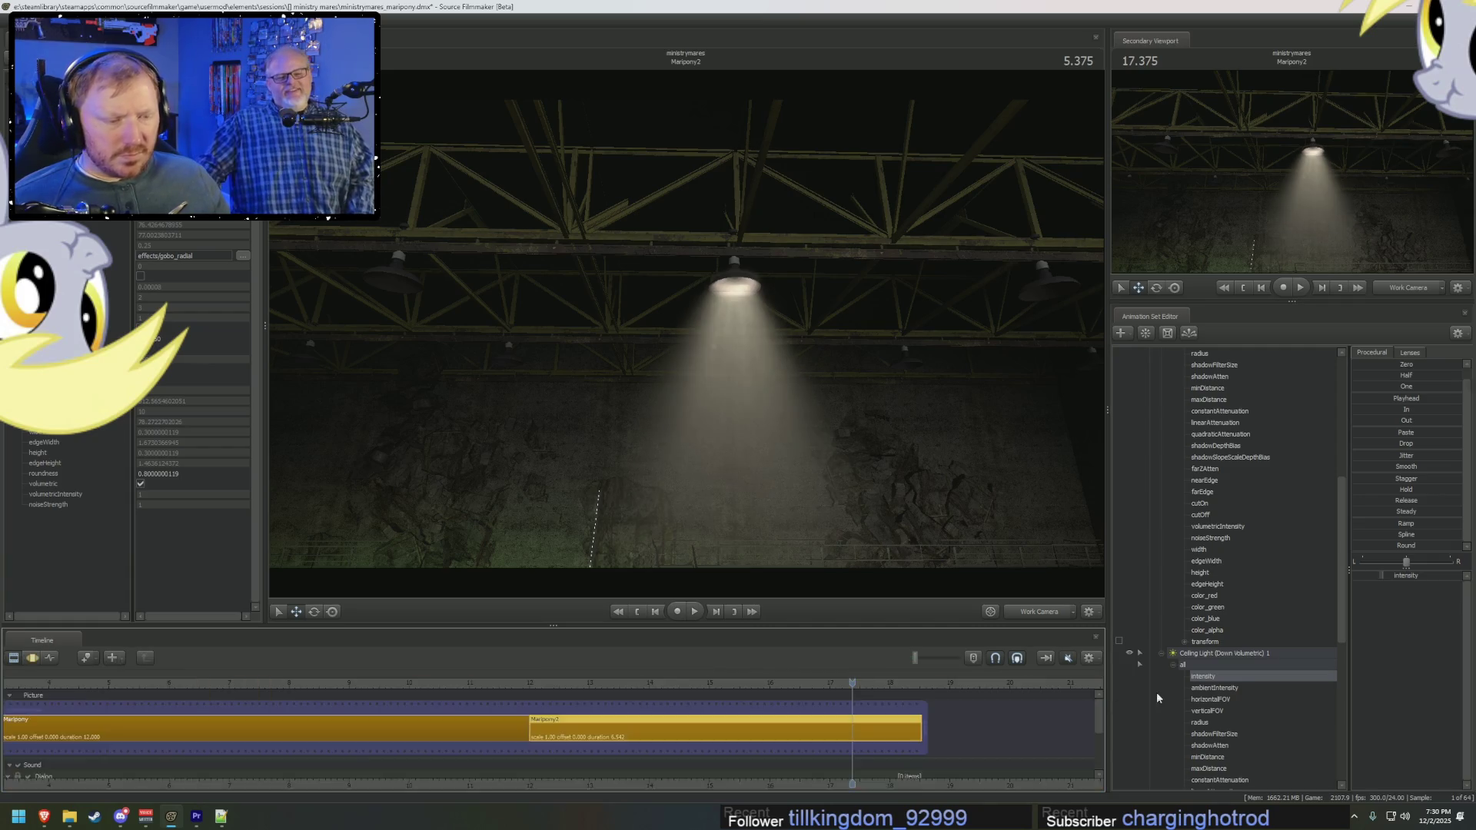
pyautogui.moveTo(1411, 419); pyautogui.dragTo(1243, 607)
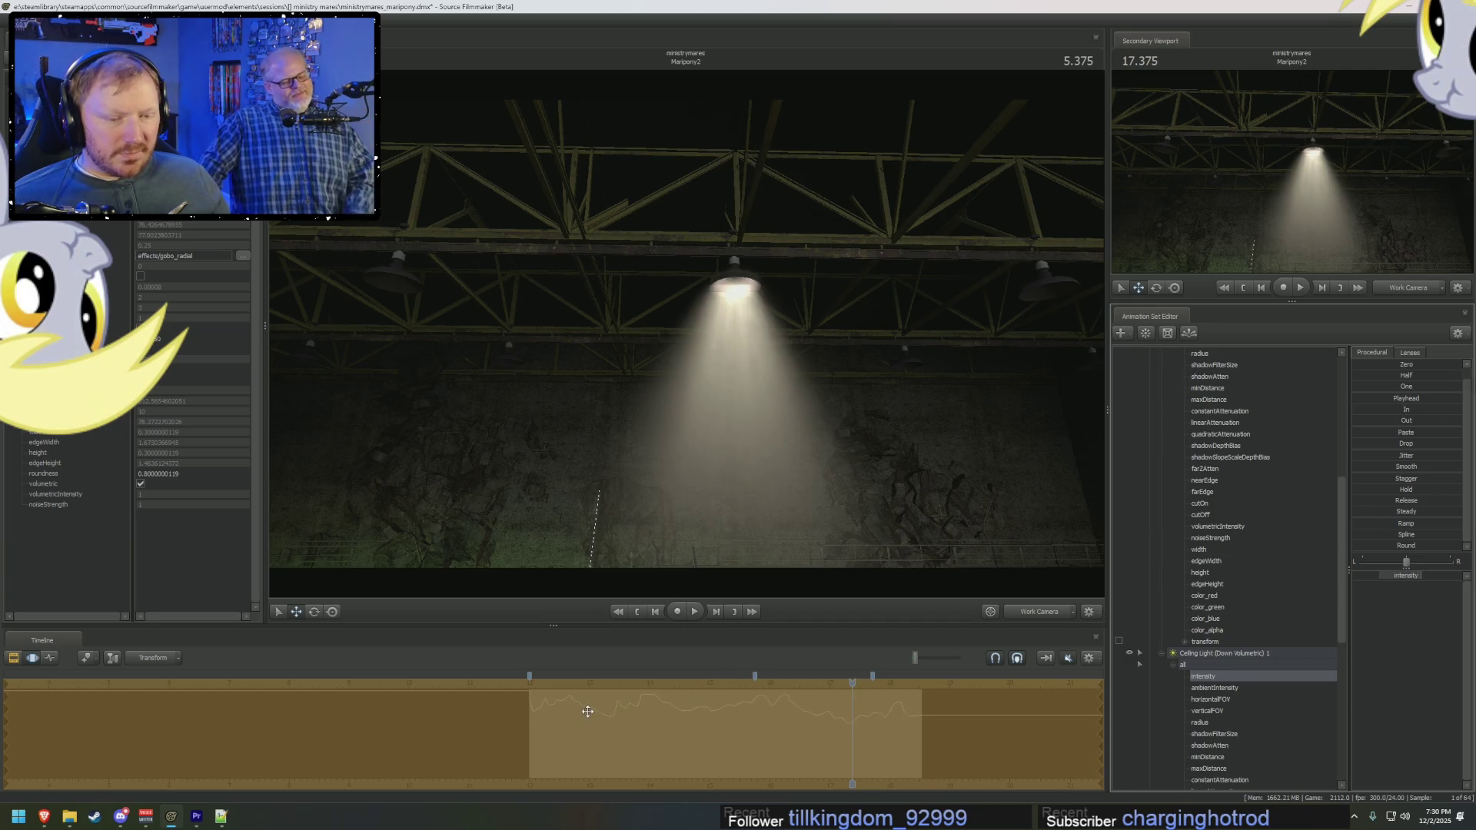
# Step: Inspect the intensity curves and preview both lights' flicker from the start of the shot
pyautogui.press('F2')
pyautogui.press('F3')
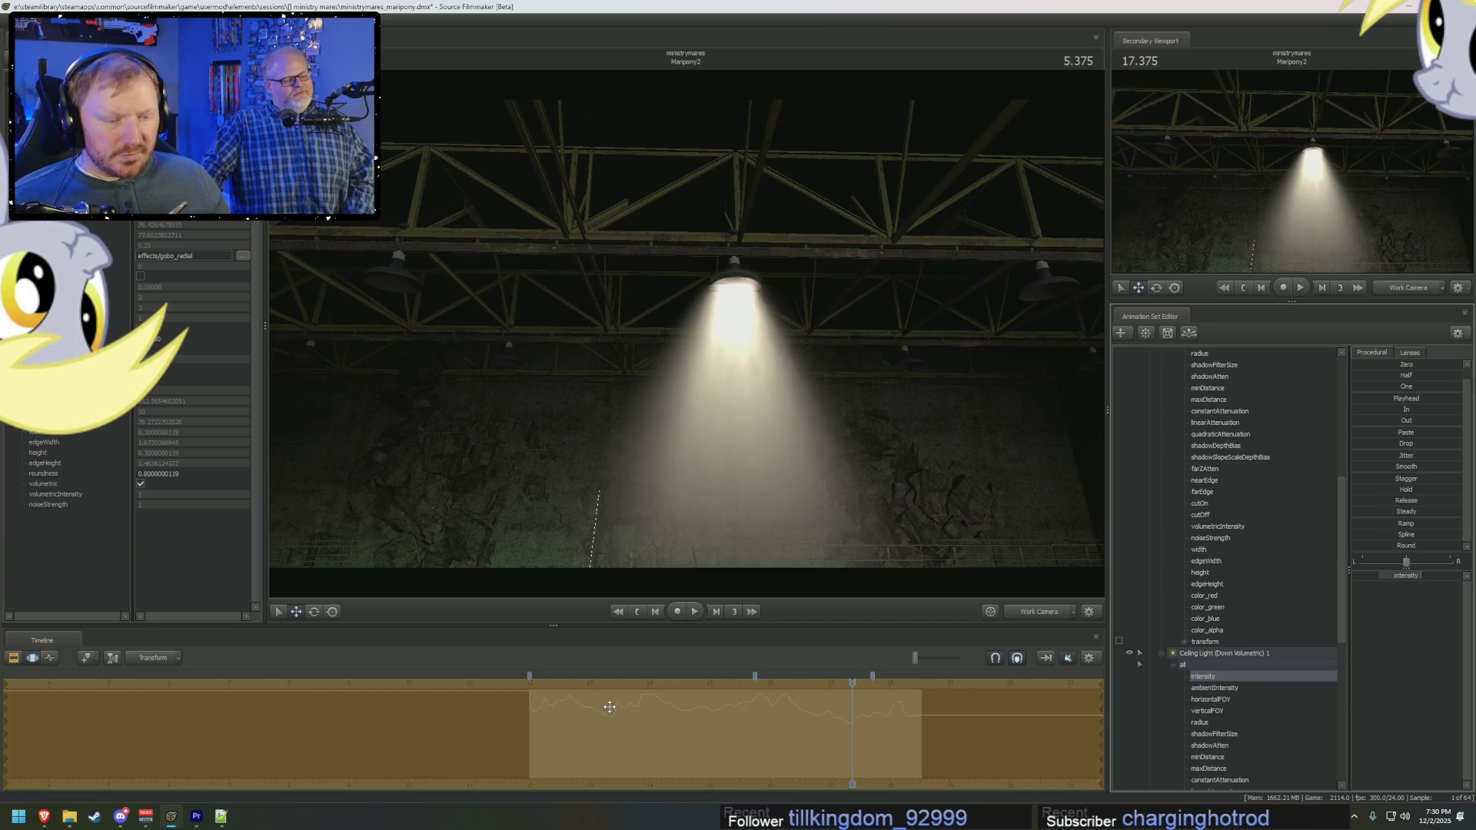
pyautogui.press('F4')
pyautogui.press('F3')
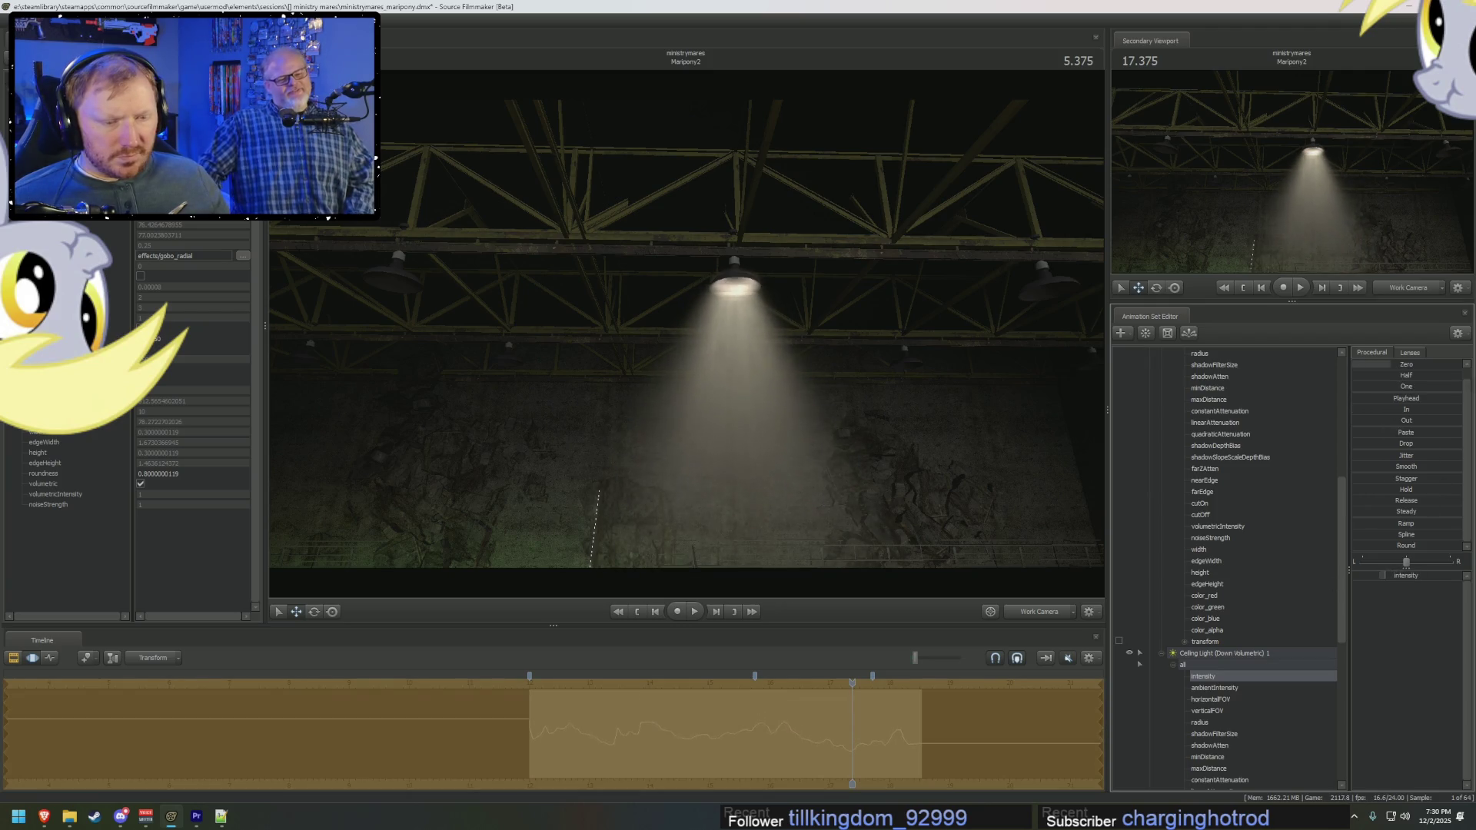
pyautogui.press('F2')
pyautogui.click(534, 685)
pyautogui.press('space')
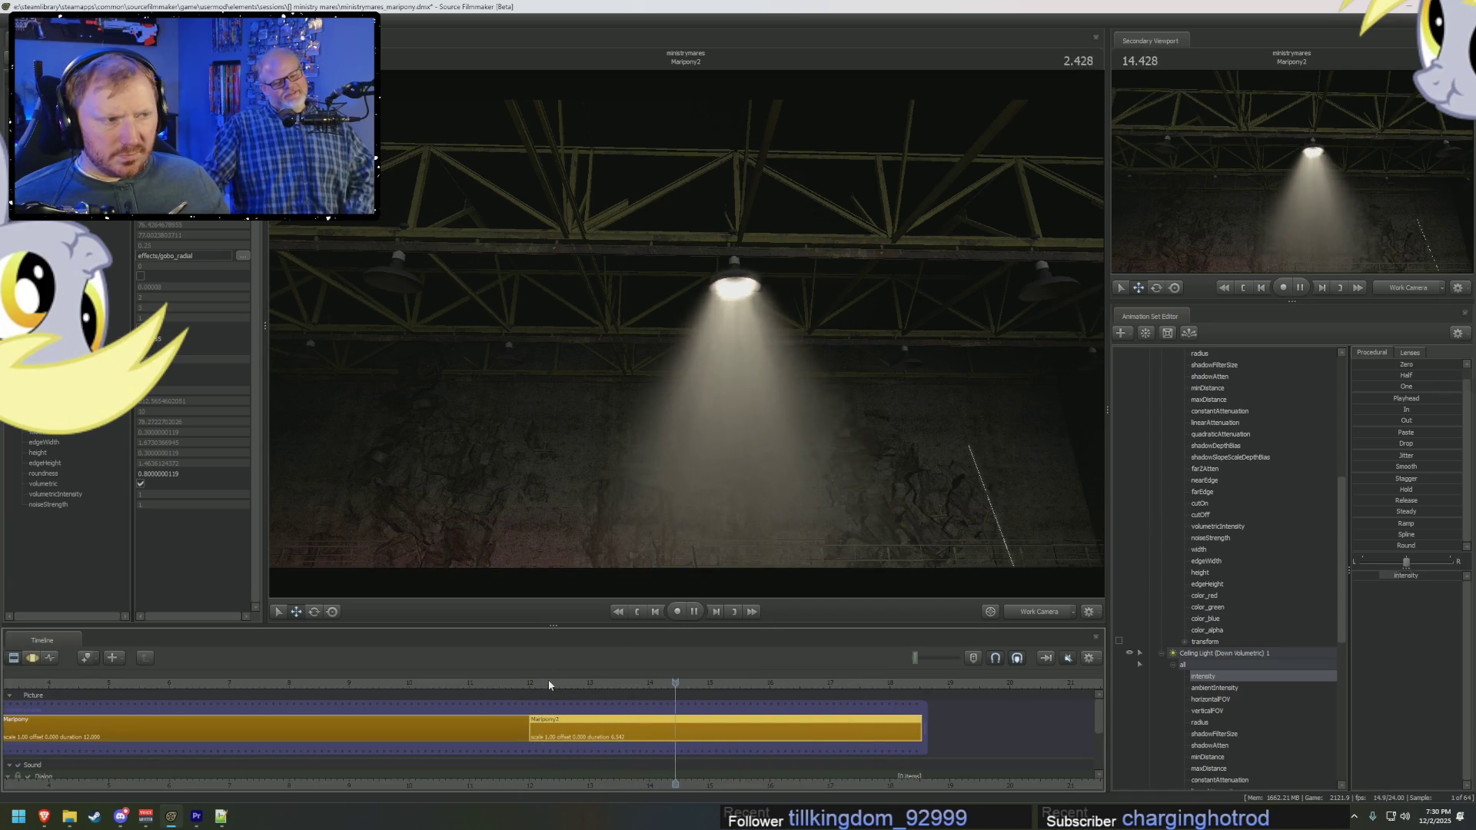
pyautogui.press('space')
# Step: Lower the volumetric light's intensity and replay the shot to check the dimmer flicker
pyautogui.press('F3')
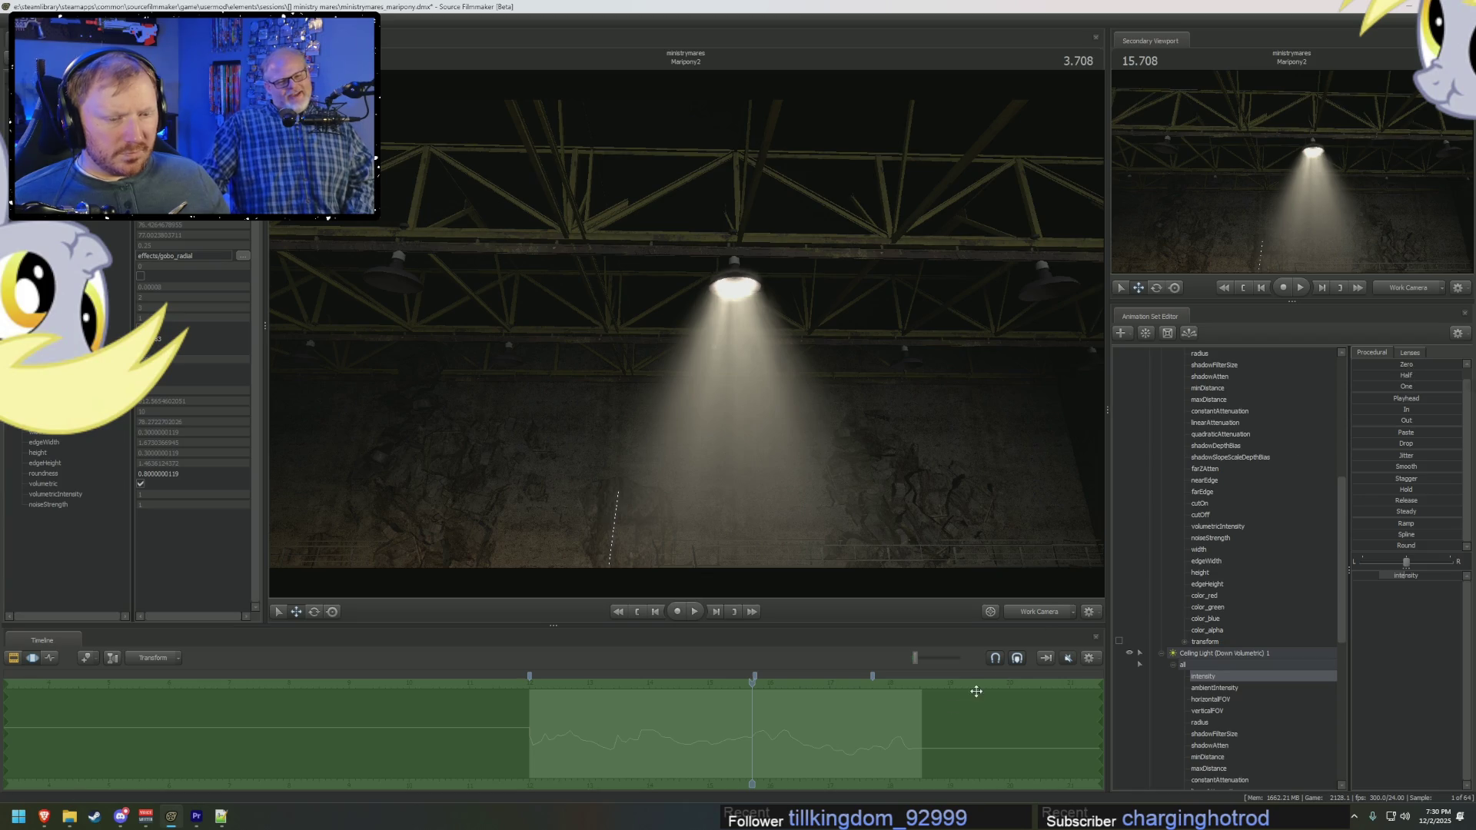
pyautogui.moveTo(1408, 579); pyautogui.dragTo(1385, 575)
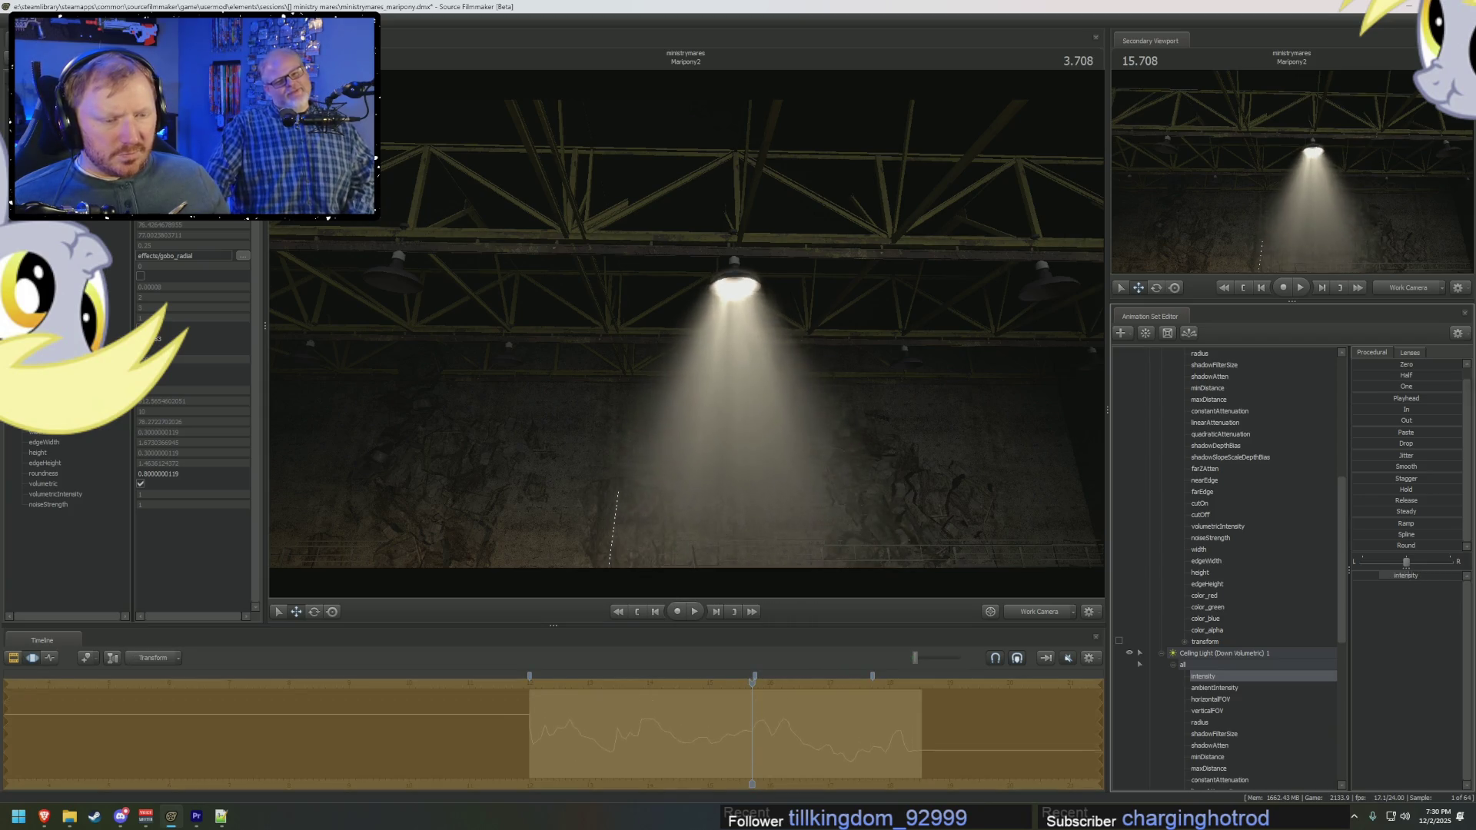
pyautogui.press('F2')
pyautogui.click(547, 684)
pyautogui.press('space')
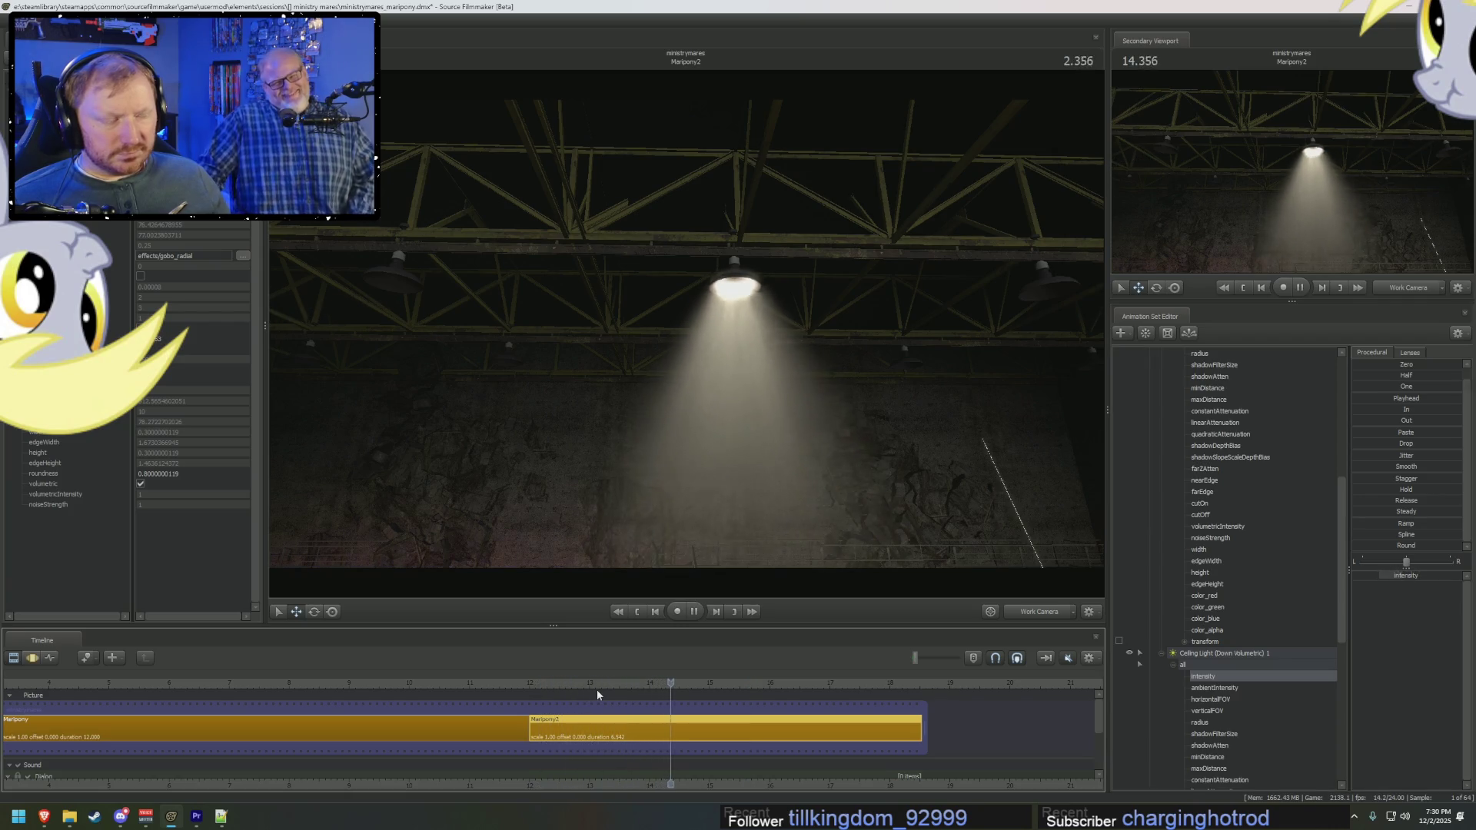
pyautogui.press('space')
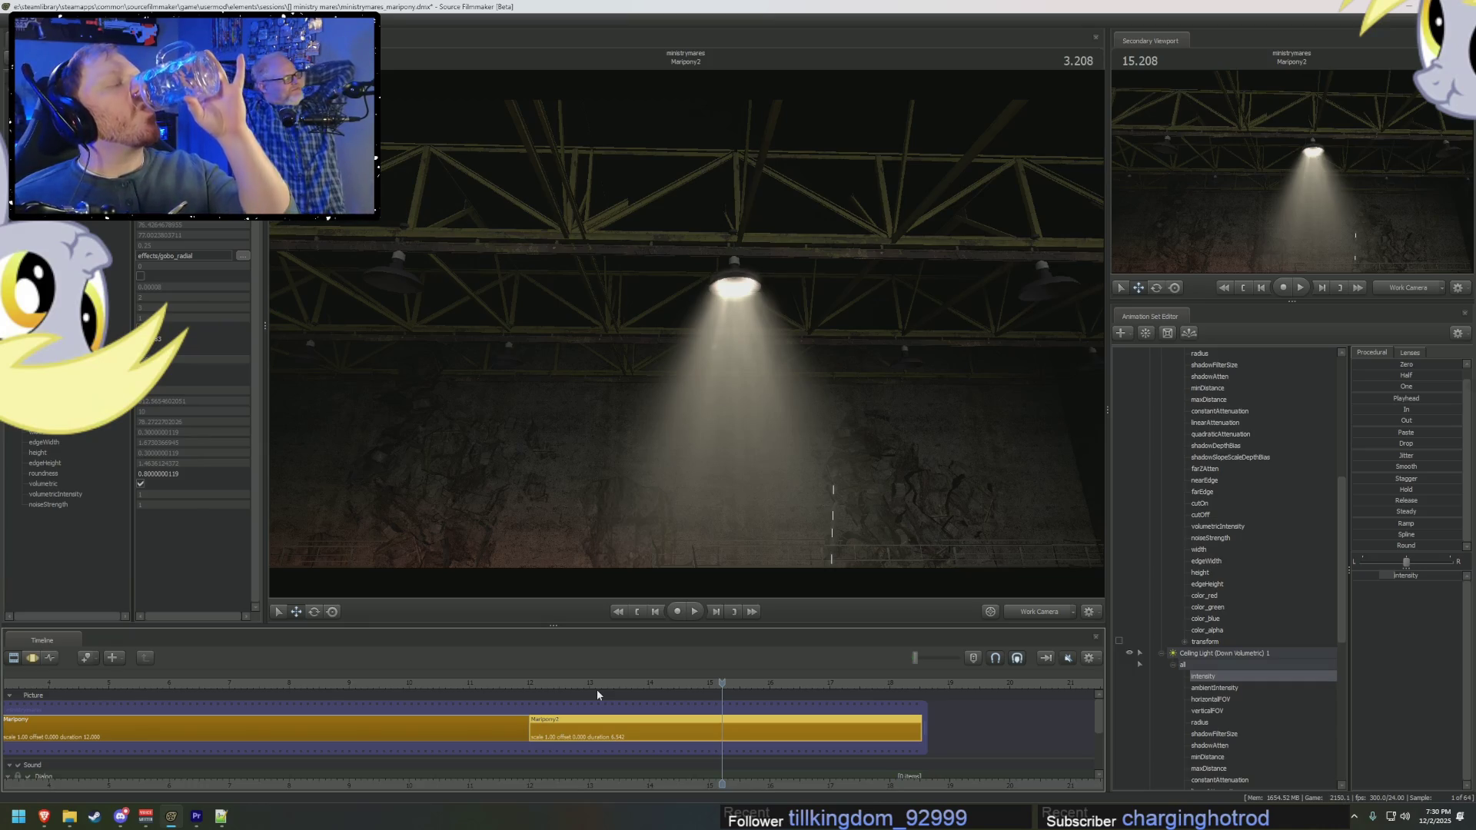
pyautogui.press('space')
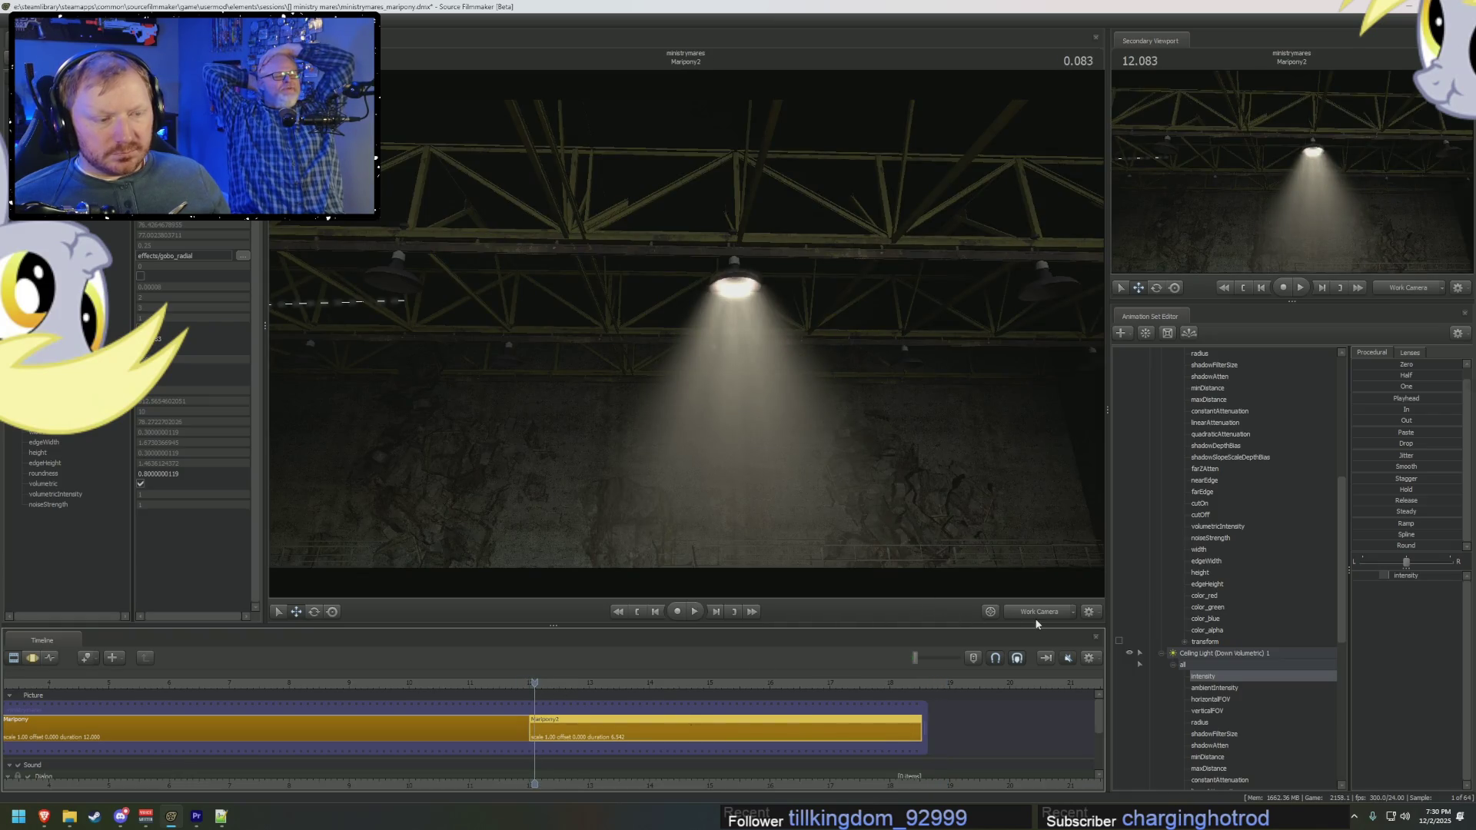
# Step: Preview the shot, then replay it with both bulb and volumetric intensity channels selected
pyautogui.press('space')
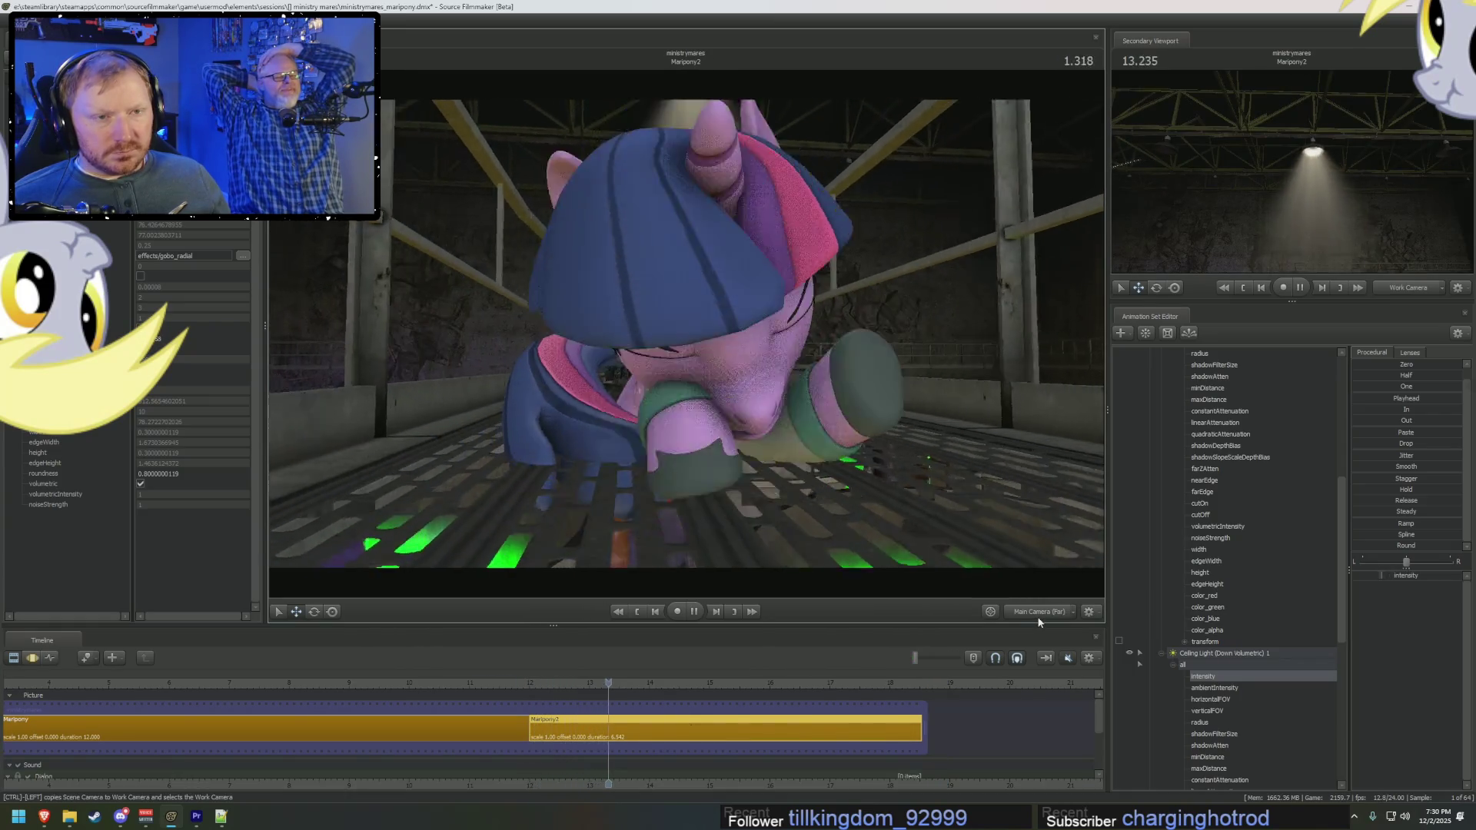
pyautogui.press('space')
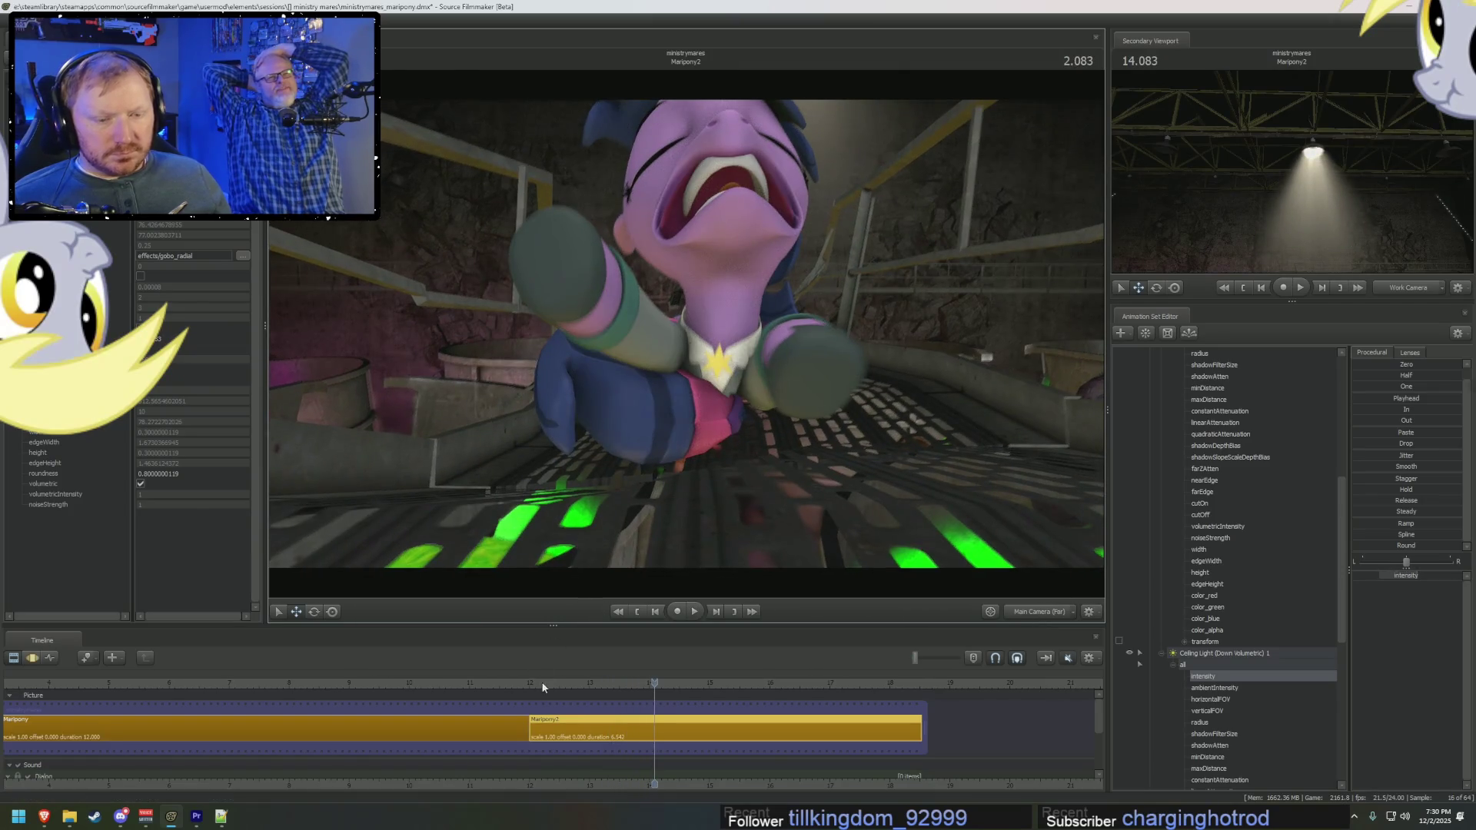
pyautogui.click(543, 686)
pyautogui.press('F3')
pyautogui.scroll(1, 1217, 685)
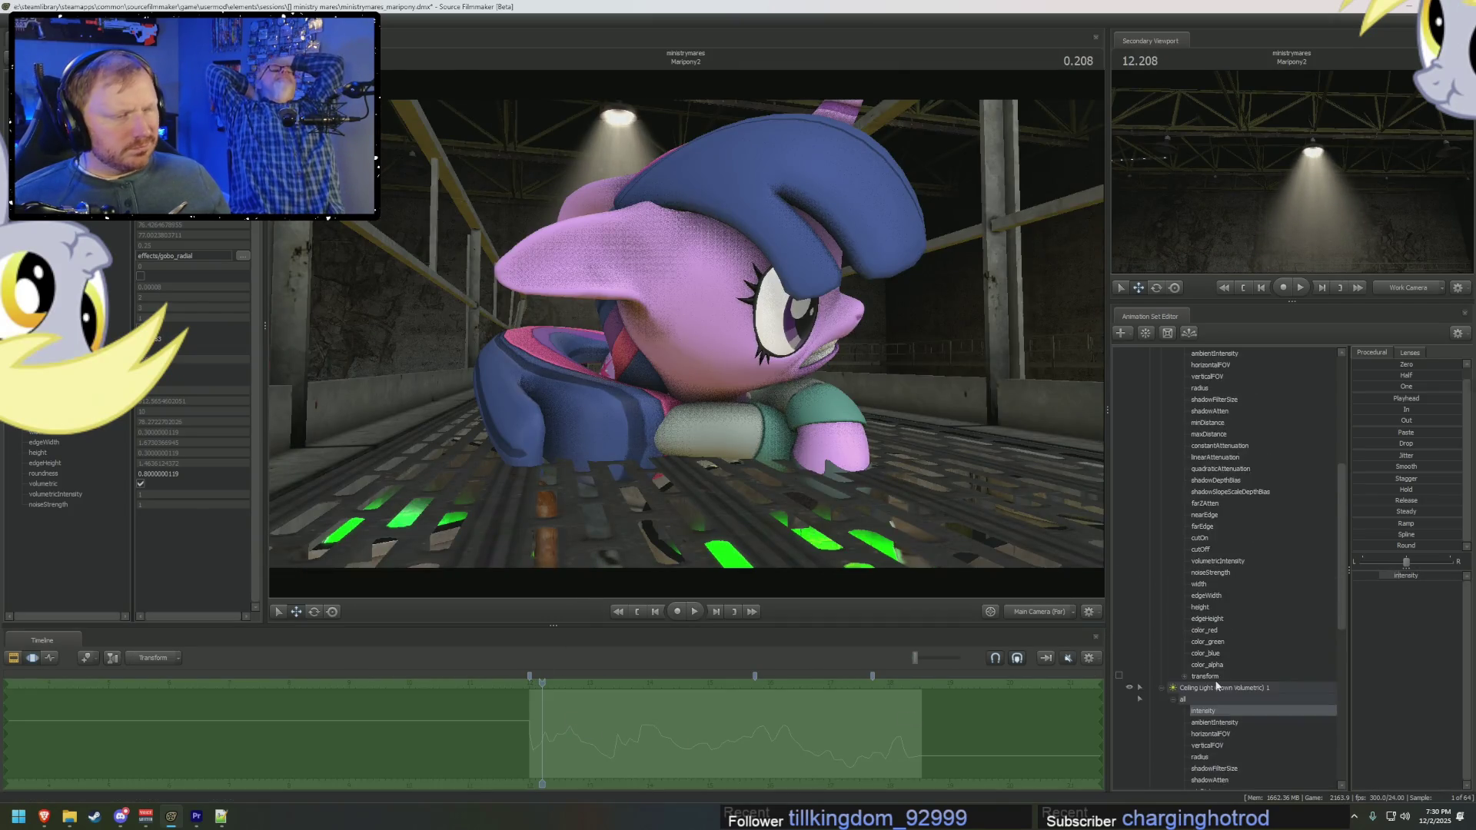
pyautogui.scroll(2, 1217, 685)
pyautogui.click(1215, 403)
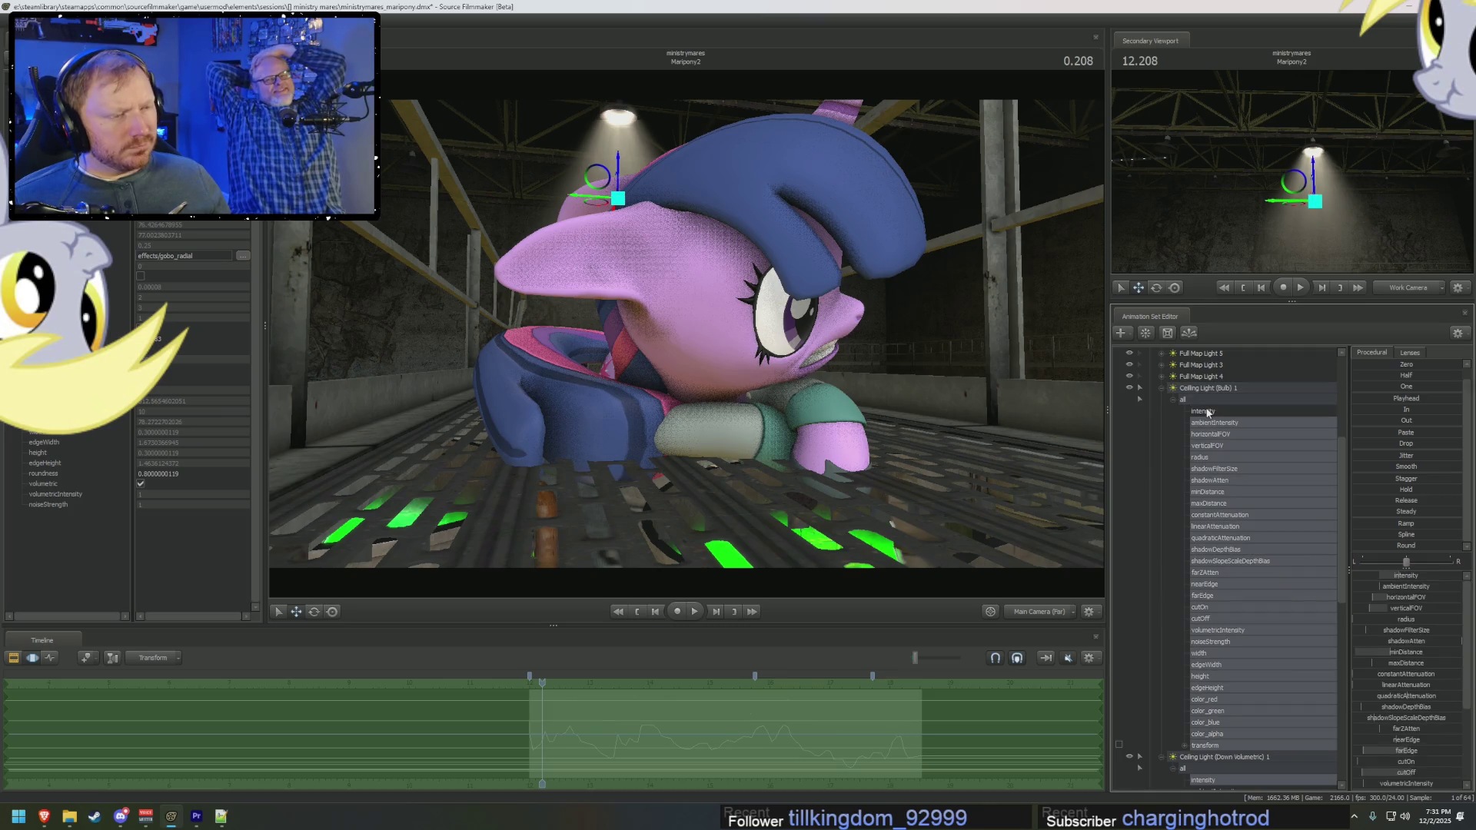
pyautogui.click(1208, 412)
pyautogui.keyDown('ctrl'); pyautogui.click(1195, 783); pyautogui.keyUp('ctrl')
pyautogui.press('space')
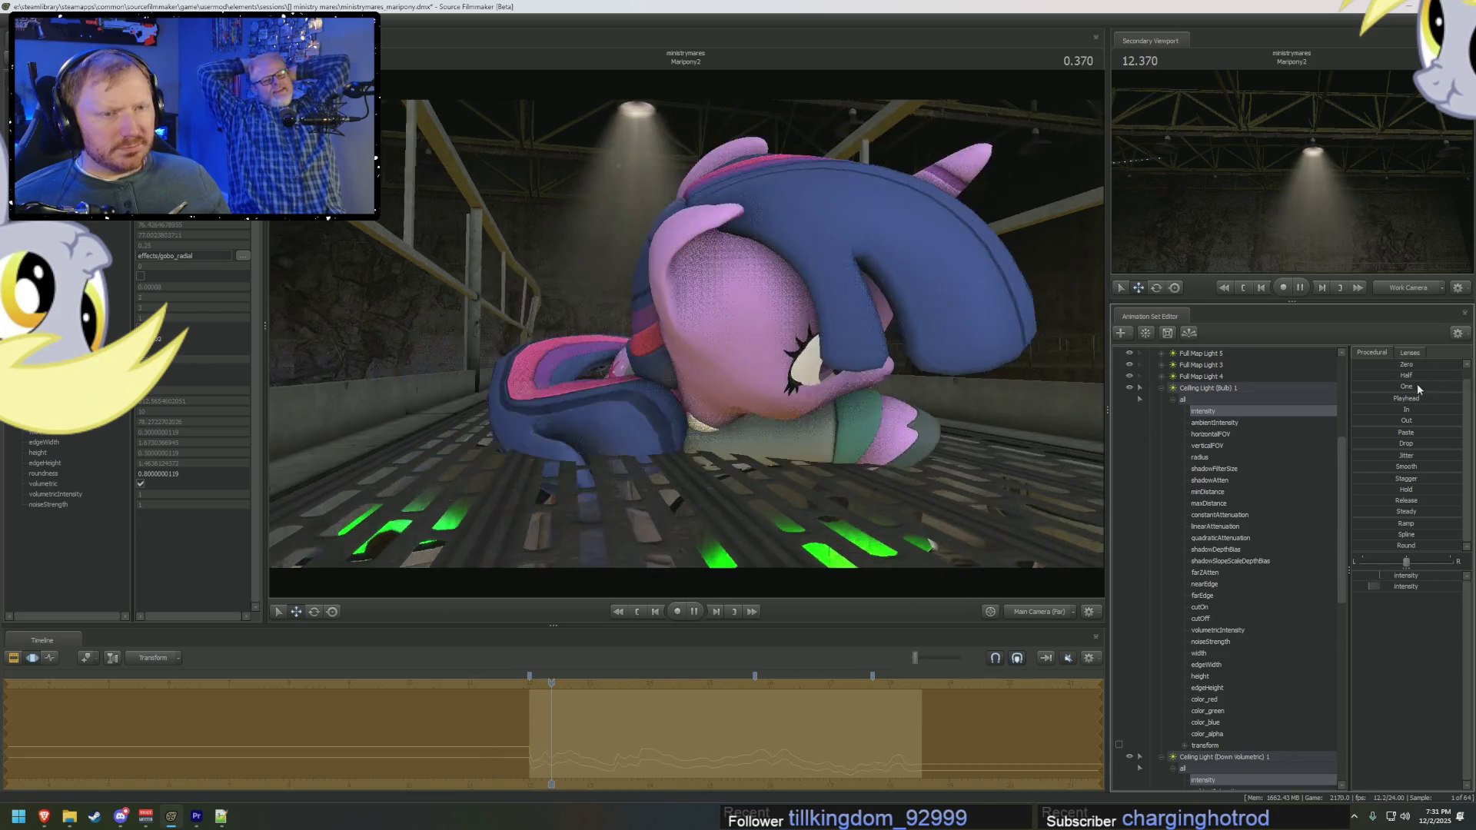
pyautogui.press('space')
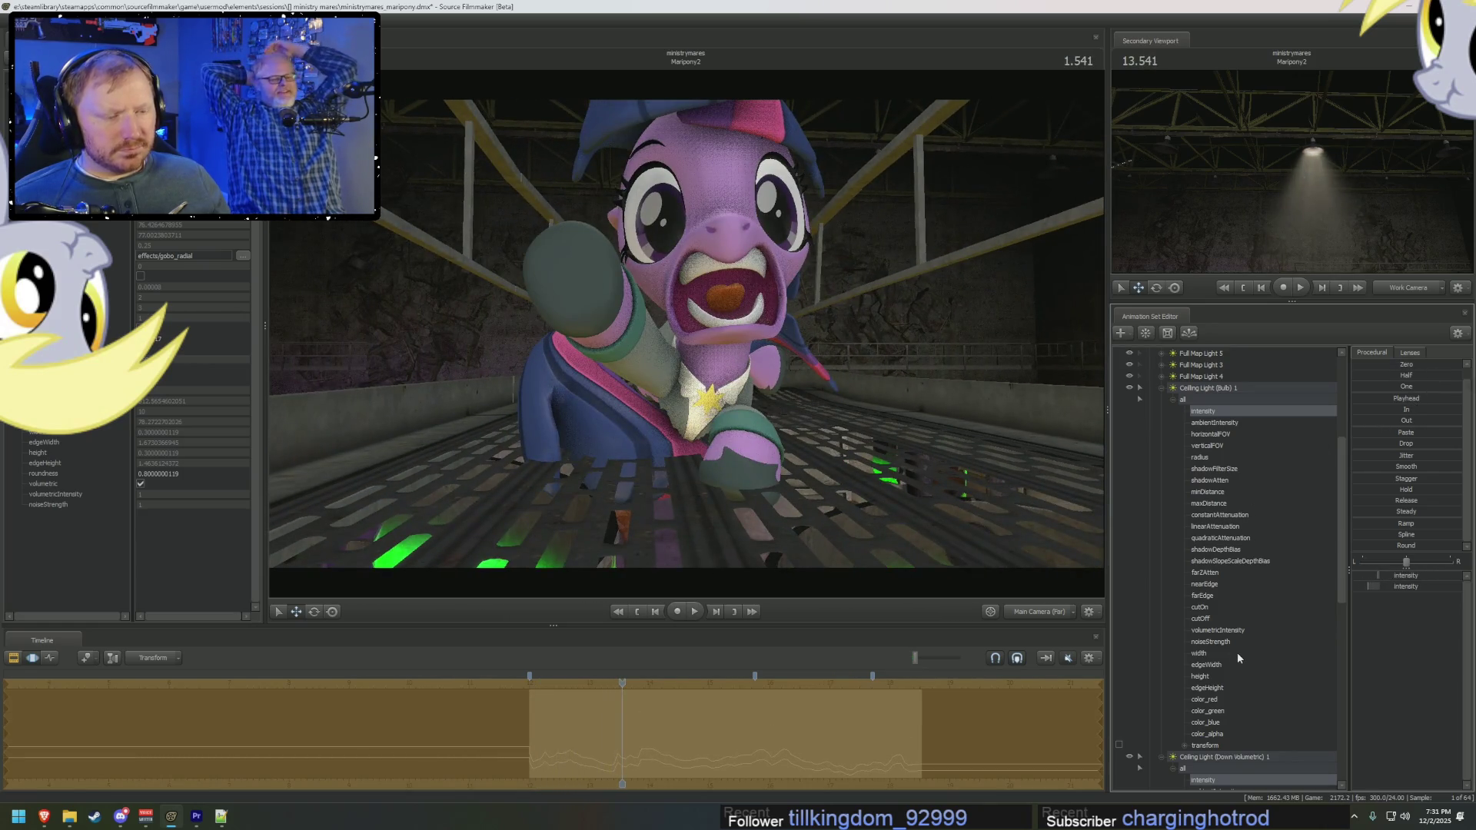
# Step: Play back the first ceiling light's intensity curve and return the playhead to 12.166
pyautogui.click(1207, 780)
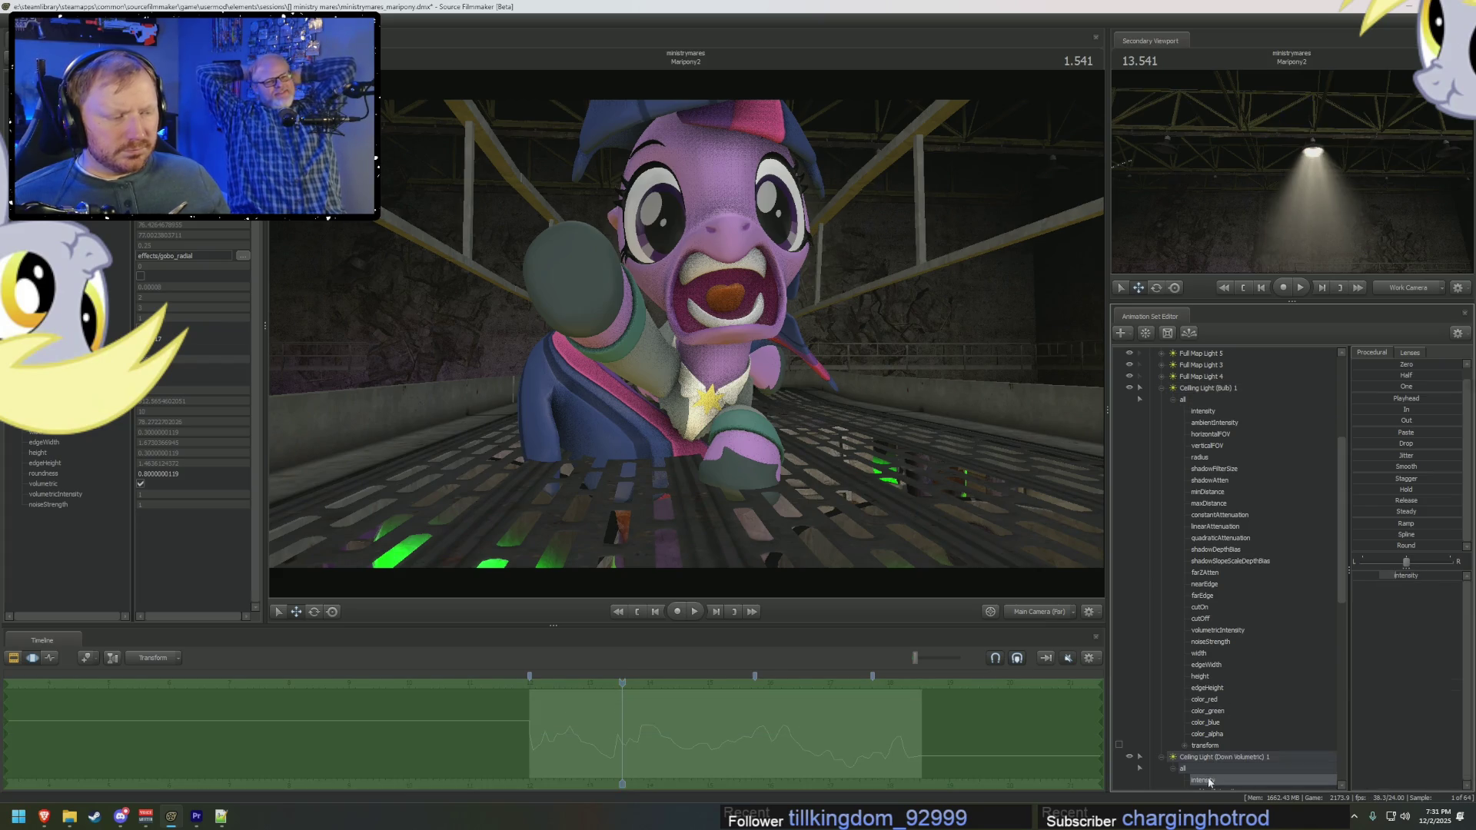
pyautogui.press('F2')
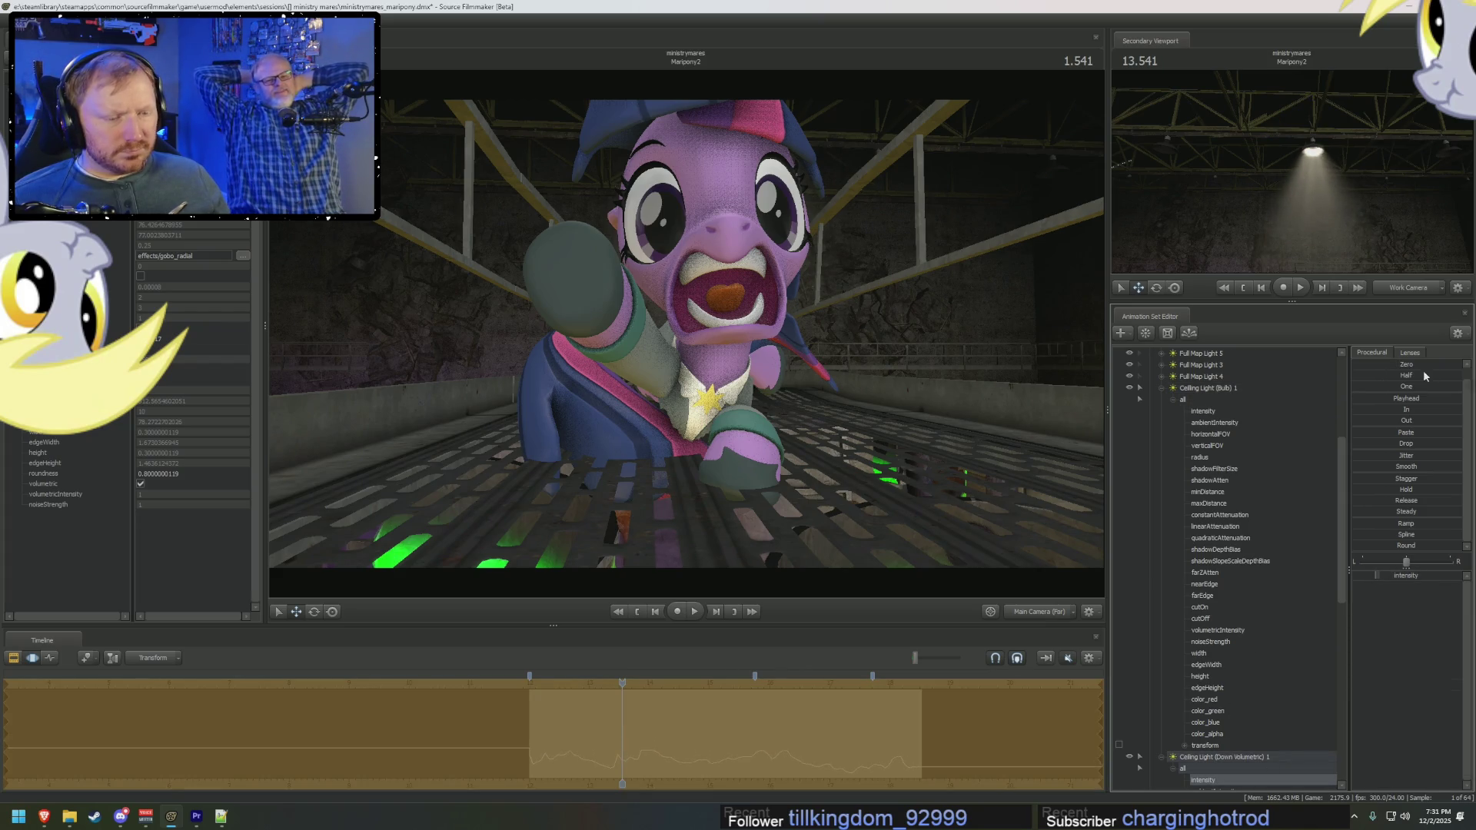
pyautogui.moveTo(541, 704); pyautogui.dragTo(569, 704)
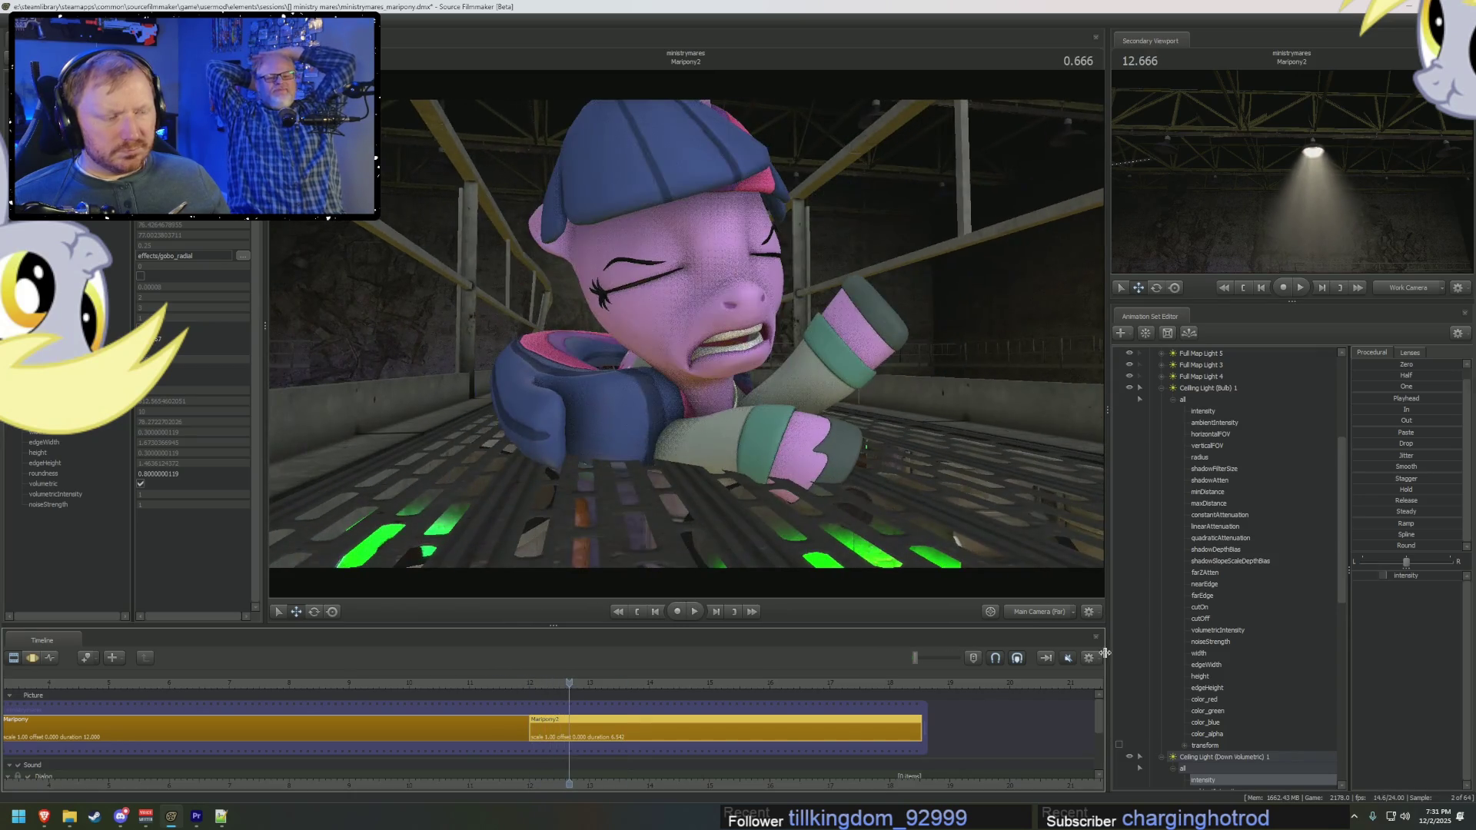
pyautogui.click(1204, 411)
pyautogui.press('F4')
pyautogui.press('F3')
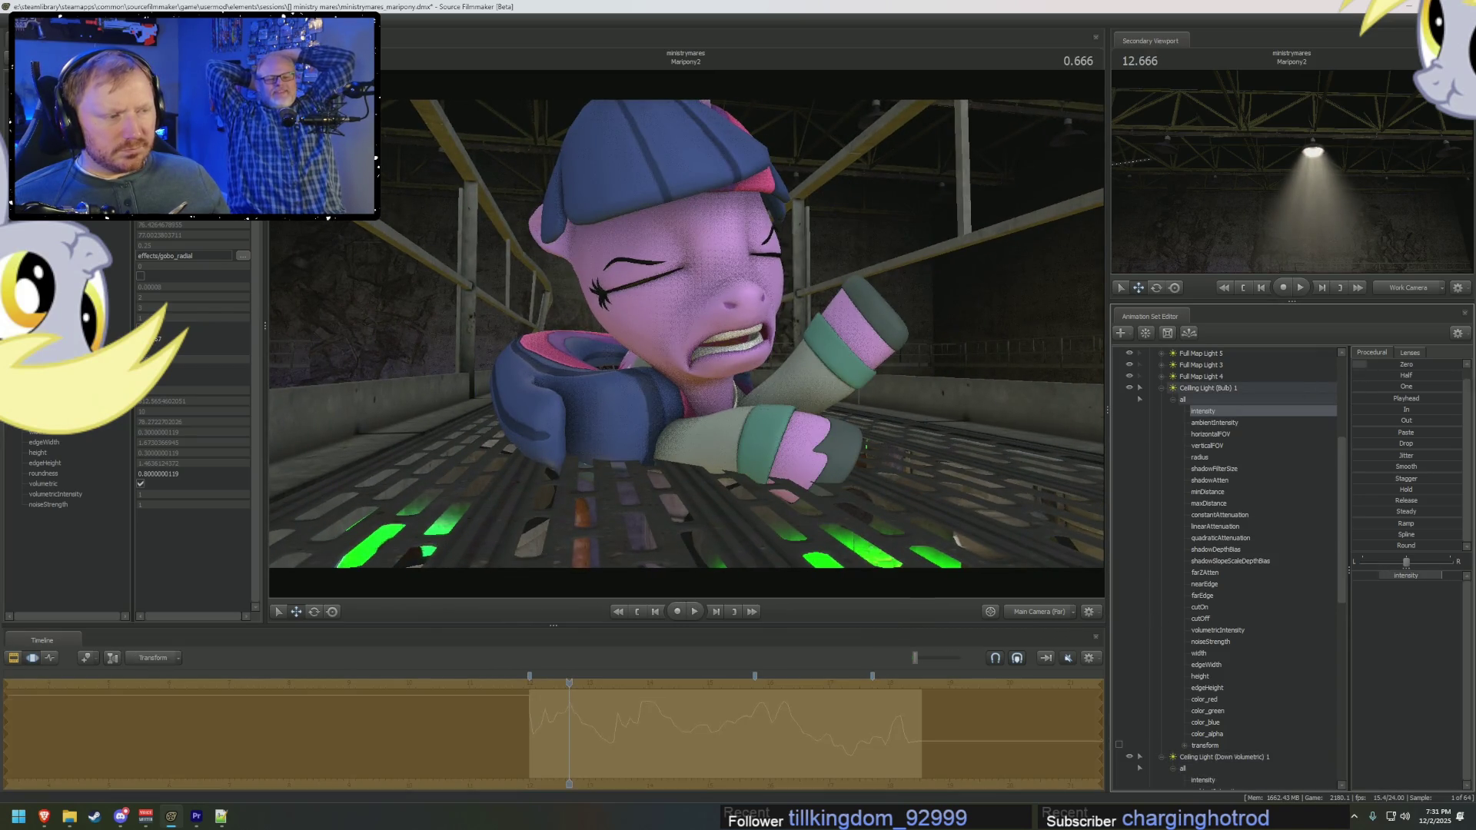
pyautogui.press('space')
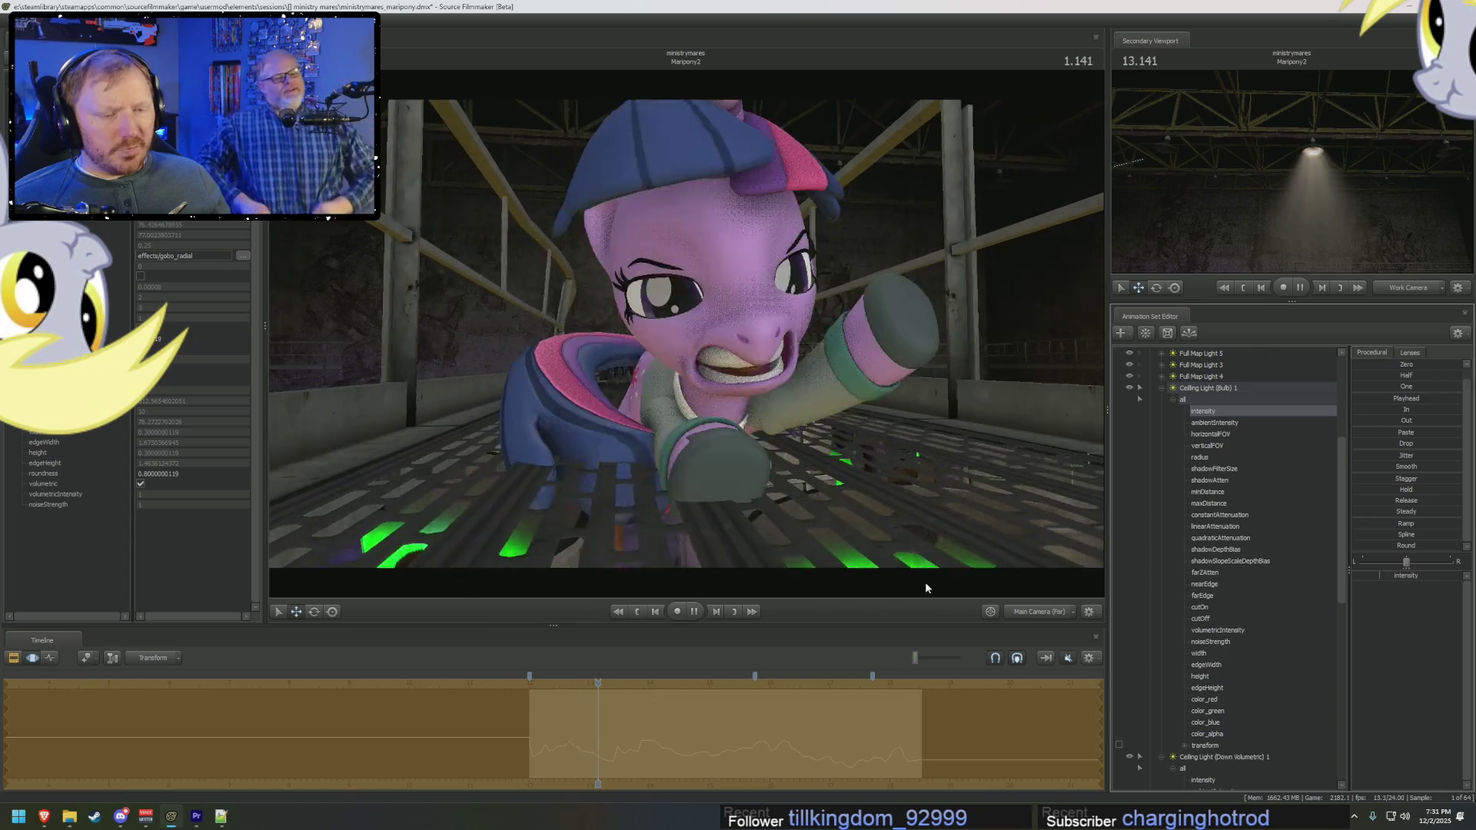
pyautogui.press('space')
pyautogui.press('F2')
pyautogui.click(539, 685)
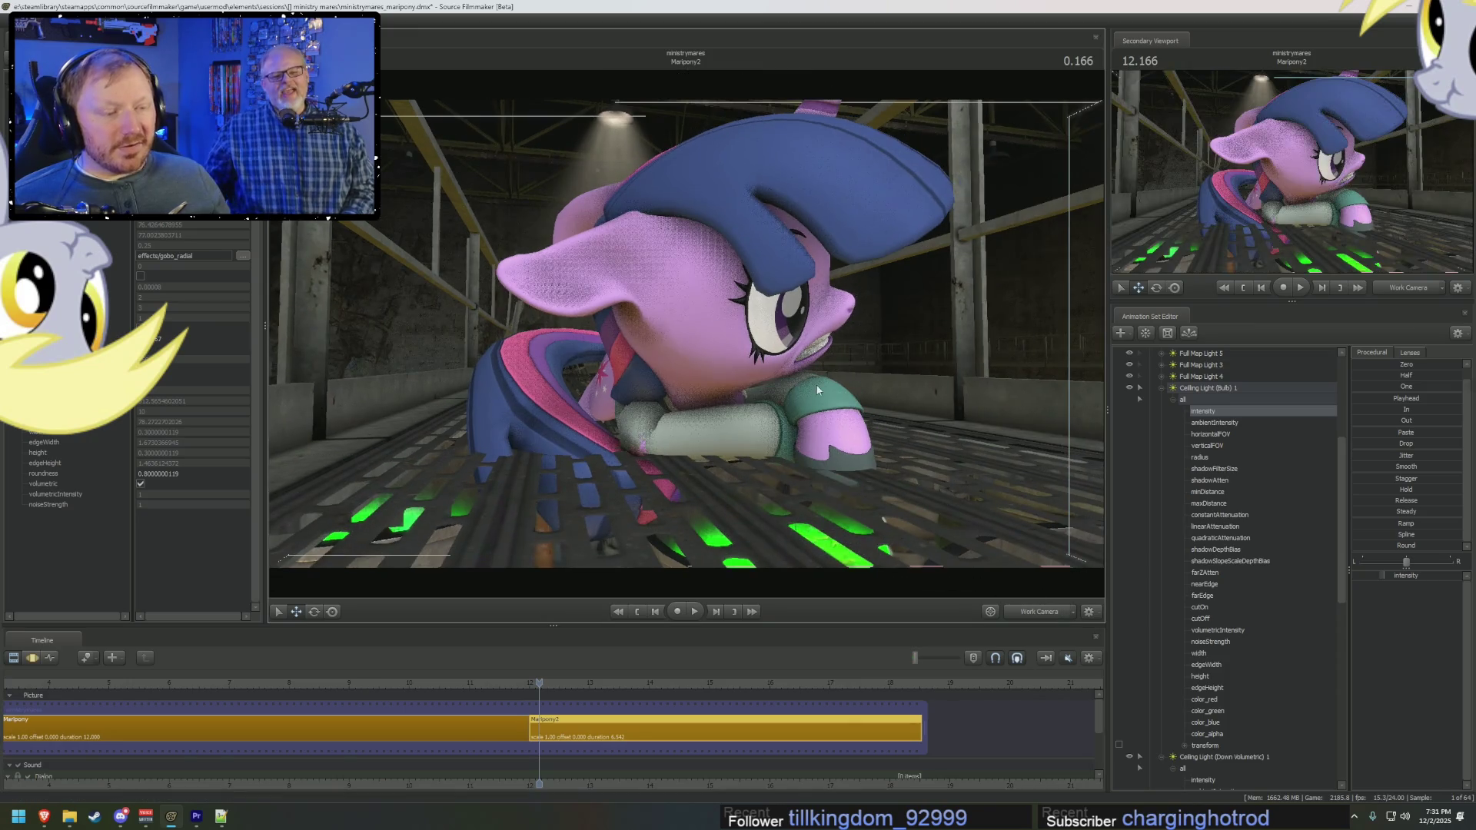
# Step: Fly the Work Camera to the ceiling, turn off viewport lighting, and add Down Volumetric 1 to the selection
pyautogui.click(1039, 611)
pyautogui.moveTo(738, 363); pyautogui.dragTo(736, 365)
pyautogui.rightClick(763, 361)
pyautogui.click(790, 397)
pyautogui.rightClick(687, 334)
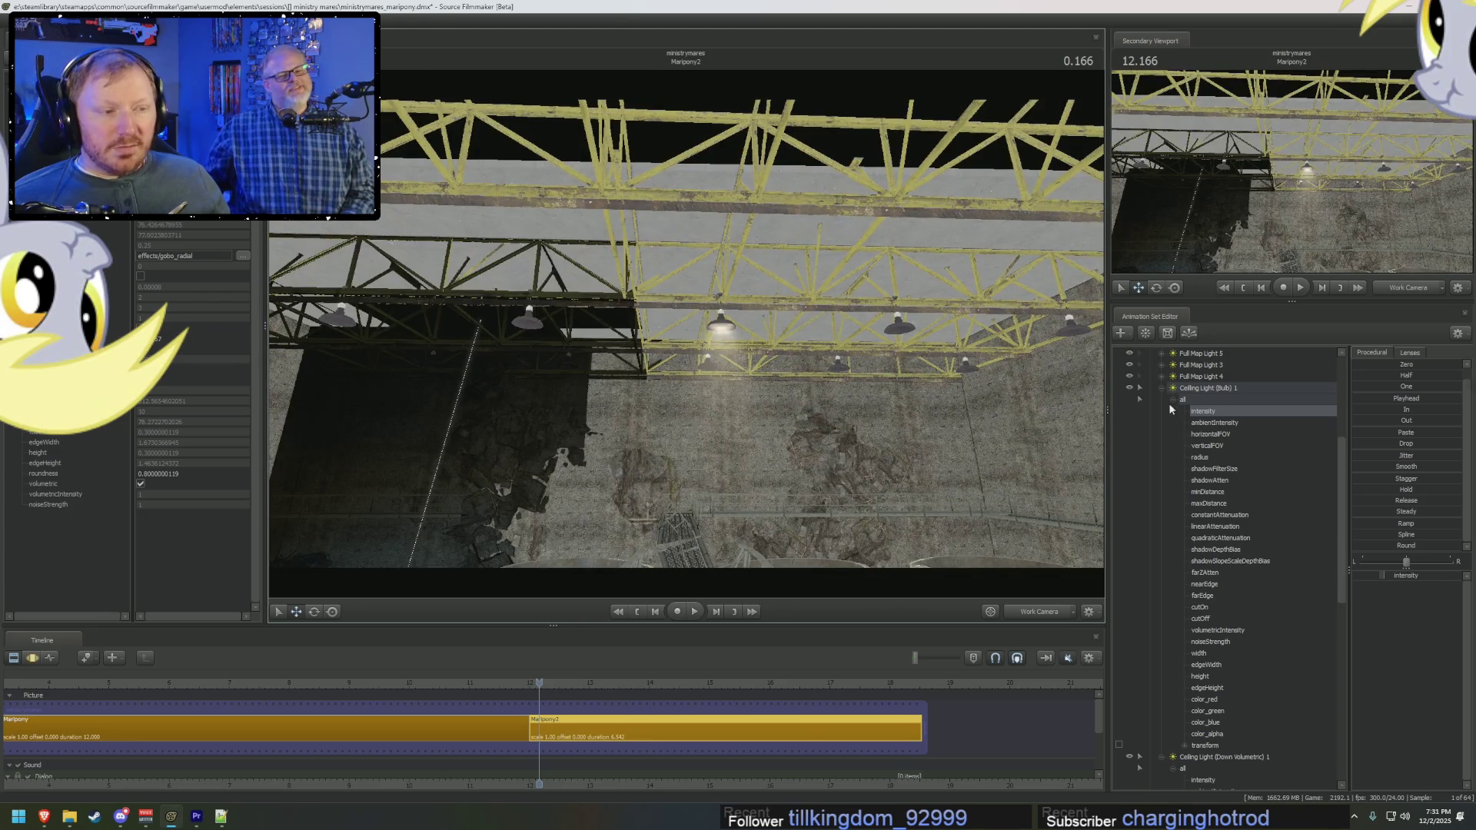
pyautogui.click(1160, 388)
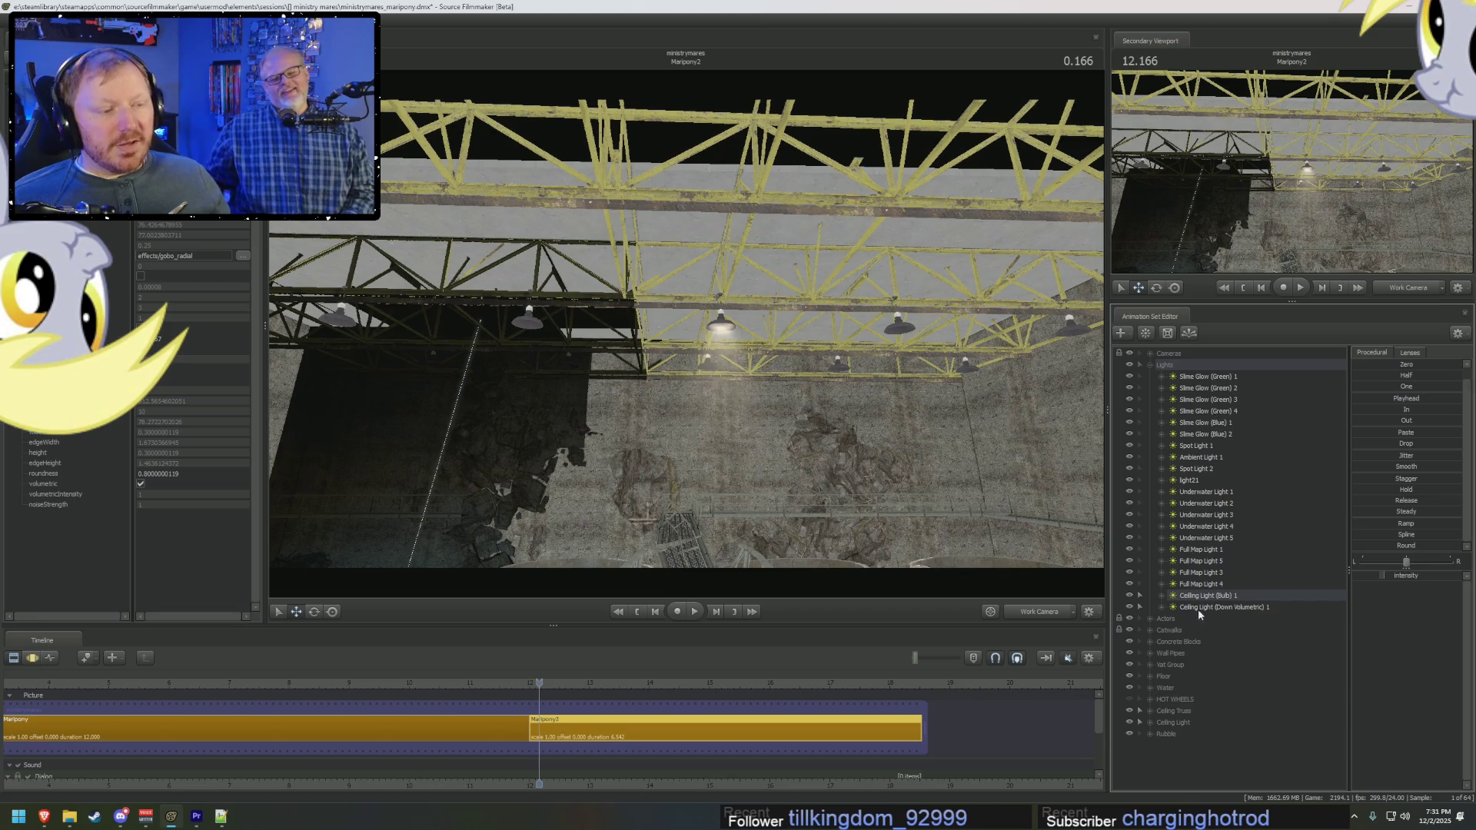
pyautogui.keyDown('ctrl'); pyautogui.click(1201, 608); pyautogui.keyUp('ctrl')
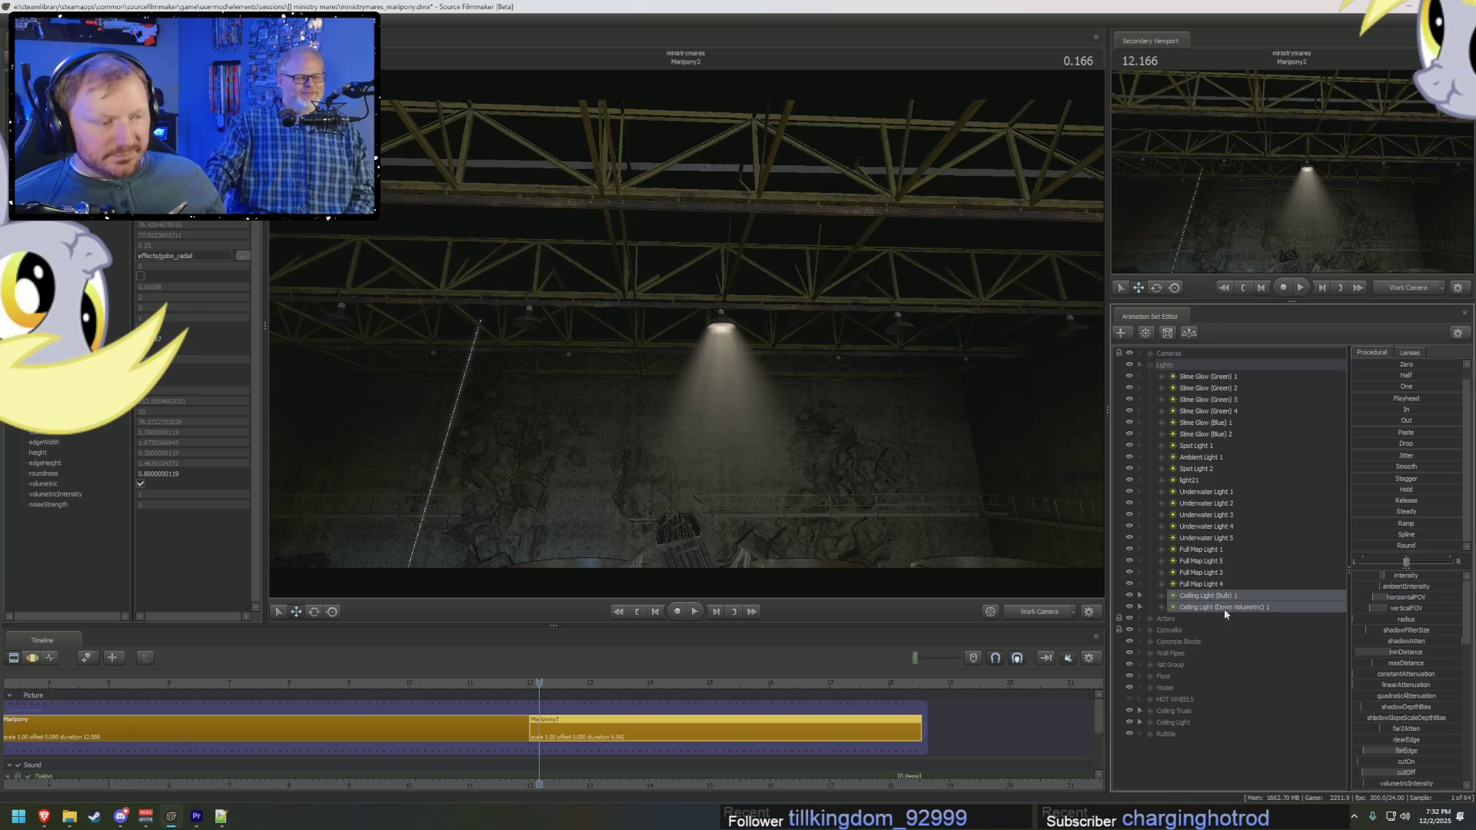
# Step: Copy the two selected ceiling light sets and paste them as a new pair
pyautogui.rightClick(1203, 618)
pyautogui.click(1230, 629)
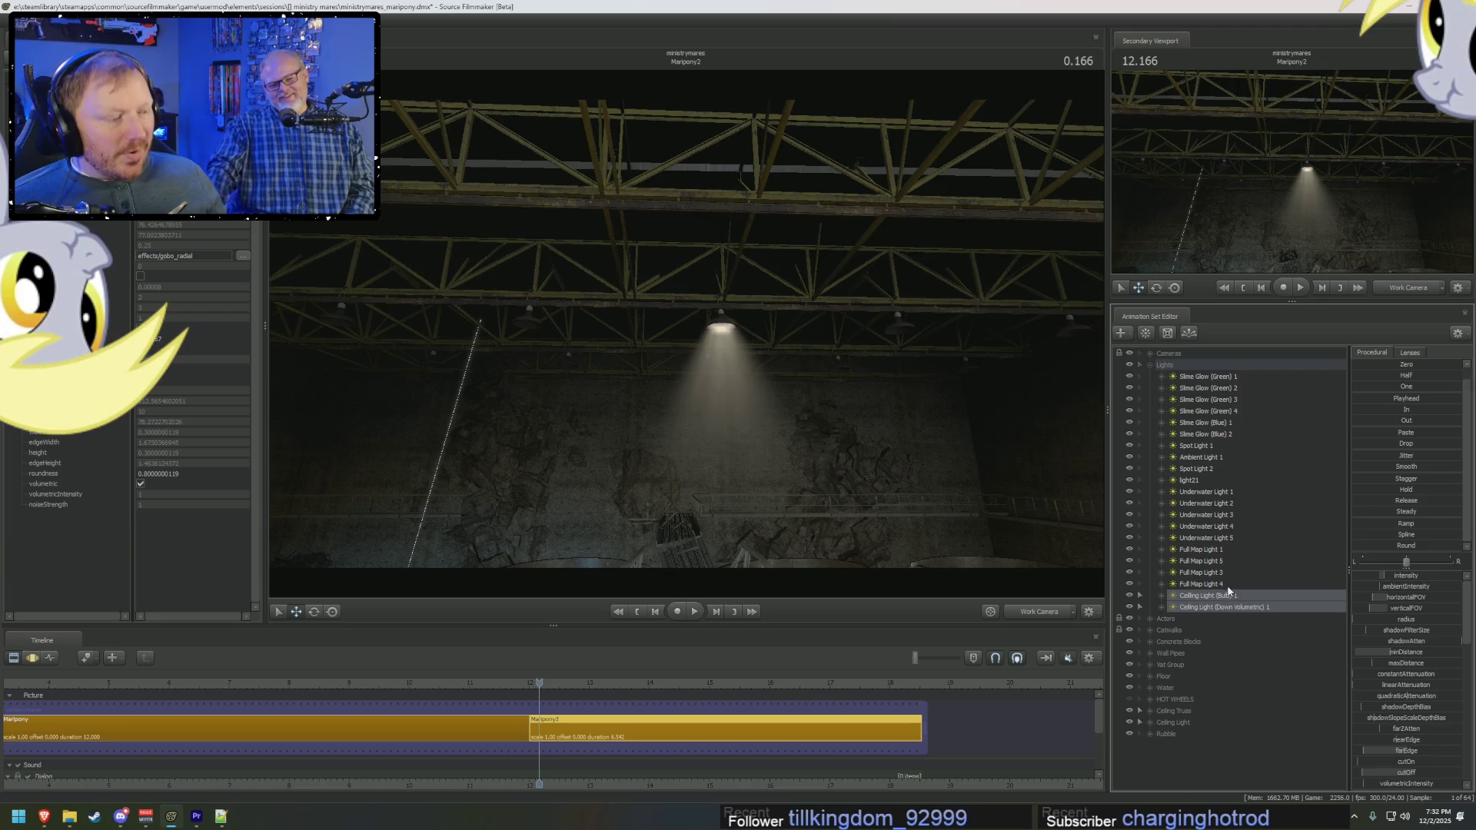
pyautogui.click(1150, 365)
pyautogui.rightClick(1166, 588)
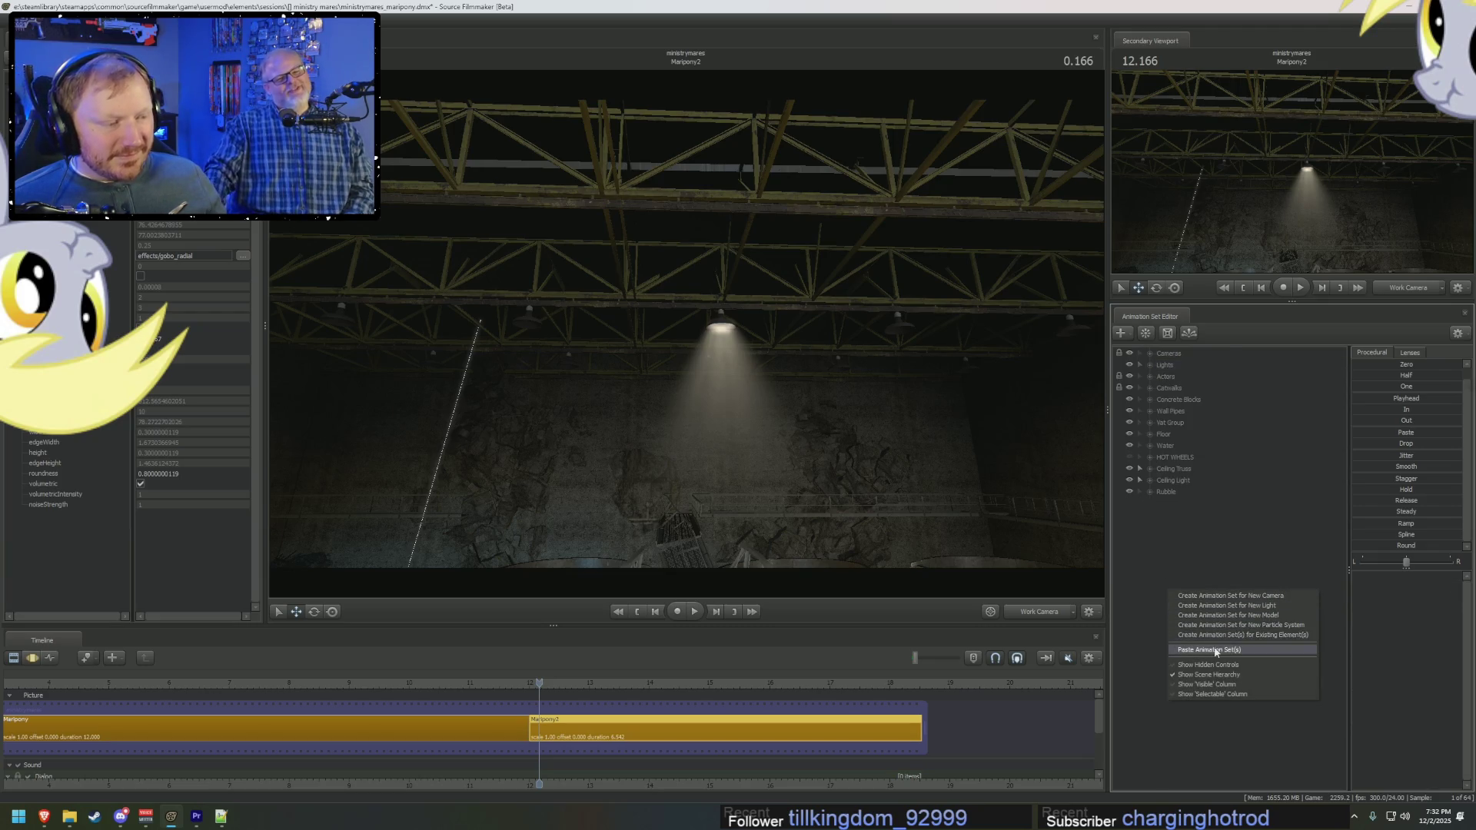
pyautogui.click(1216, 651)
pyautogui.moveTo(1203, 508); pyautogui.dragTo(1199, 514)
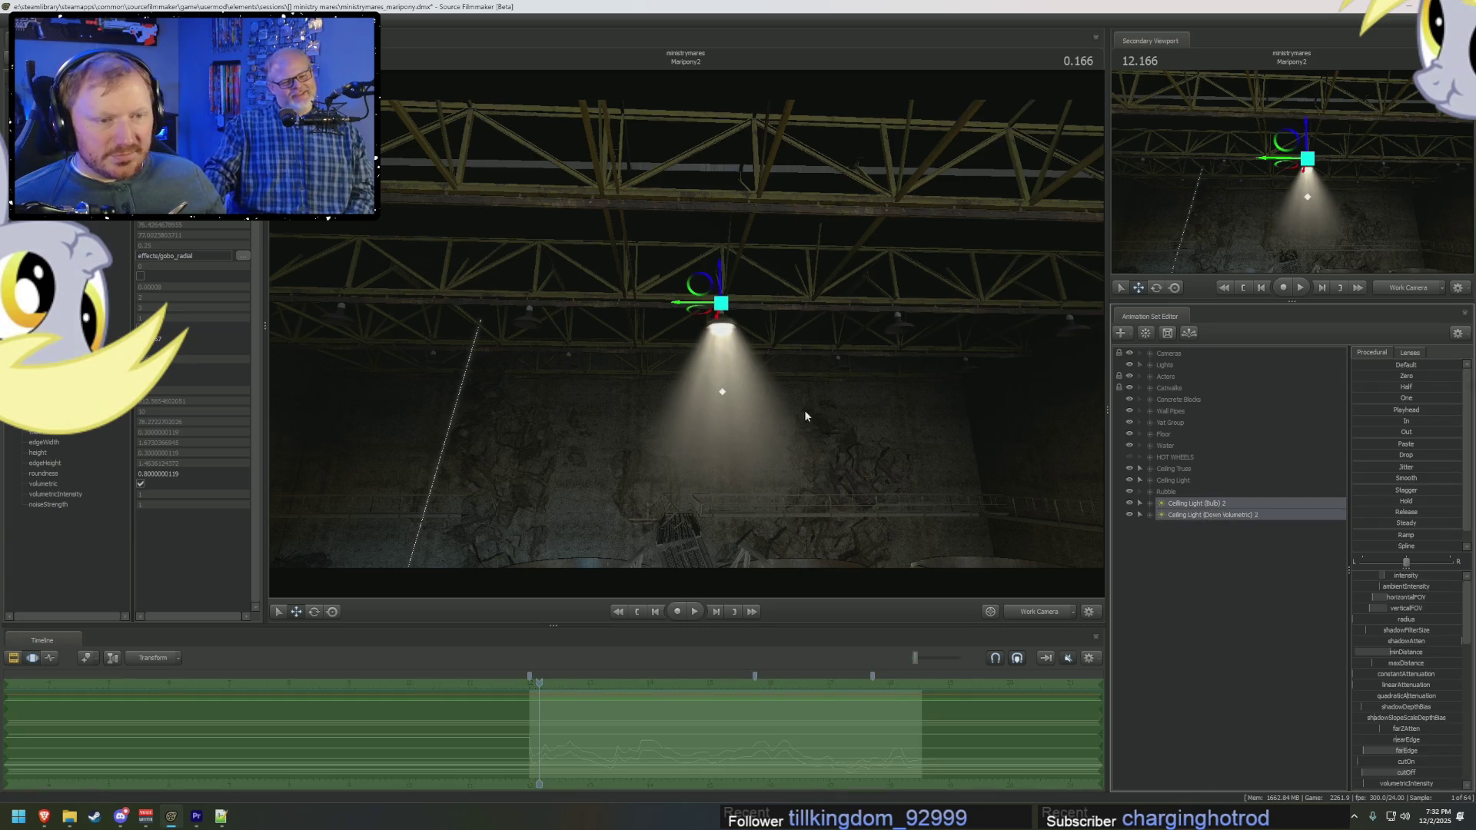
# Step: Slide the copied lights along X so they sit under a second lamp on the truss
pyautogui.moveTo(688, 308); pyautogui.dragTo(862, 336)
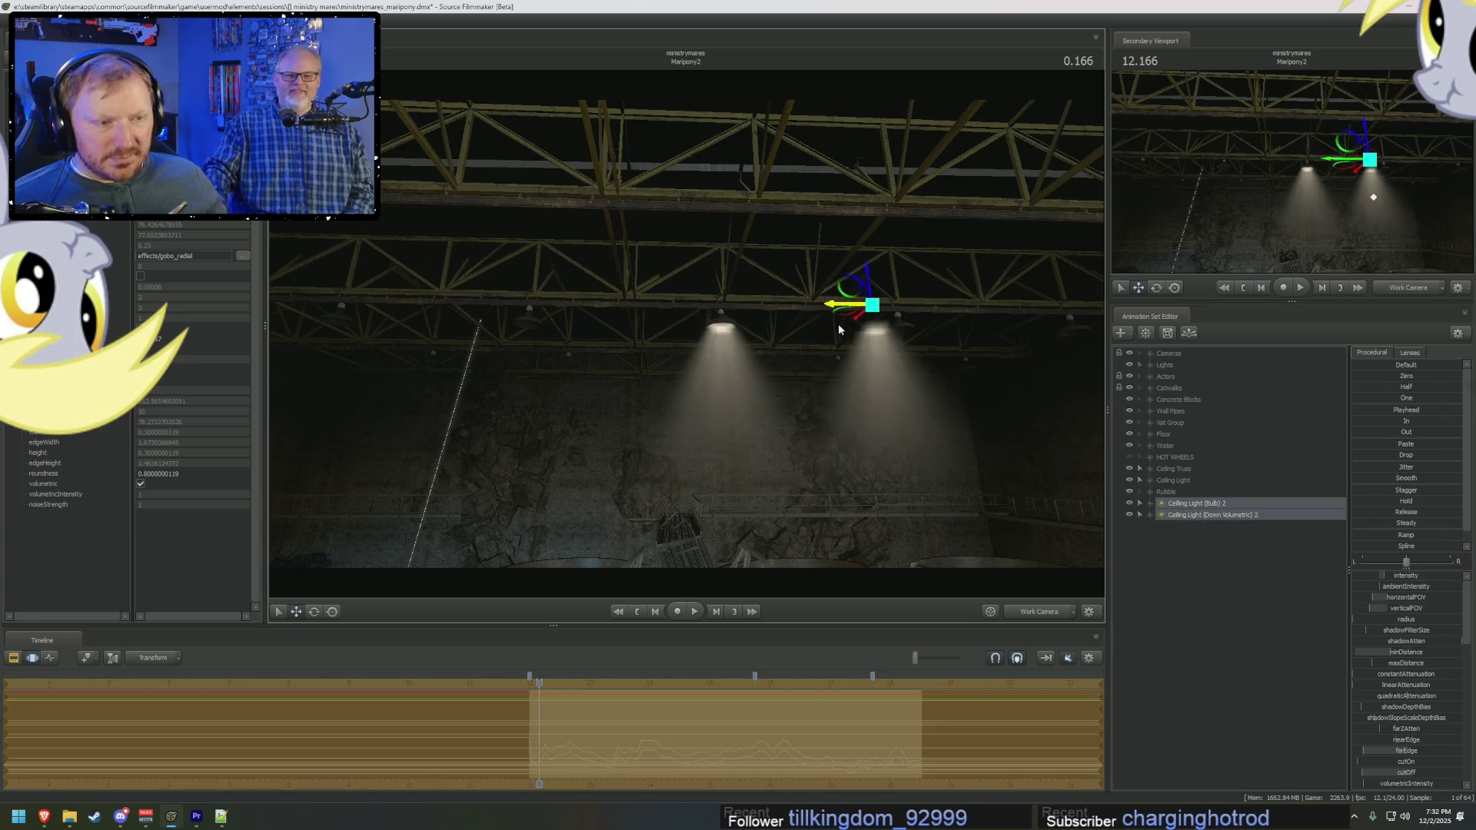
pyautogui.moveTo(847, 344)
pyautogui.mouseDown(button='right')
pyautogui.moveTo(769, 385)
pyautogui.moveTo(700, 309)
pyautogui.mouseUp(button='right')
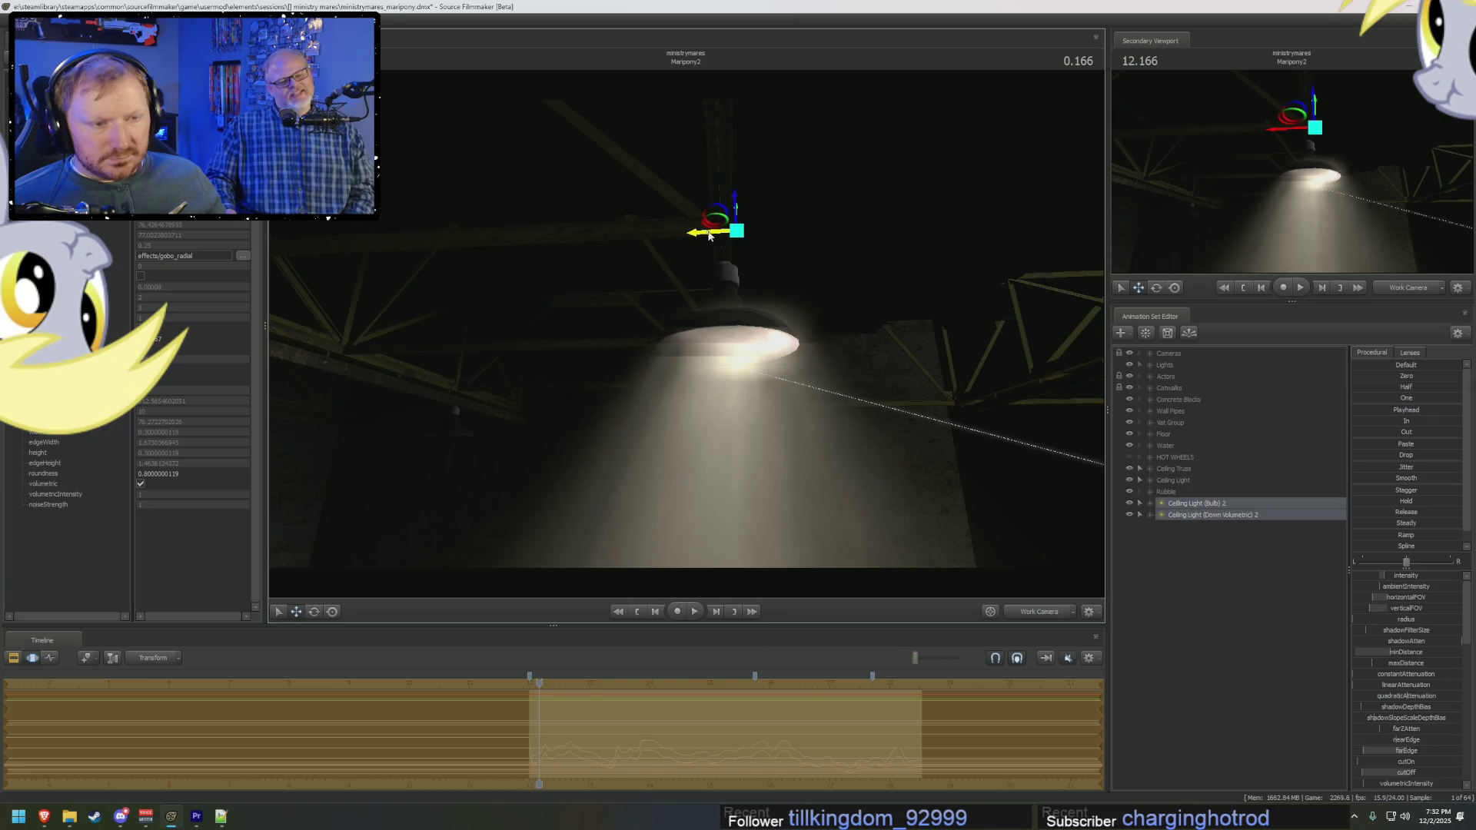
pyautogui.moveTo(708, 233); pyautogui.dragTo(657, 242)
pyautogui.moveTo(657, 242)
pyautogui.mouseDown(button='right')
pyautogui.moveTo(692, 261)
pyautogui.moveTo(641, 317)
pyautogui.mouseUp(button='right')
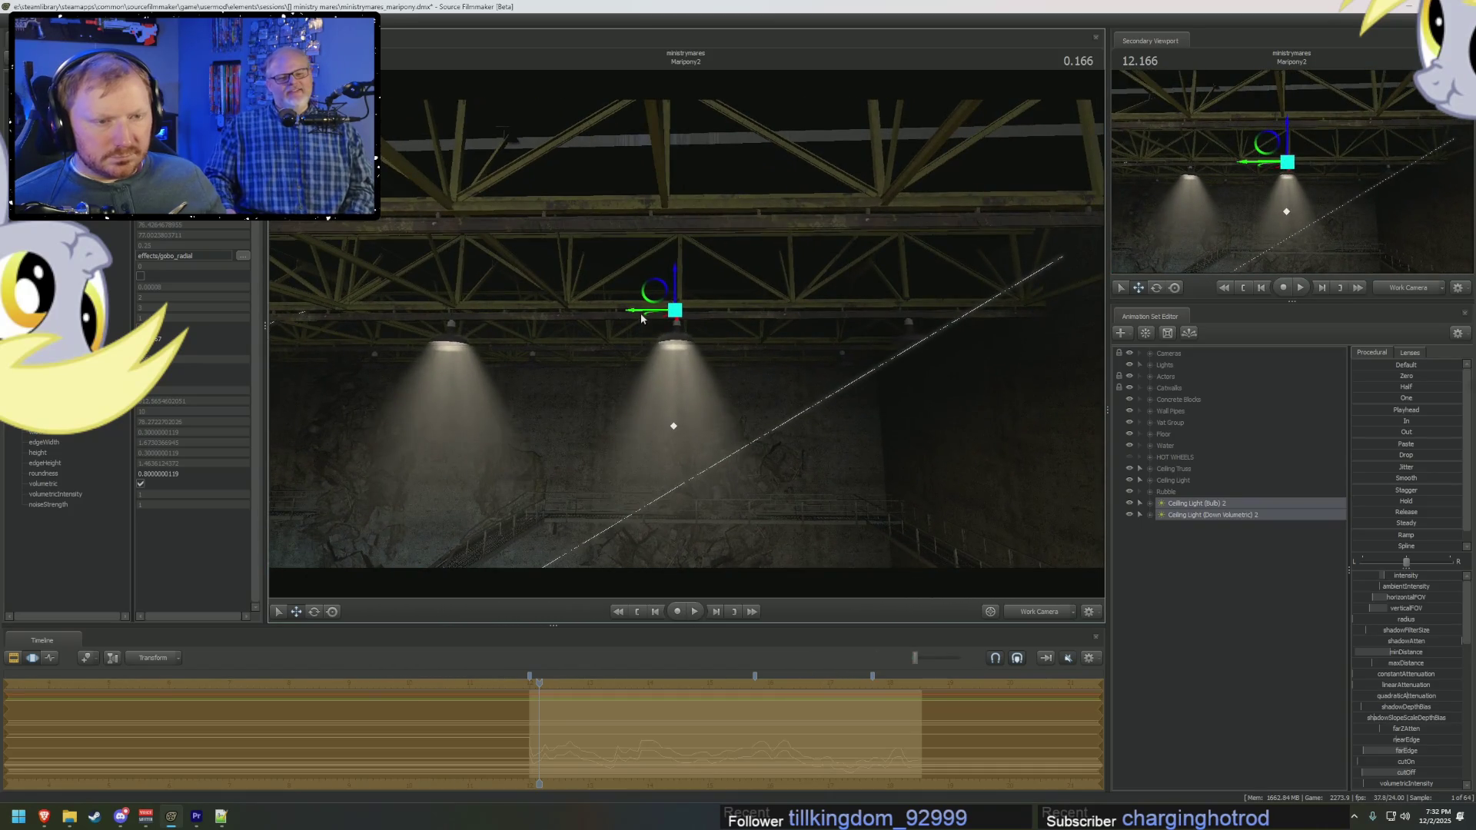
pyautogui.moveTo(640, 315); pyautogui.dragTo(867, 352)
pyautogui.moveTo(869, 357)
pyautogui.mouseDown(button='right')
pyautogui.moveTo(846, 361)
pyautogui.moveTo(706, 212)
pyautogui.mouseUp(button='right')
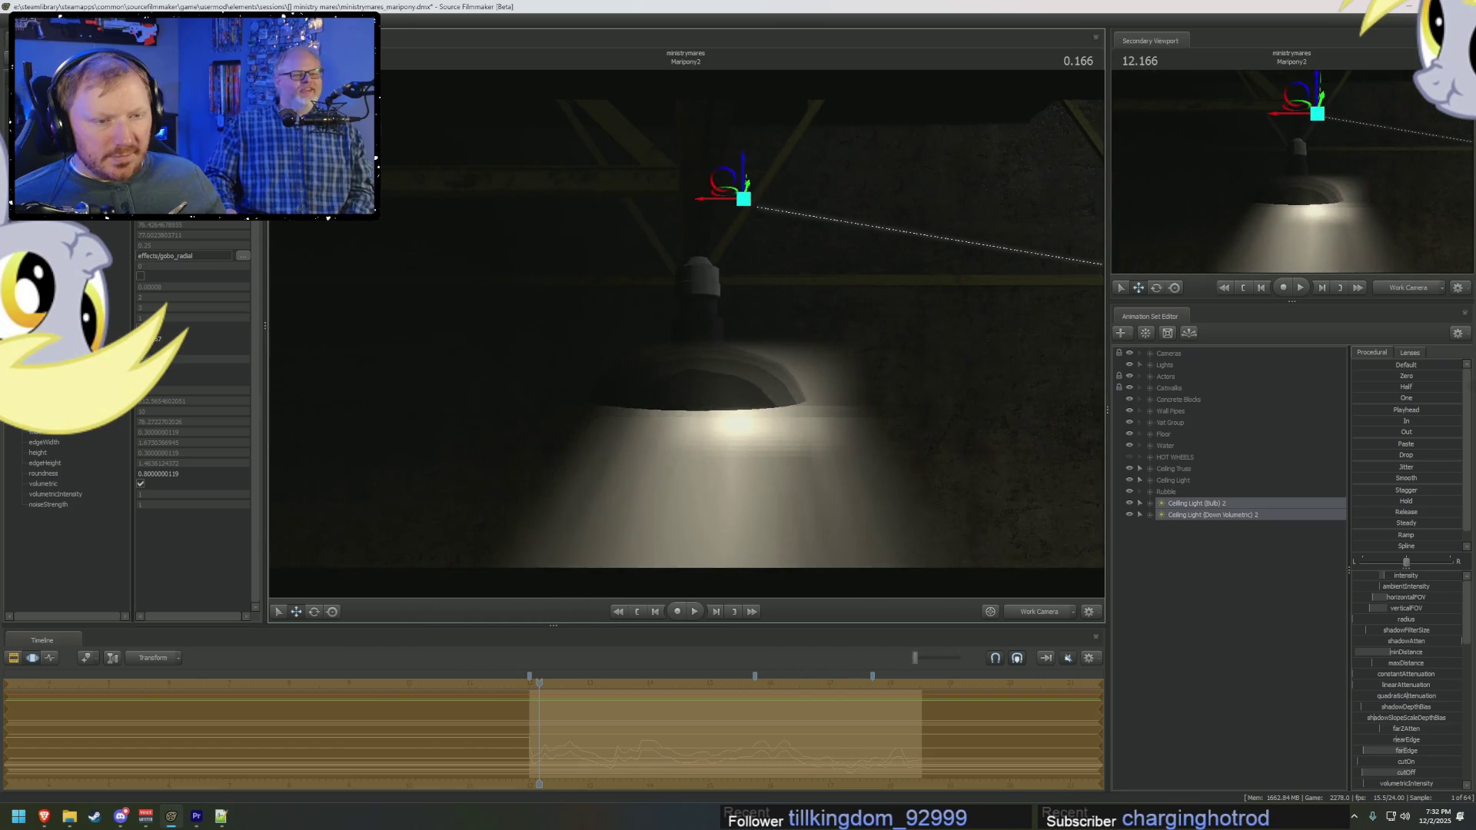
pyautogui.moveTo(706, 211); pyautogui.dragTo(677, 204)
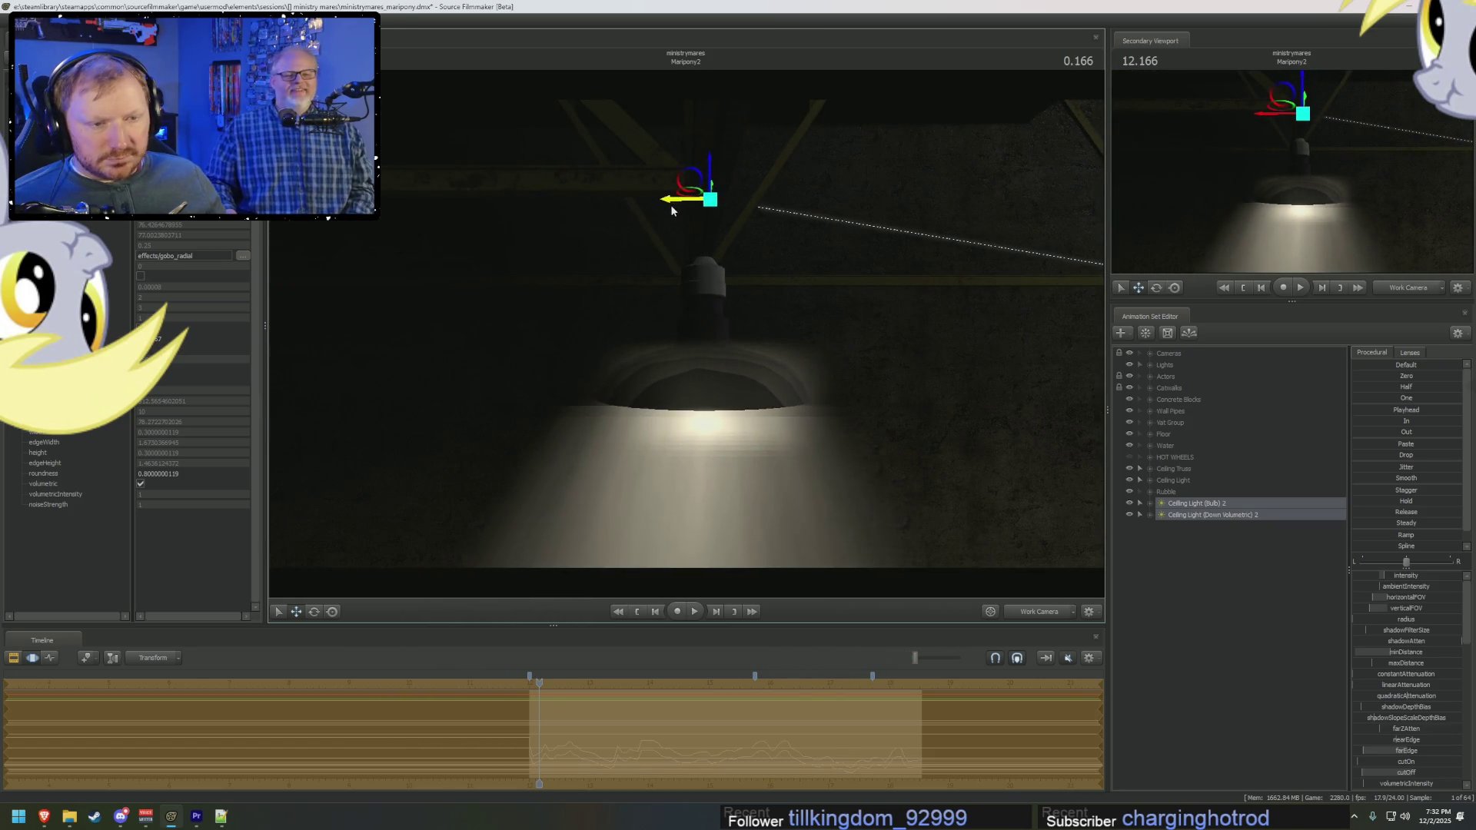
pyautogui.moveTo(748, 251)
pyautogui.mouseDown(button='right')
pyautogui.moveTo(653, 202)
pyautogui.moveTo(538, 231)
pyautogui.moveTo(997, 439)
pyautogui.mouseUp(button='right')
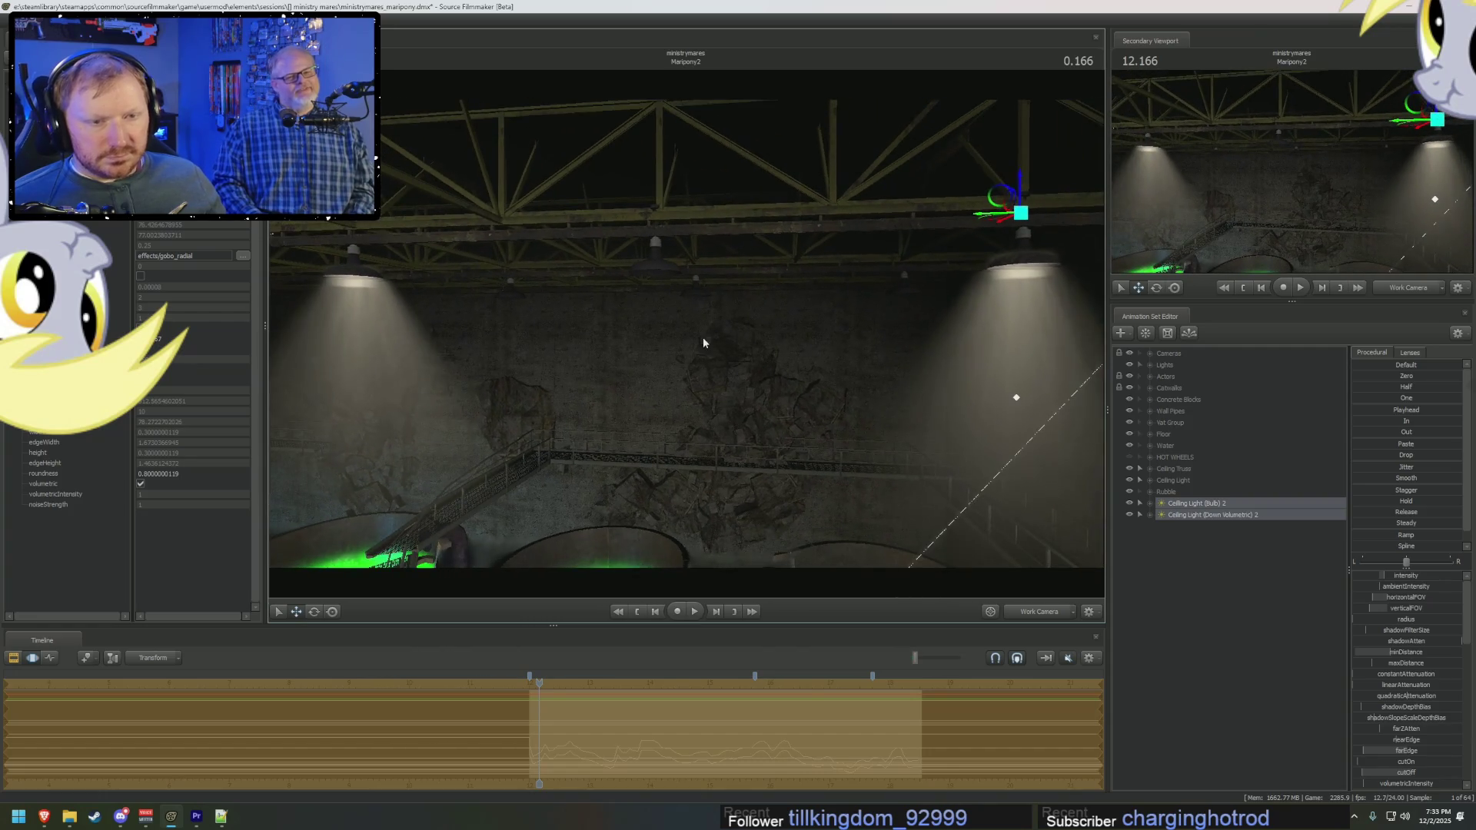
pyautogui.click(1188, 546)
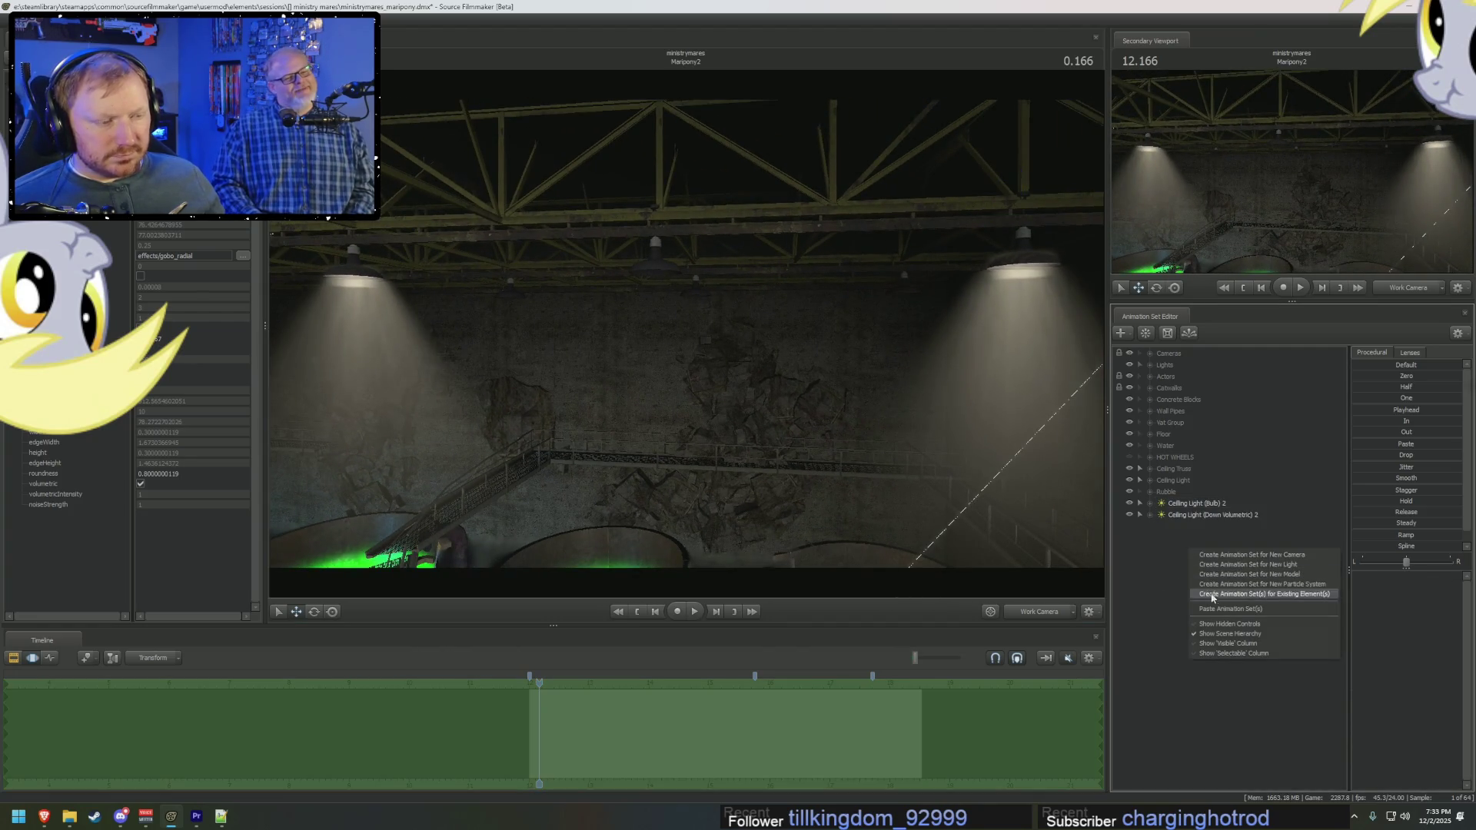
# Step: Paste Ceiling Light (Bulb) 3 and (Down Volumetric) 3 and slide them along X between the lamps
pyautogui.hotkey('ctrl', 'c')
pyautogui.hotkey('ctrl', 'v')
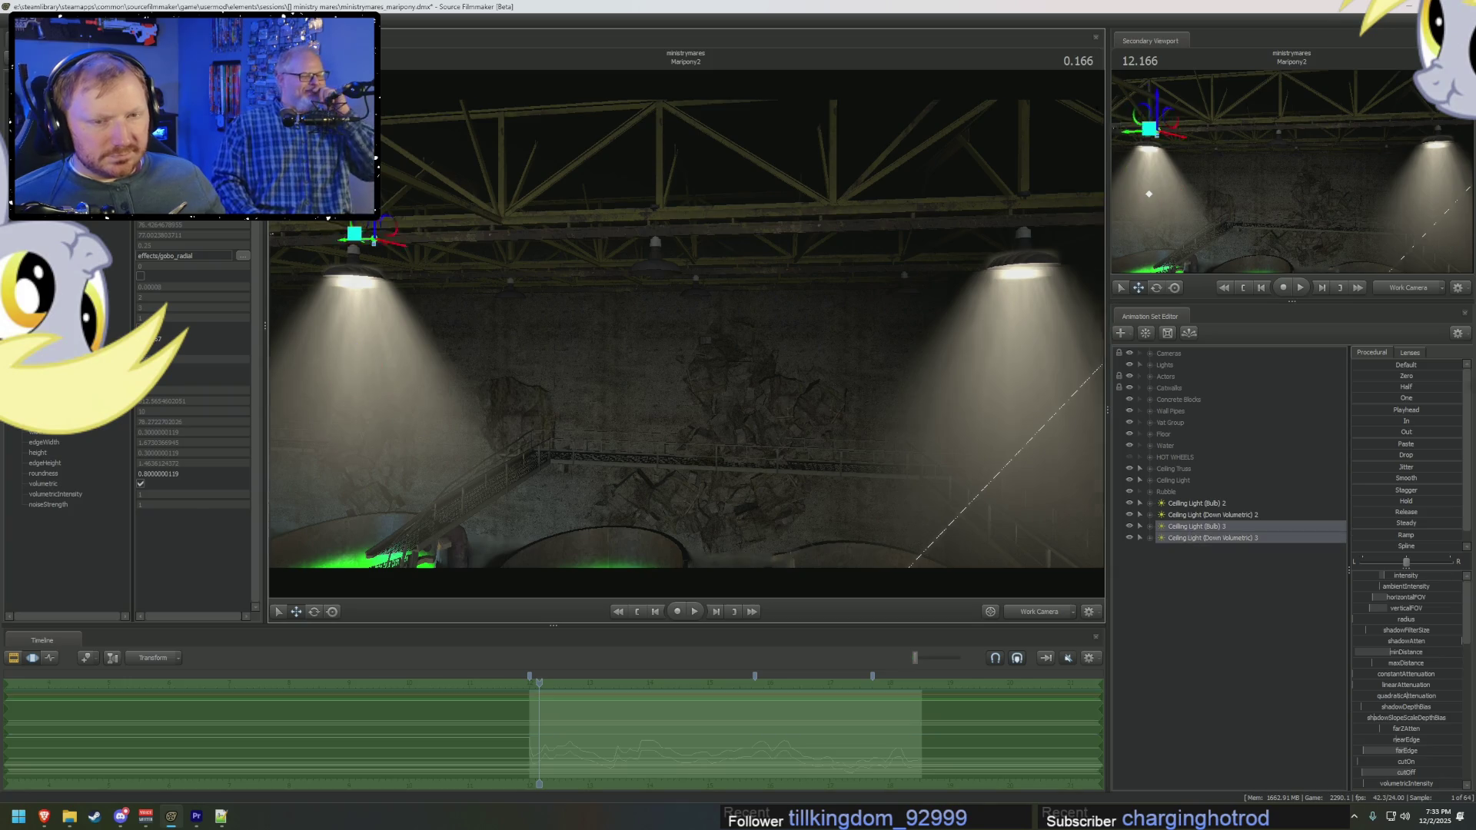
pyautogui.moveTo(461, 238)
pyautogui.mouseDown()
pyautogui.moveTo(720, 378)
pyautogui.moveTo(727, 364)
pyautogui.mouseUp()
pyautogui.moveTo(726, 363)
pyautogui.mouseDown(button='right')
pyautogui.moveTo(759, 352)
pyautogui.moveTo(741, 320)
pyautogui.moveTo(520, 284)
pyautogui.mouseUp(button='right')
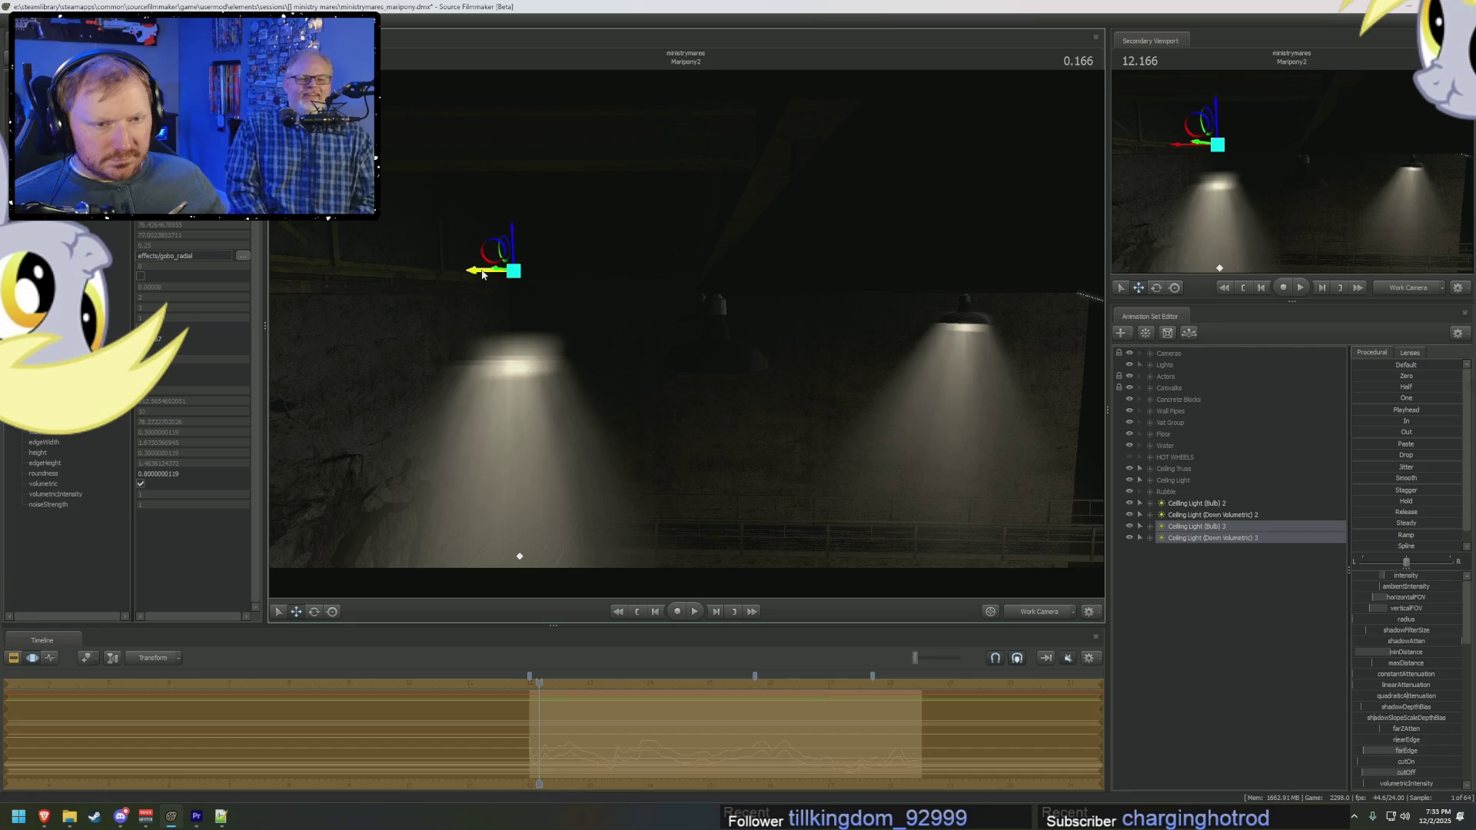
pyautogui.moveTo(483, 274); pyautogui.dragTo(681, 347)
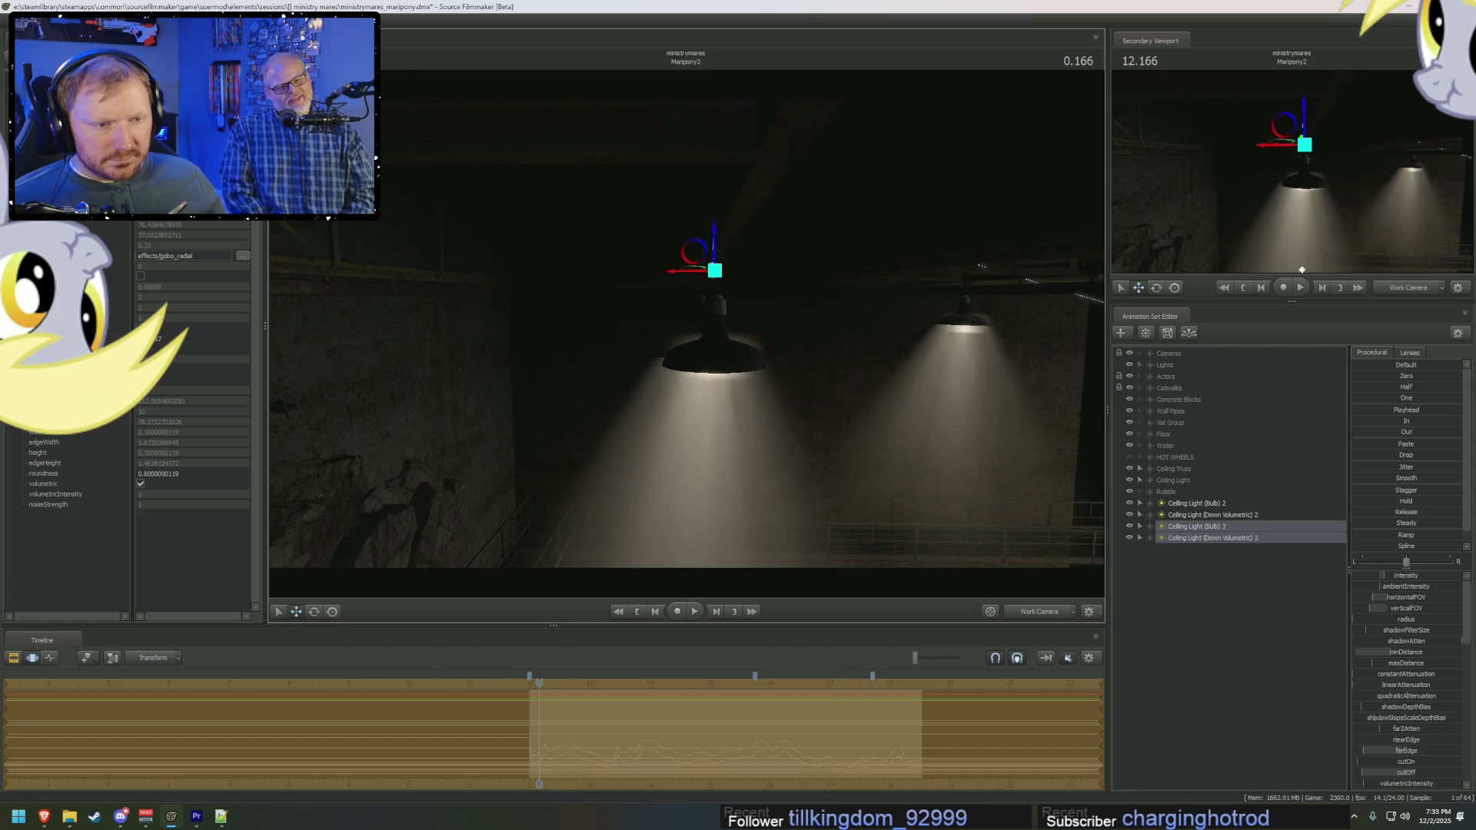
pyautogui.moveTo(681, 347); pyautogui.dragTo(667, 264, button='right')
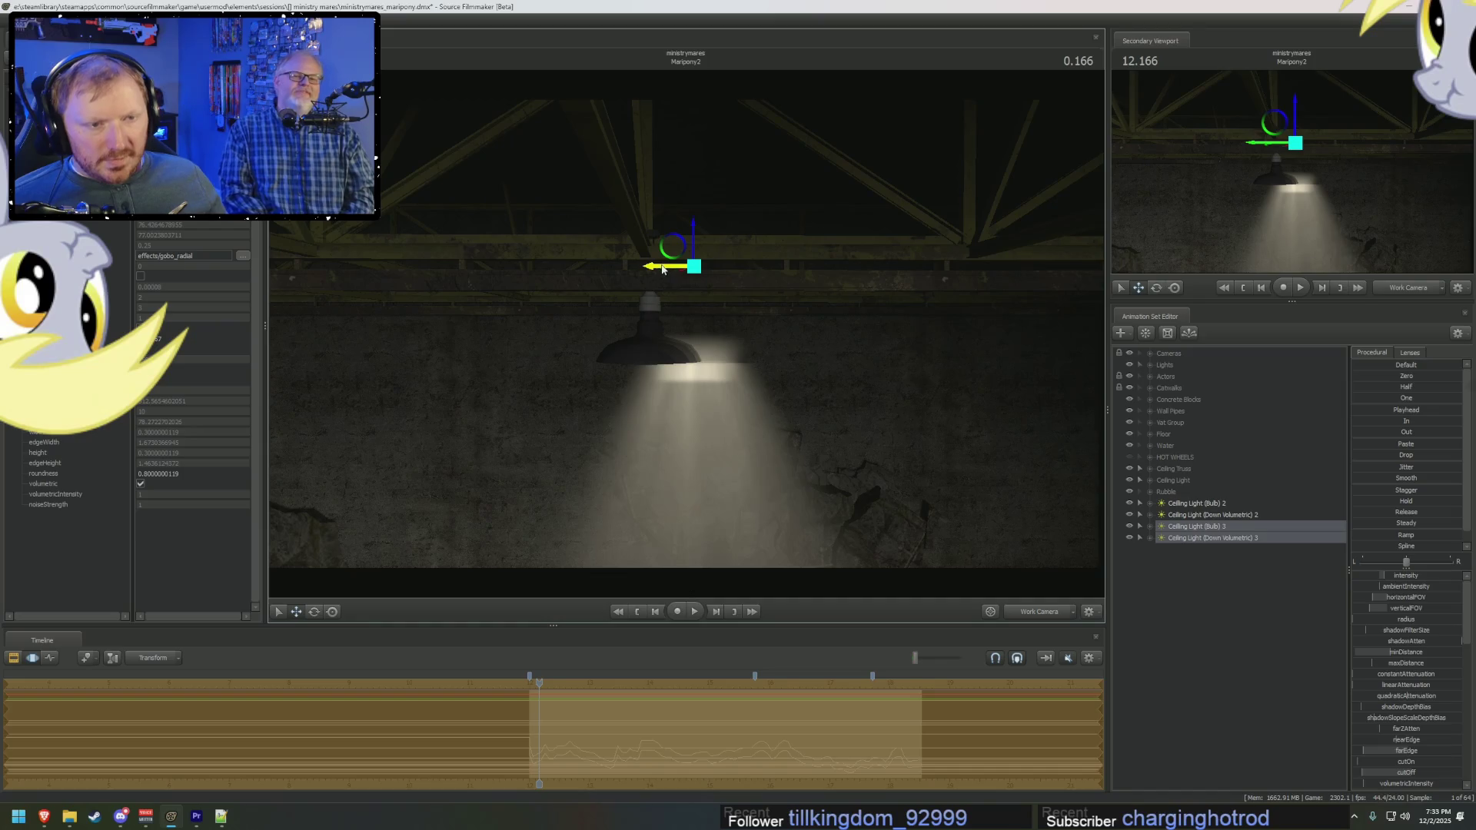
pyautogui.moveTo(662, 268); pyautogui.dragTo(629, 268)
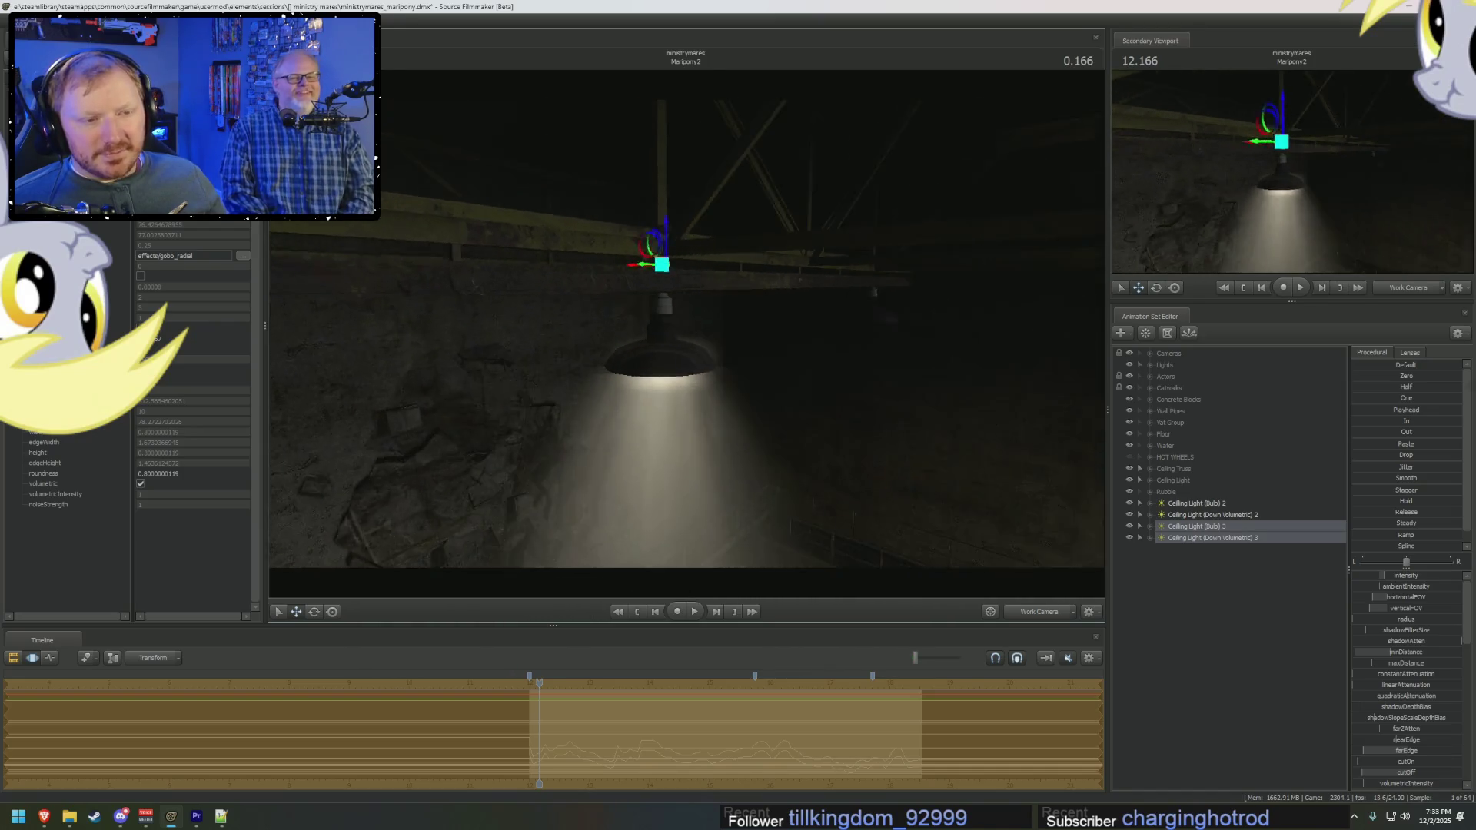
pyautogui.moveTo(662, 269); pyautogui.dragTo(686, 329, button='right')
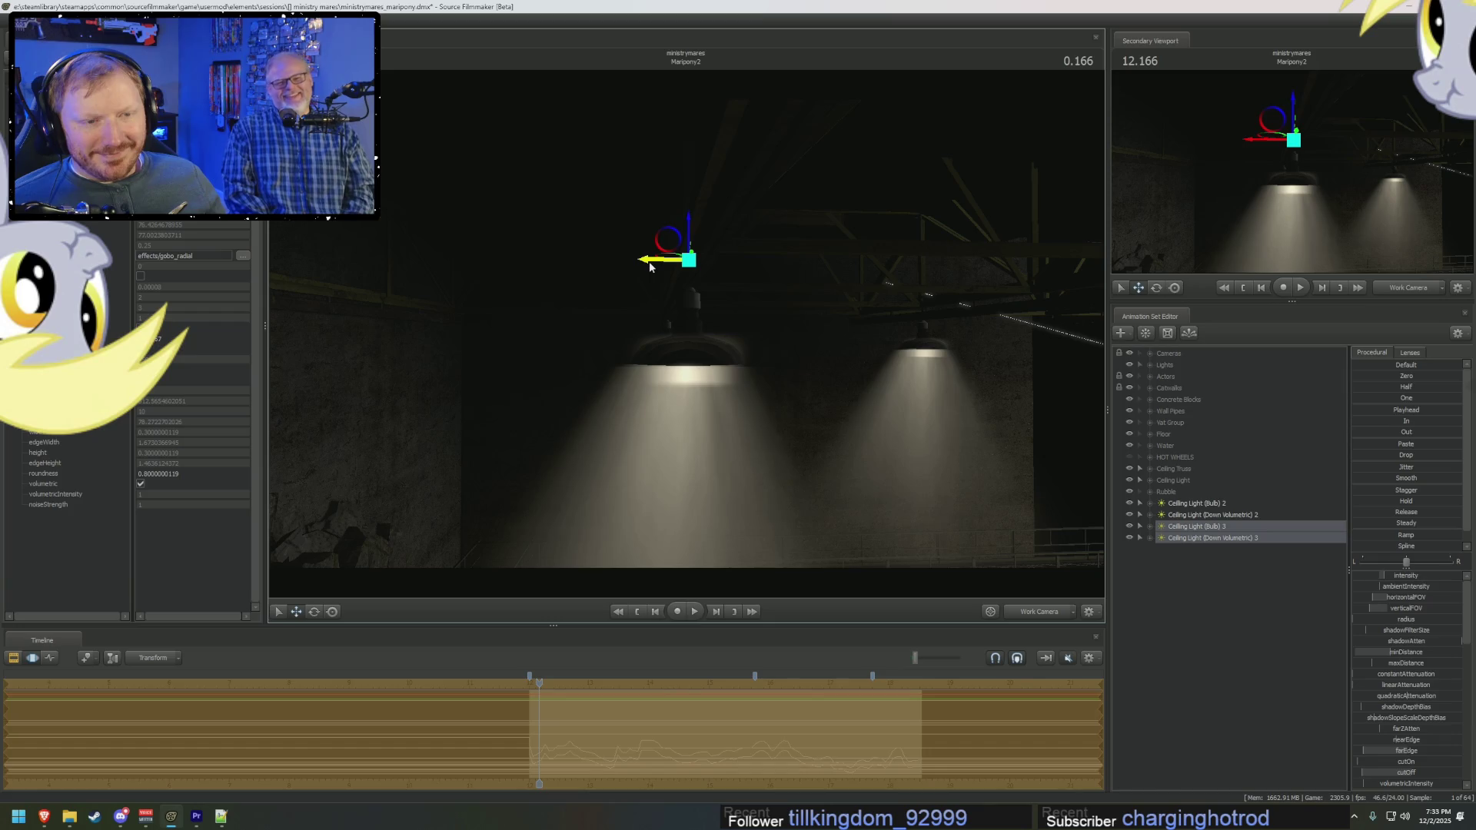
pyautogui.moveTo(652, 270)
pyautogui.mouseDown(button='right')
pyautogui.moveTo(655, 369)
pyautogui.moveTo(655, 292)
pyautogui.moveTo(615, 292)
pyautogui.mouseUp(button='right')
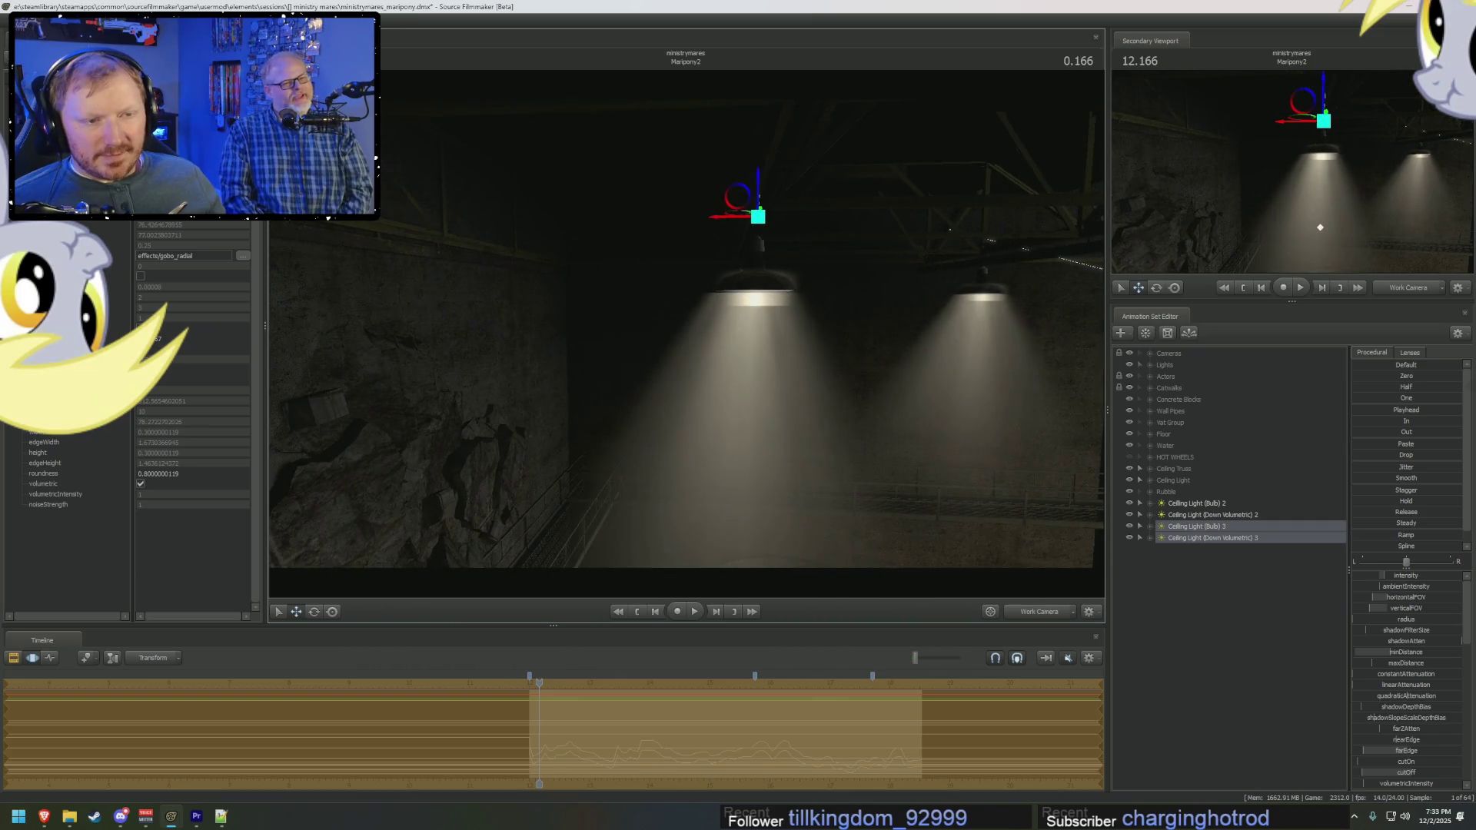
pyautogui.moveTo(716, 218)
pyautogui.mouseDown(button='right')
pyautogui.moveTo(777, 223)
pyautogui.moveTo(777, 292)
pyautogui.mouseUp(button='right')
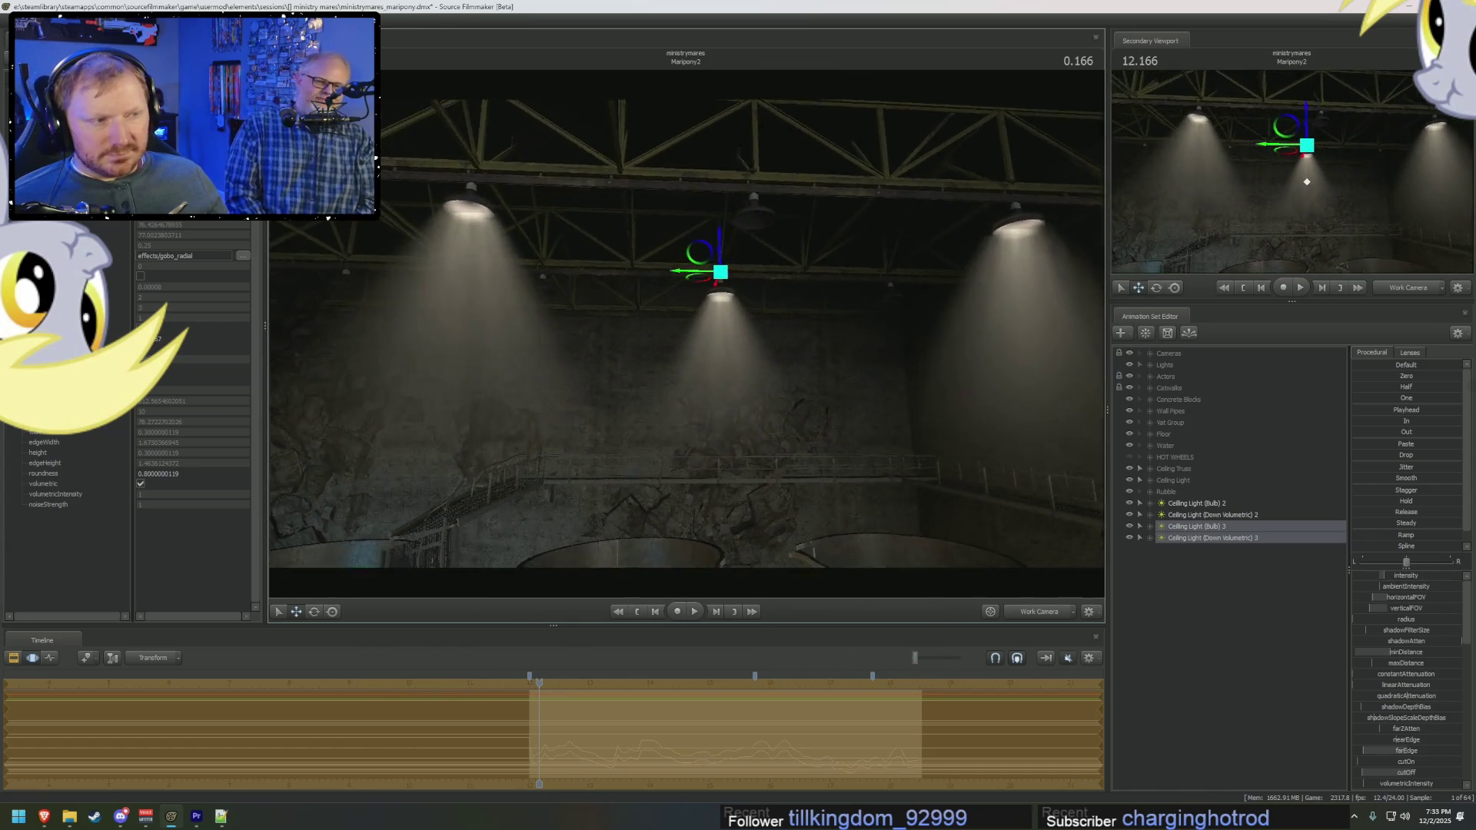
pyautogui.moveTo(777, 292); pyautogui.dragTo(824, 353, button='right')
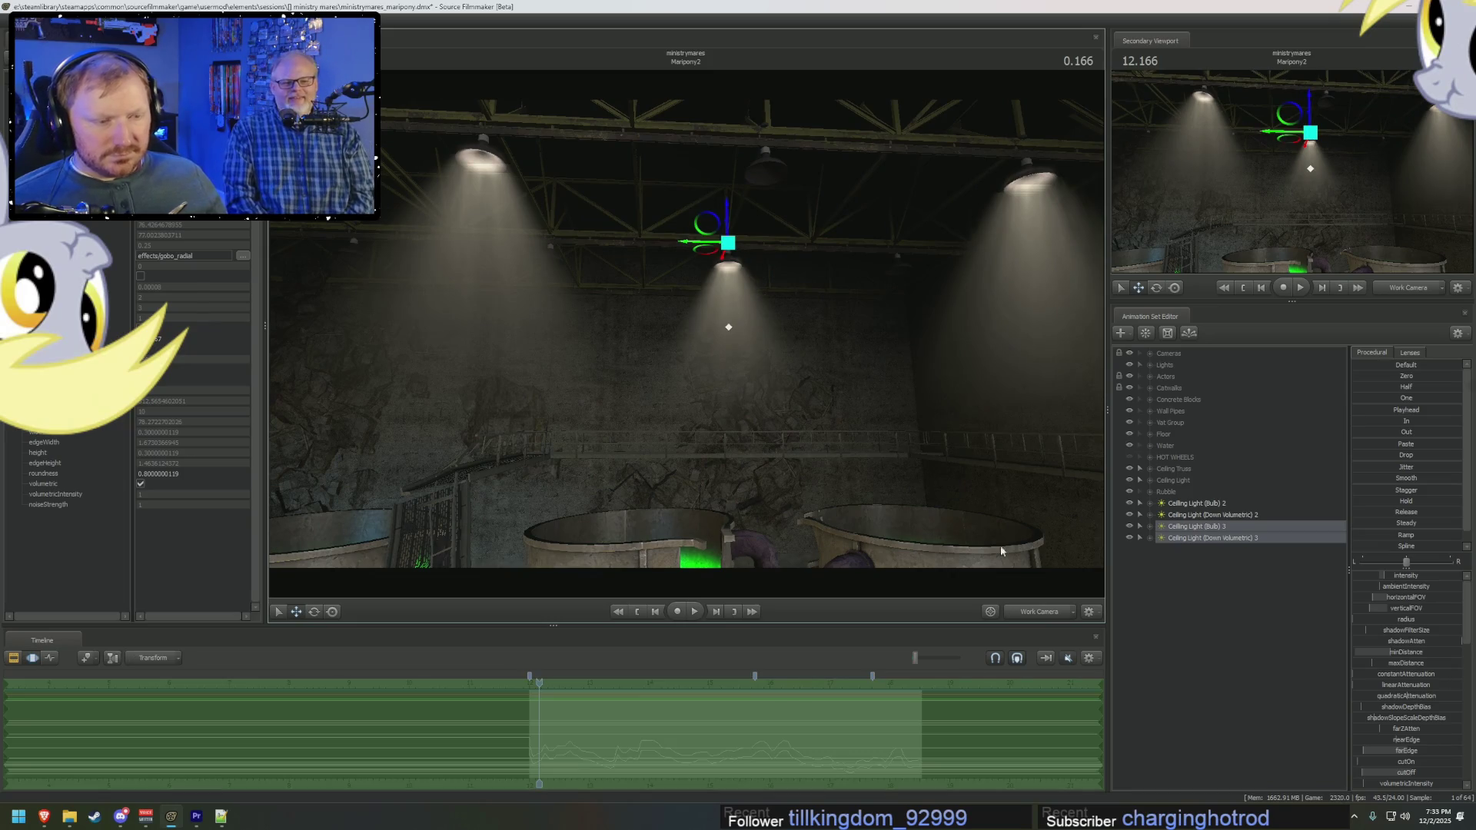
pyautogui.moveTo(903, 395); pyautogui.dragTo(688, 338, button='right')
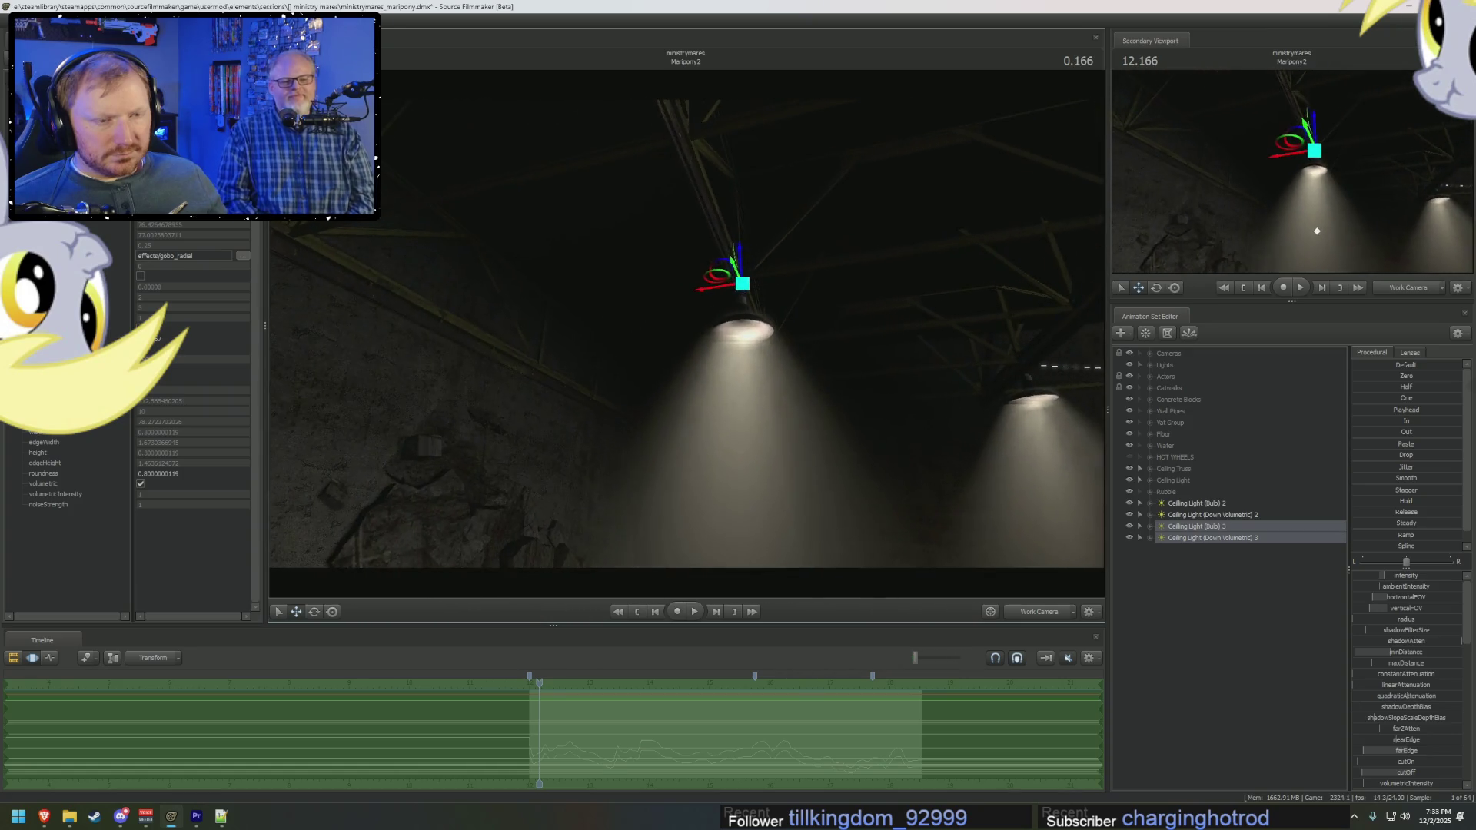
# Step: Turn off Enable Lighting for an unlit fullbright viewport
pyautogui.rightClick(822, 421)
pyautogui.click(853, 453)
pyautogui.moveTo(854, 453)
pyautogui.mouseDown(button='right')
pyautogui.moveTo(838, 446)
pyautogui.moveTo(907, 396)
pyautogui.mouseUp(button='right')
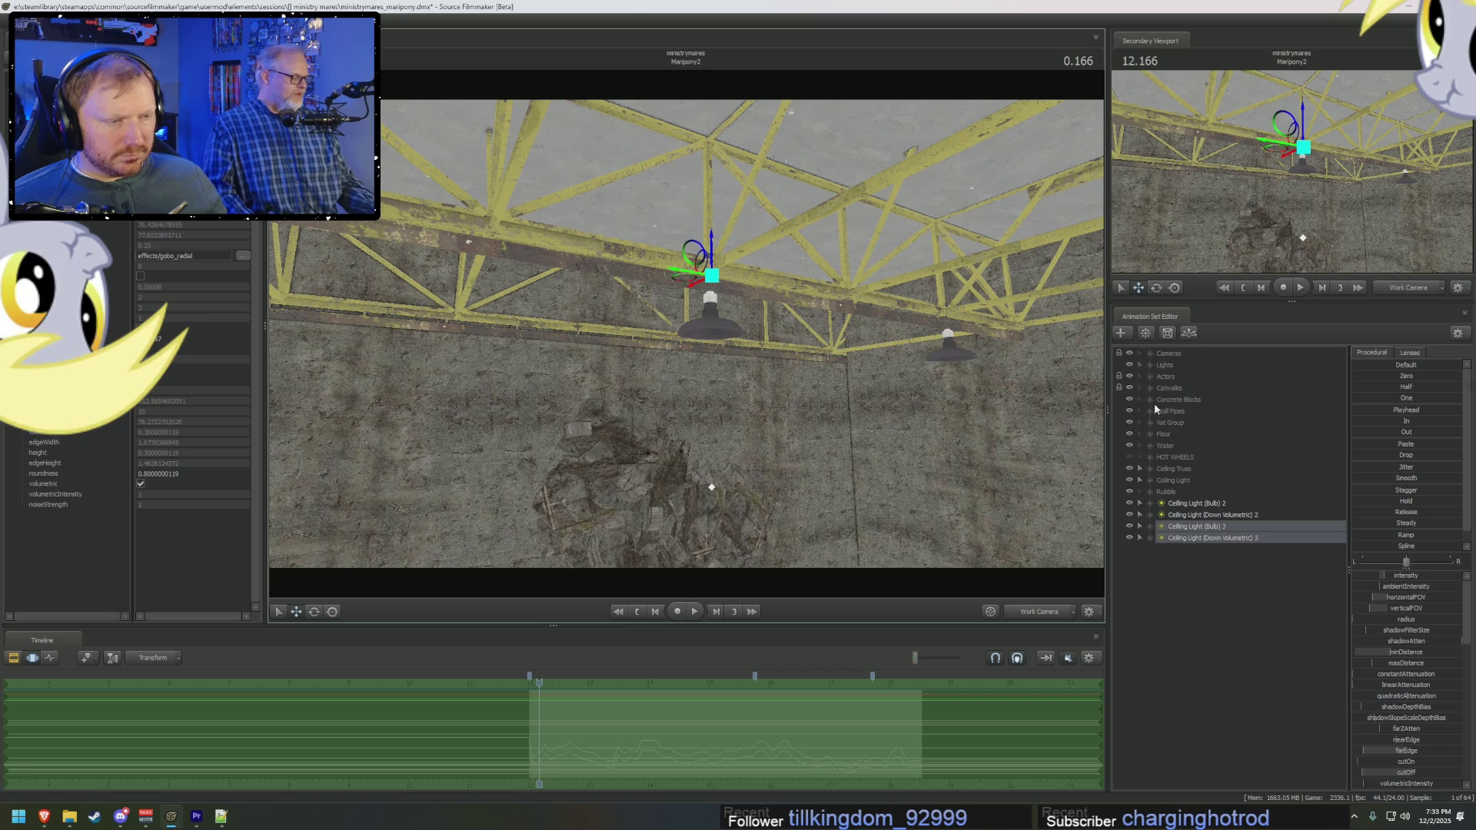
# Step: Expand the Ceiling Light group and show Ceiling Light 5's Body transforms
pyautogui.click(1152, 481)
pyautogui.moveTo(1208, 594); pyautogui.dragTo(1210, 539)
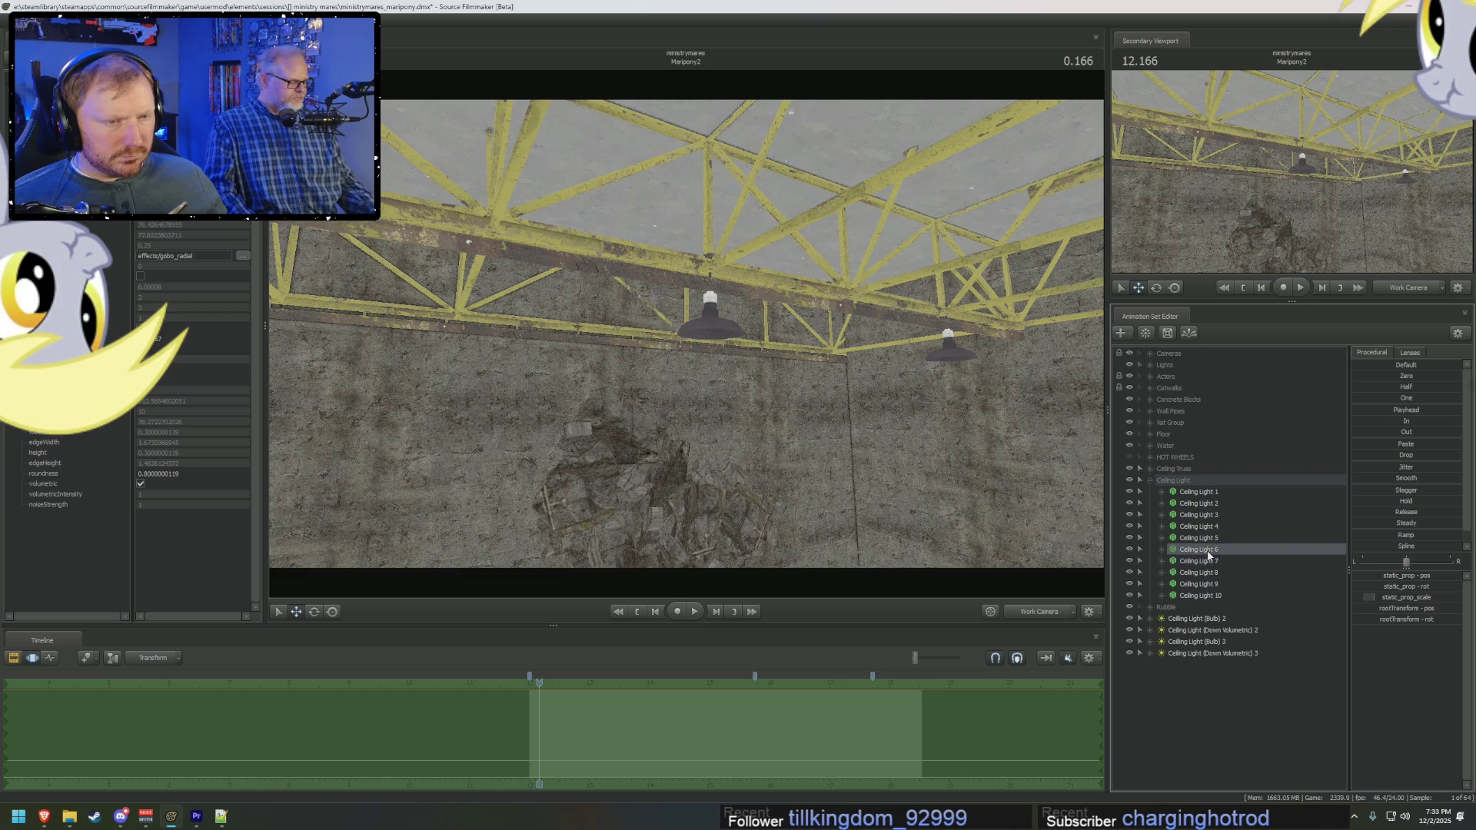
pyautogui.click(1161, 538)
pyautogui.click(1173, 549)
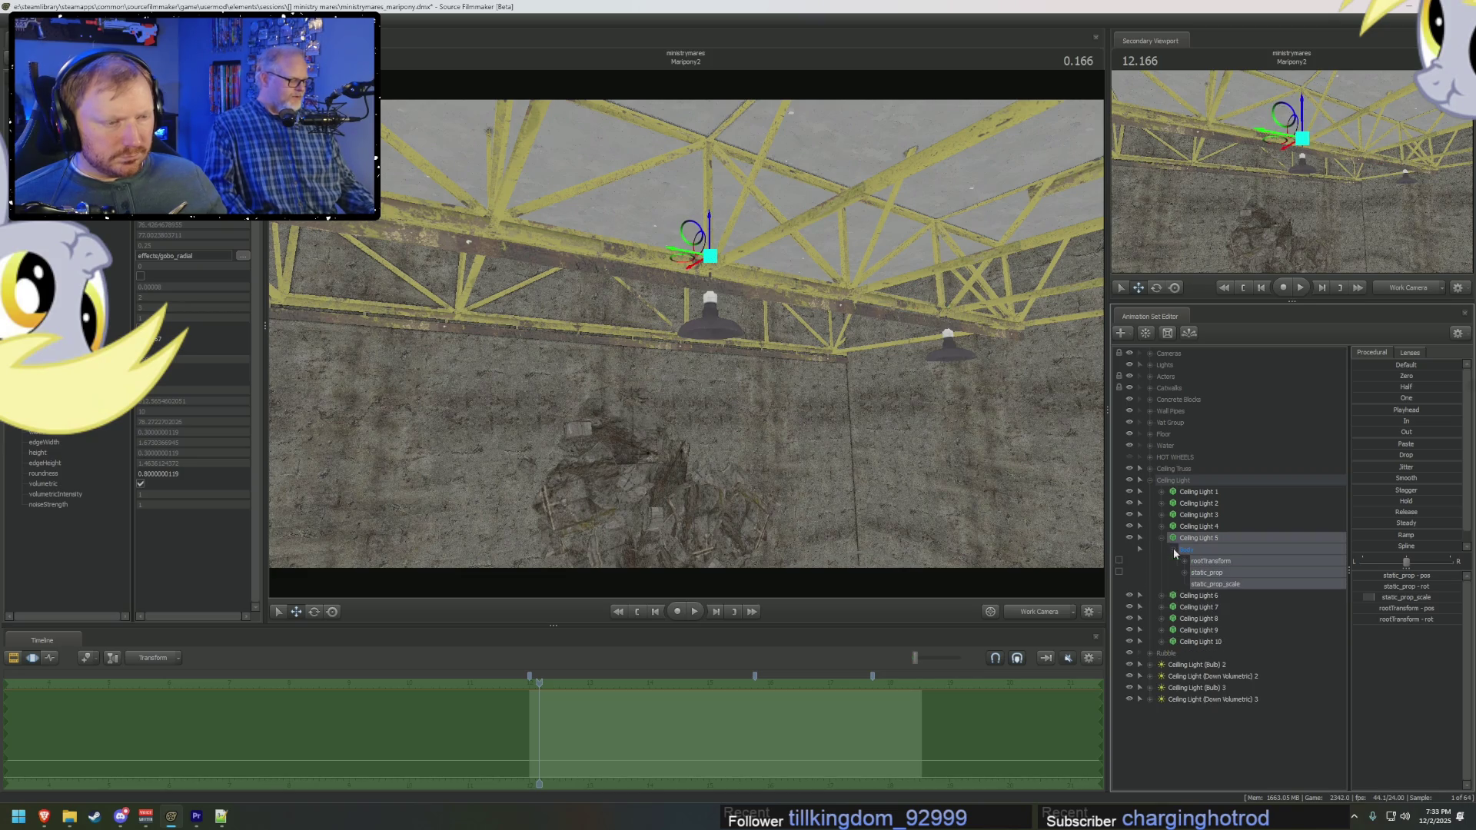
# Step: Select Ceiling Light (Bulb) 3 and turn the view toward the centre lamp
pyautogui.click(1150, 689)
pyautogui.click(1150, 710)
pyautogui.click(1150, 710)
pyautogui.click(1150, 687)
pyautogui.click(1196, 687)
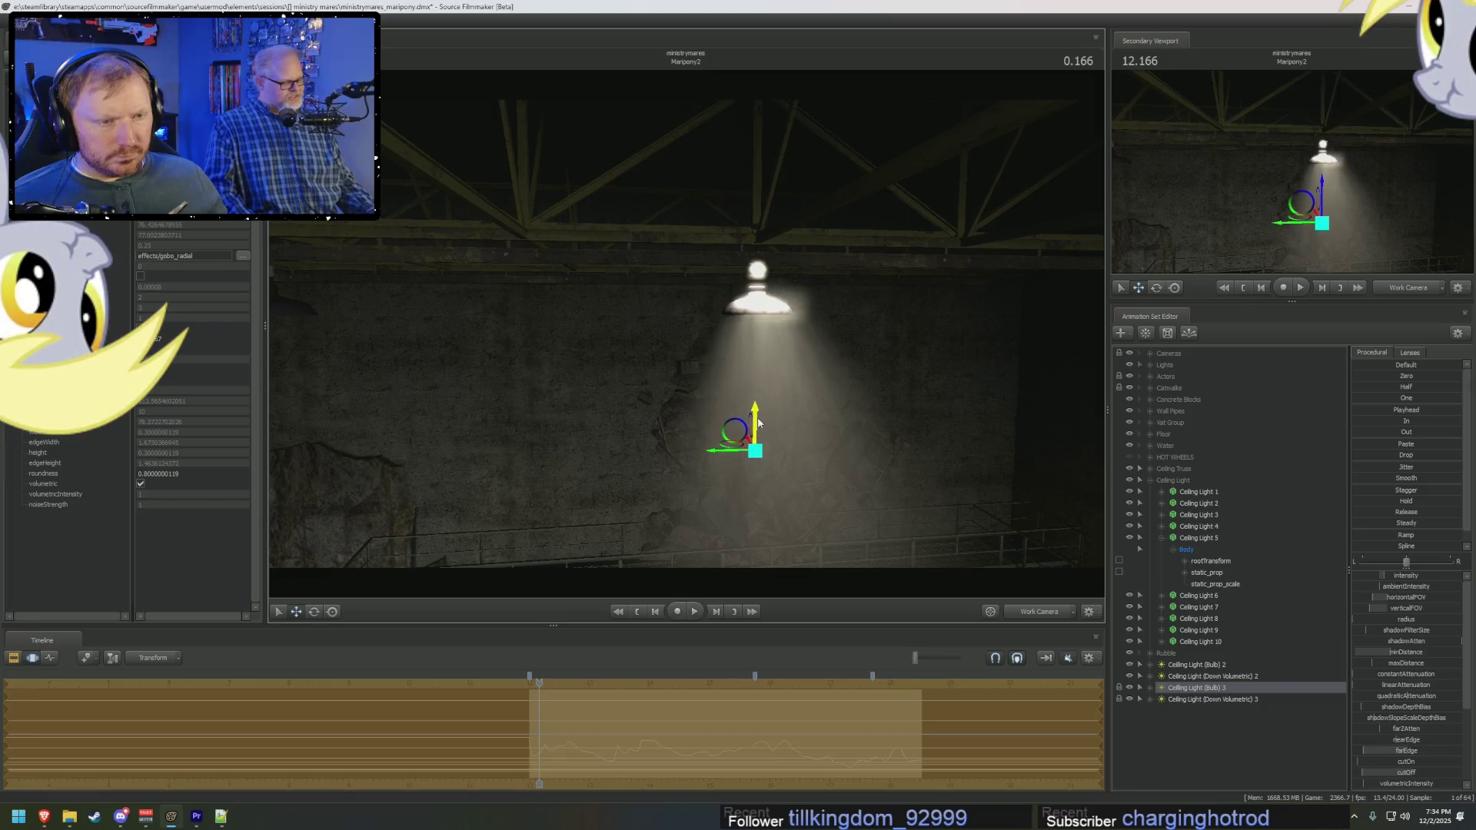
pyautogui.moveTo(787, 435); pyautogui.dragTo(799, 315)
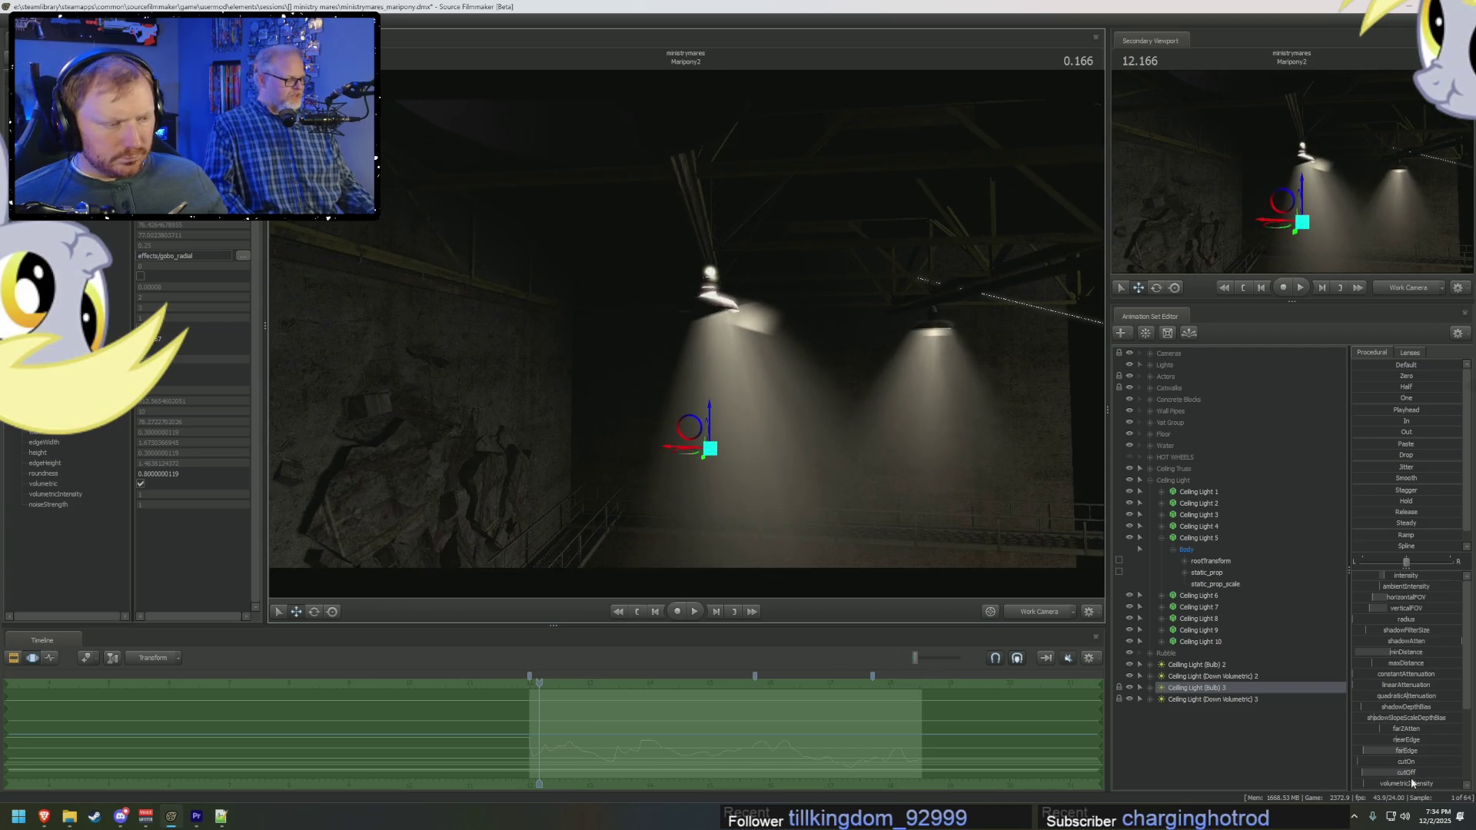
pyautogui.scroll(-3, 1411, 782)
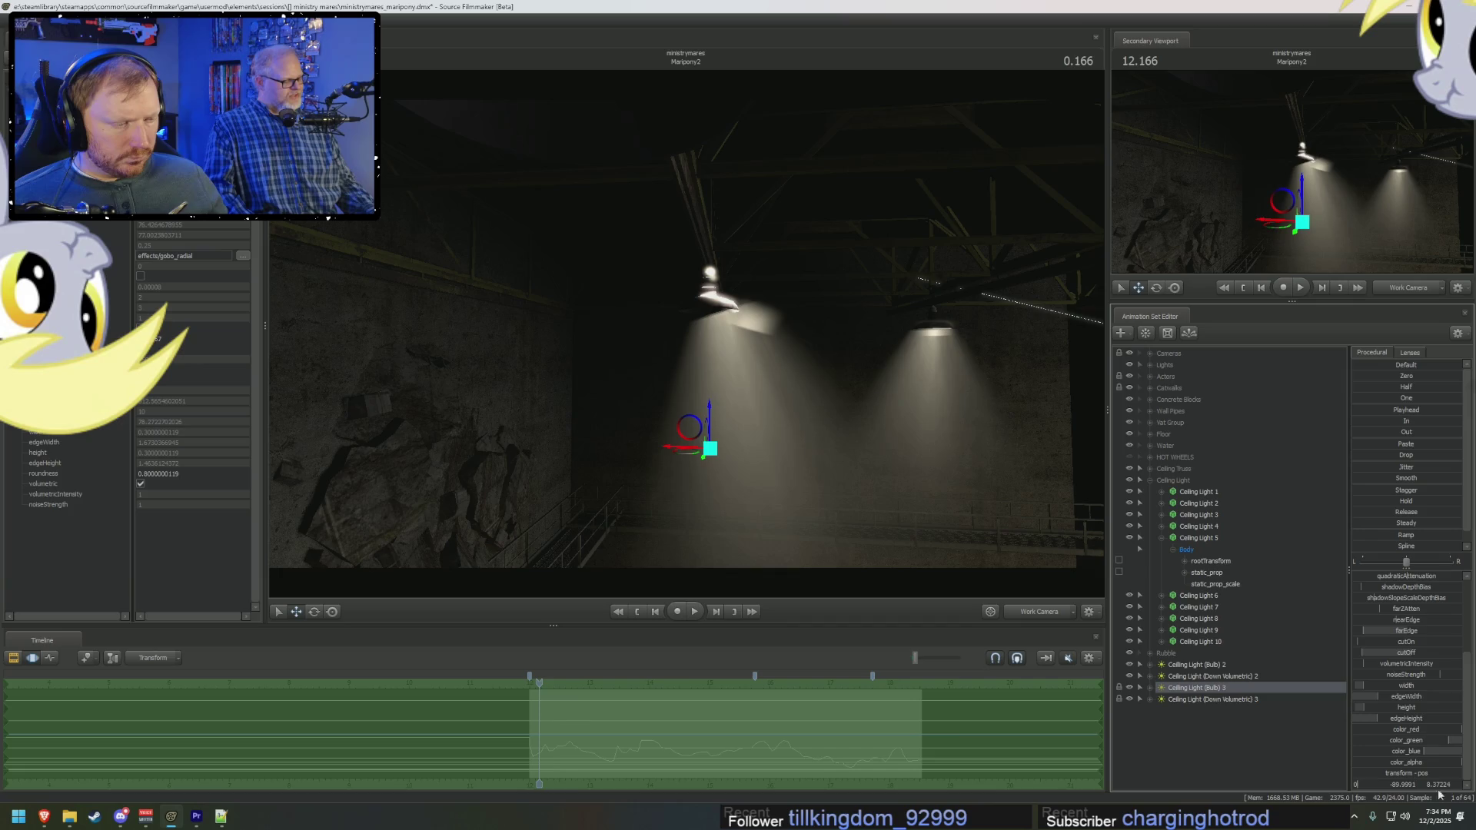
pyautogui.press('Return')
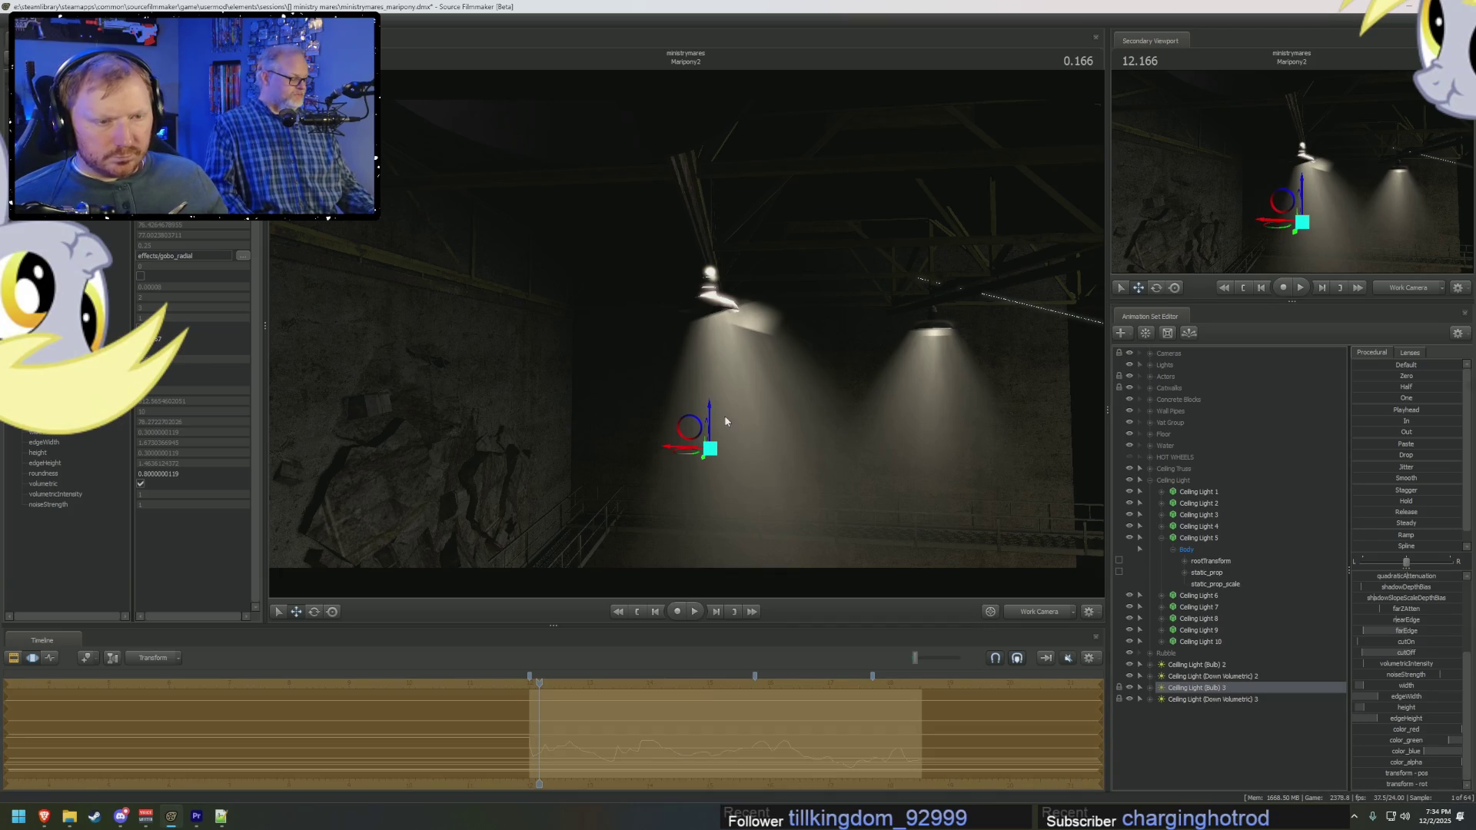
# Step: Rotate Ceiling Light (Bulb) 3 to re-aim its beam and nudge it slightly up and right
pyautogui.press('e')
pyautogui.moveTo(746, 428); pyautogui.dragTo(737, 418)
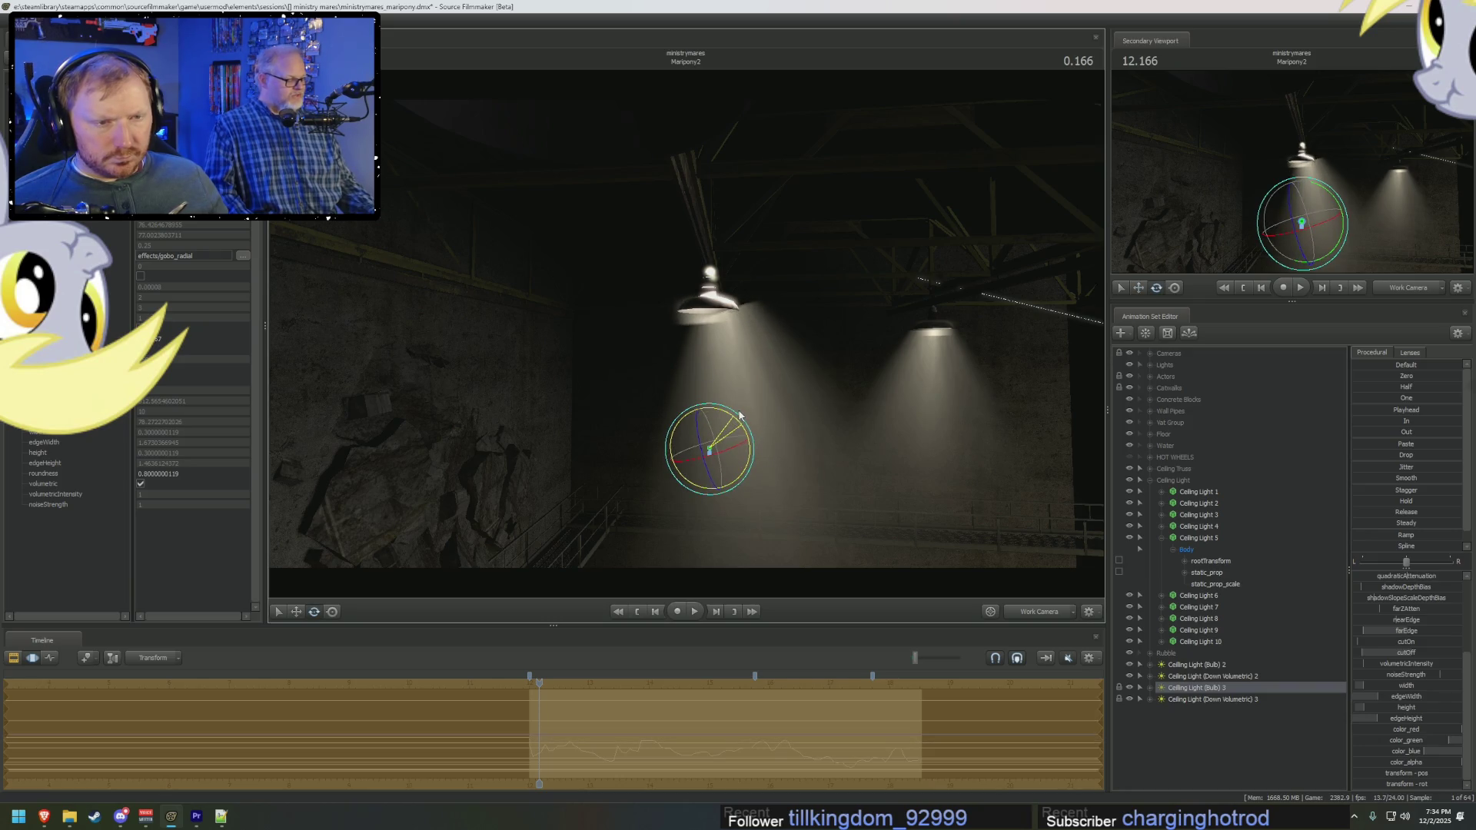
pyautogui.press('w')
pyautogui.moveTo(698, 432); pyautogui.dragTo(701, 425)
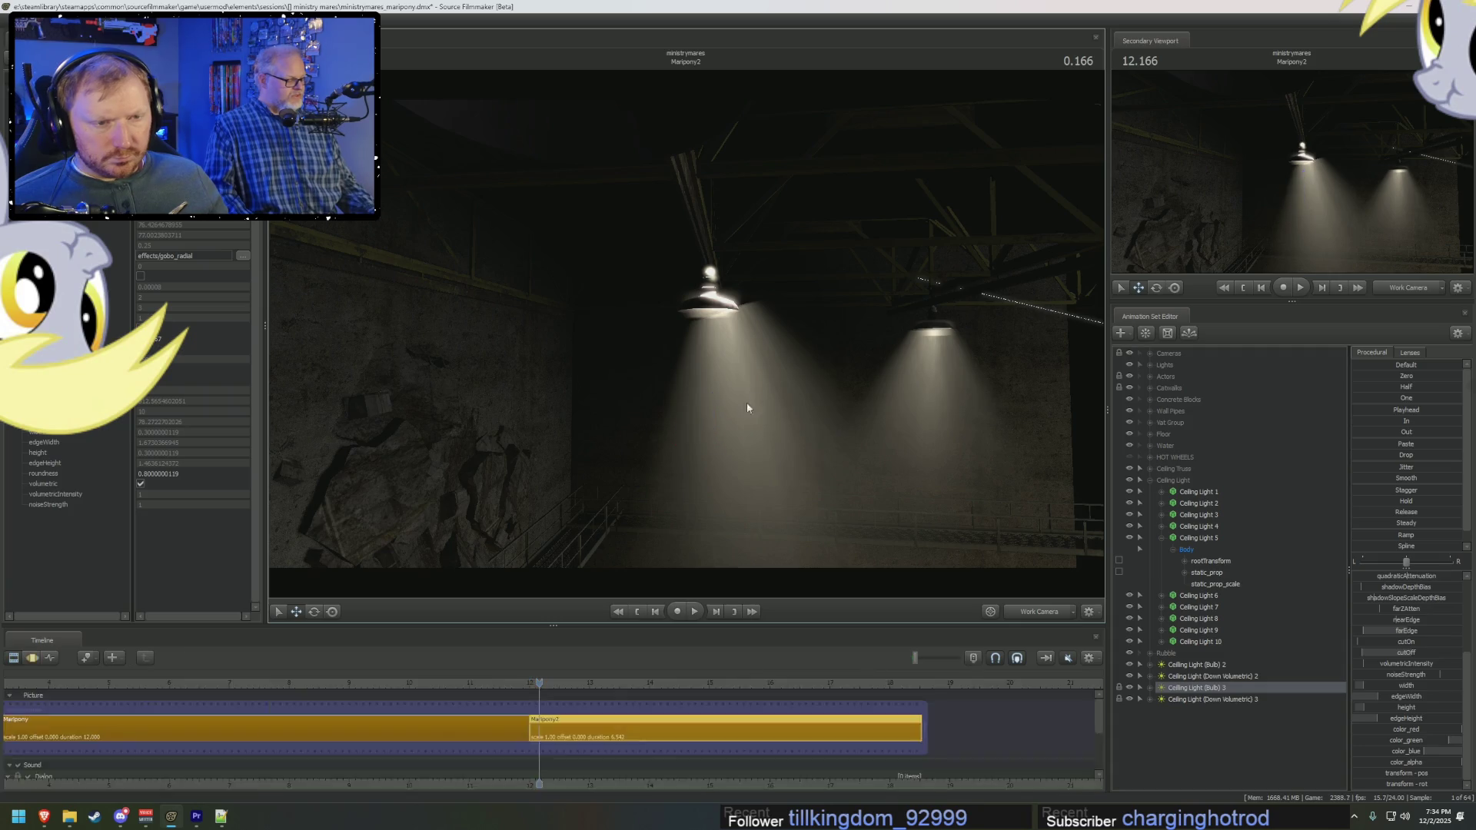
pyautogui.click(1202, 699)
# Step: Rotate and shift Ceiling Light (Down Volumetric) 3 to line up with the centre lamp
pyautogui.press('e')
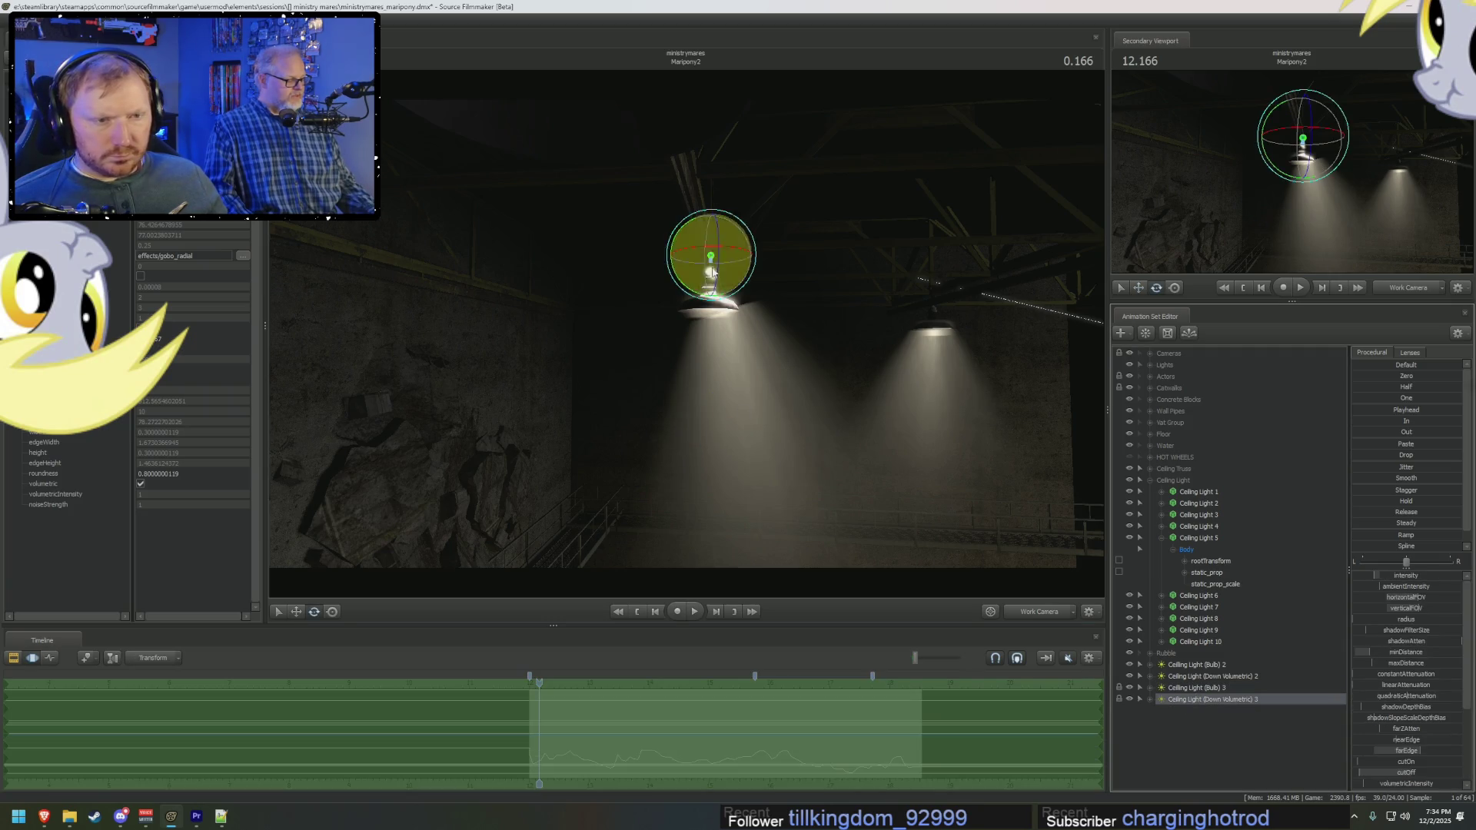
pyautogui.moveTo(694, 295); pyautogui.dragTo(684, 292)
pyautogui.press('w')
pyautogui.moveTo(691, 235); pyautogui.dragTo(693, 237)
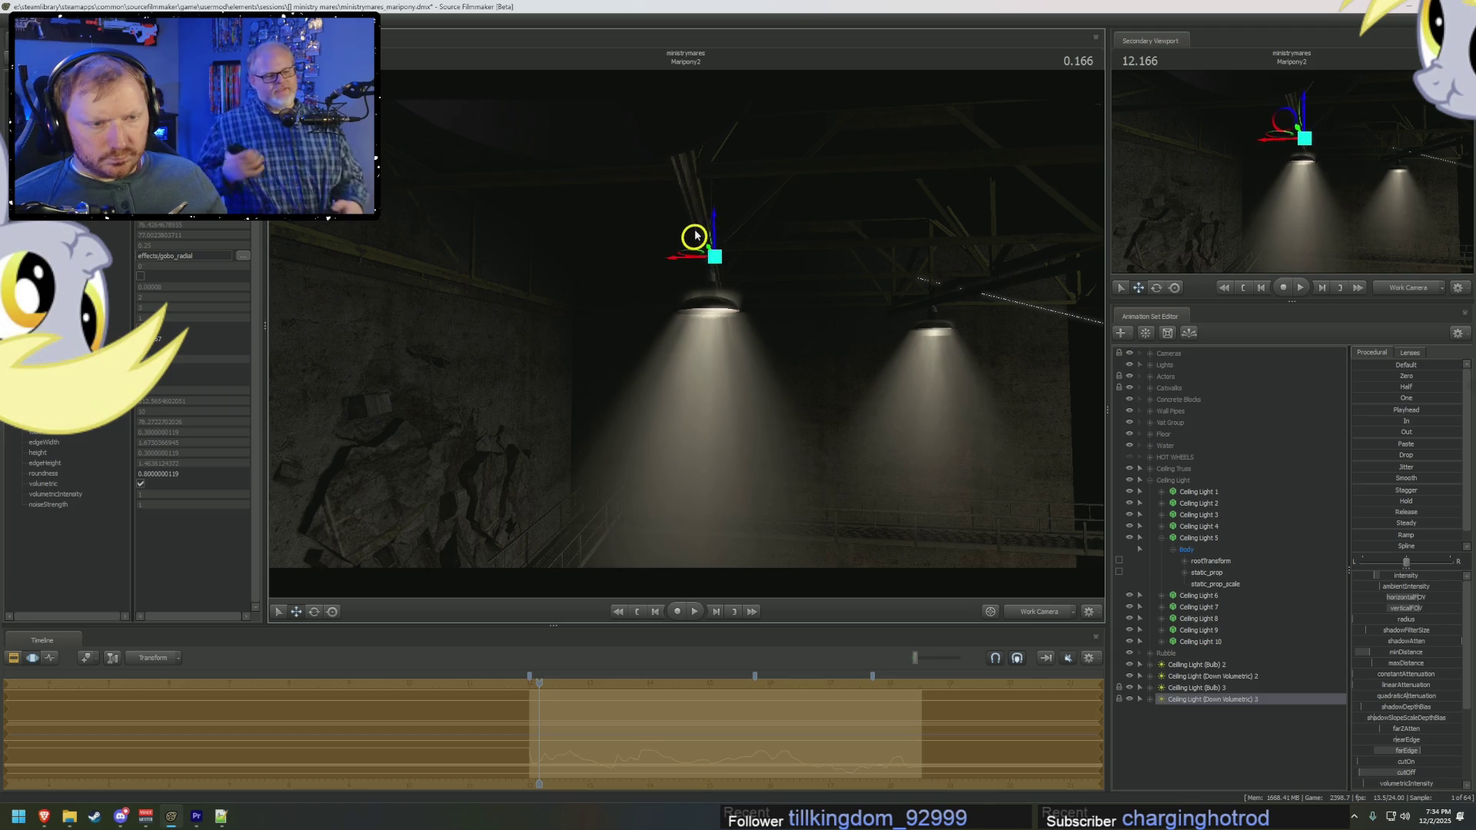
pyautogui.moveTo(851, 340)
pyautogui.mouseDown()
pyautogui.moveTo(768, 331)
pyautogui.moveTo(631, 252)
pyautogui.mouseUp()
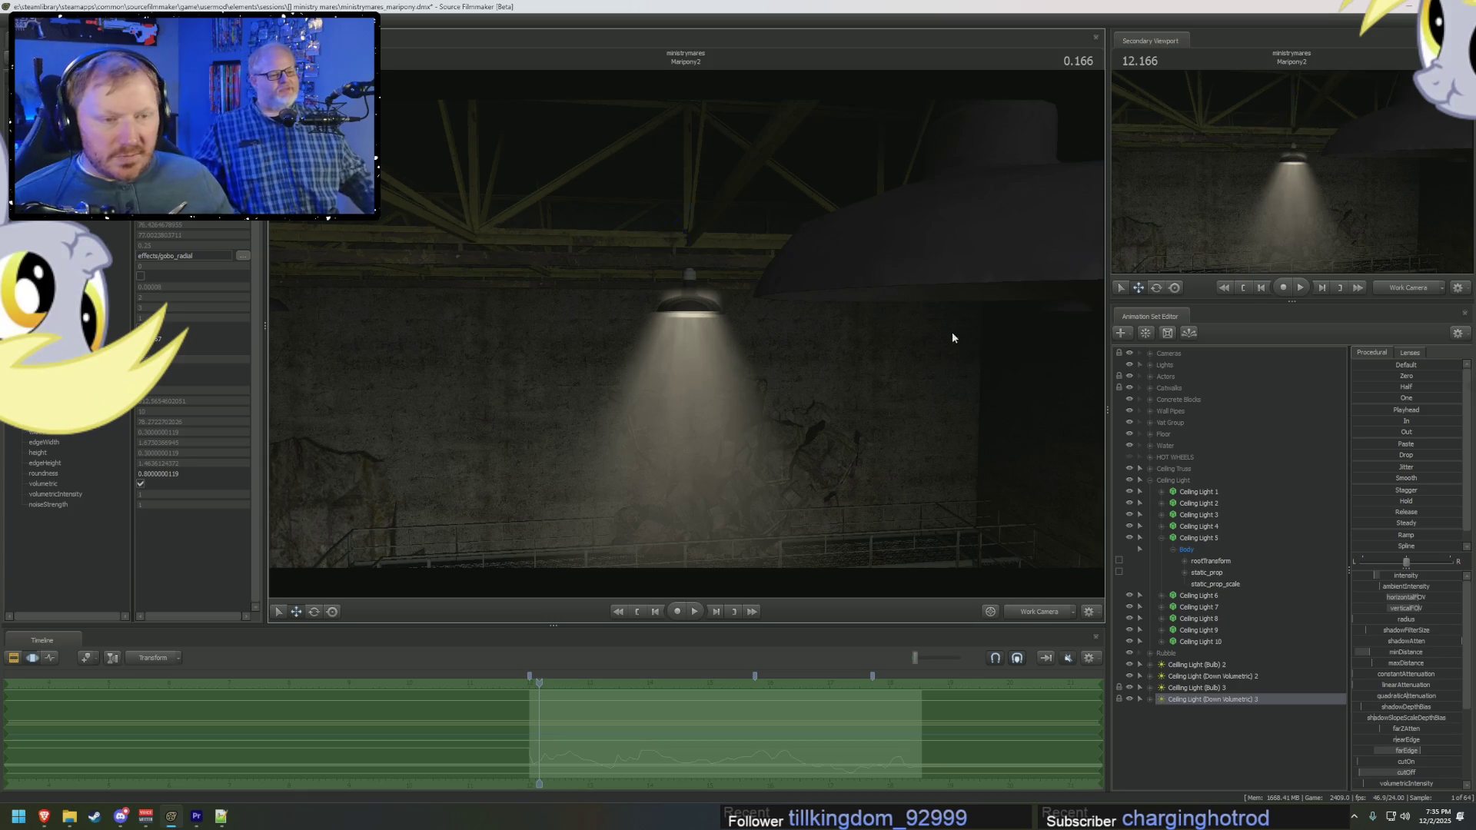
# Step: Lower Ceiling Light 5's Body along Z and switch the viewport to full-bright
pyautogui.keyDown('ctrl'); pyautogui.click(1192, 686); pyautogui.keyUp('ctrl')
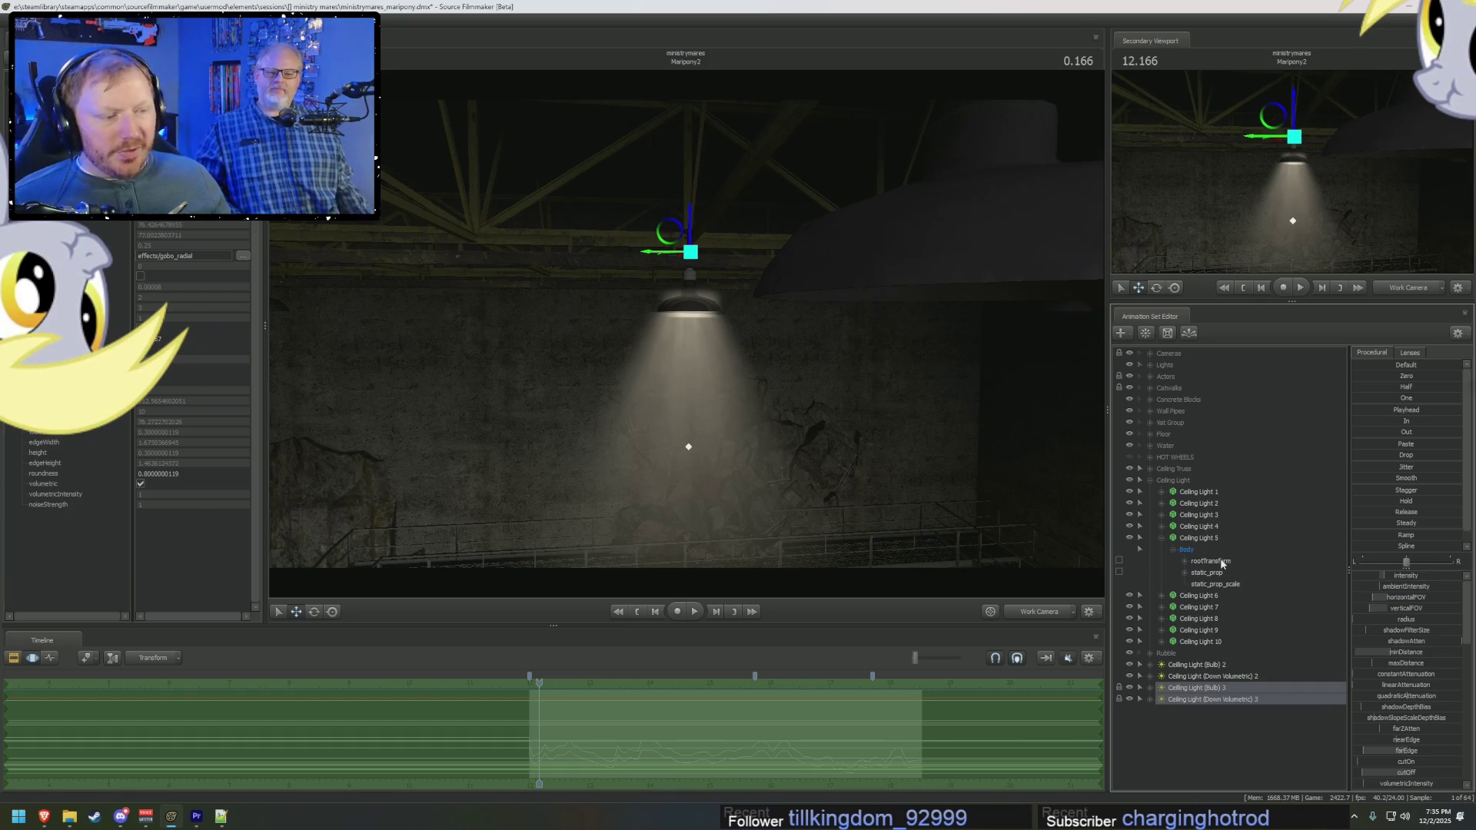
pyautogui.click(1191, 548)
pyautogui.moveTo(801, 438)
pyautogui.mouseDown()
pyautogui.moveTo(792, 462)
pyautogui.moveTo(687, 292)
pyautogui.mouseUp()
pyautogui.moveTo(700, 207); pyautogui.dragTo(703, 281)
pyautogui.rightClick(805, 325)
pyautogui.click(838, 353)
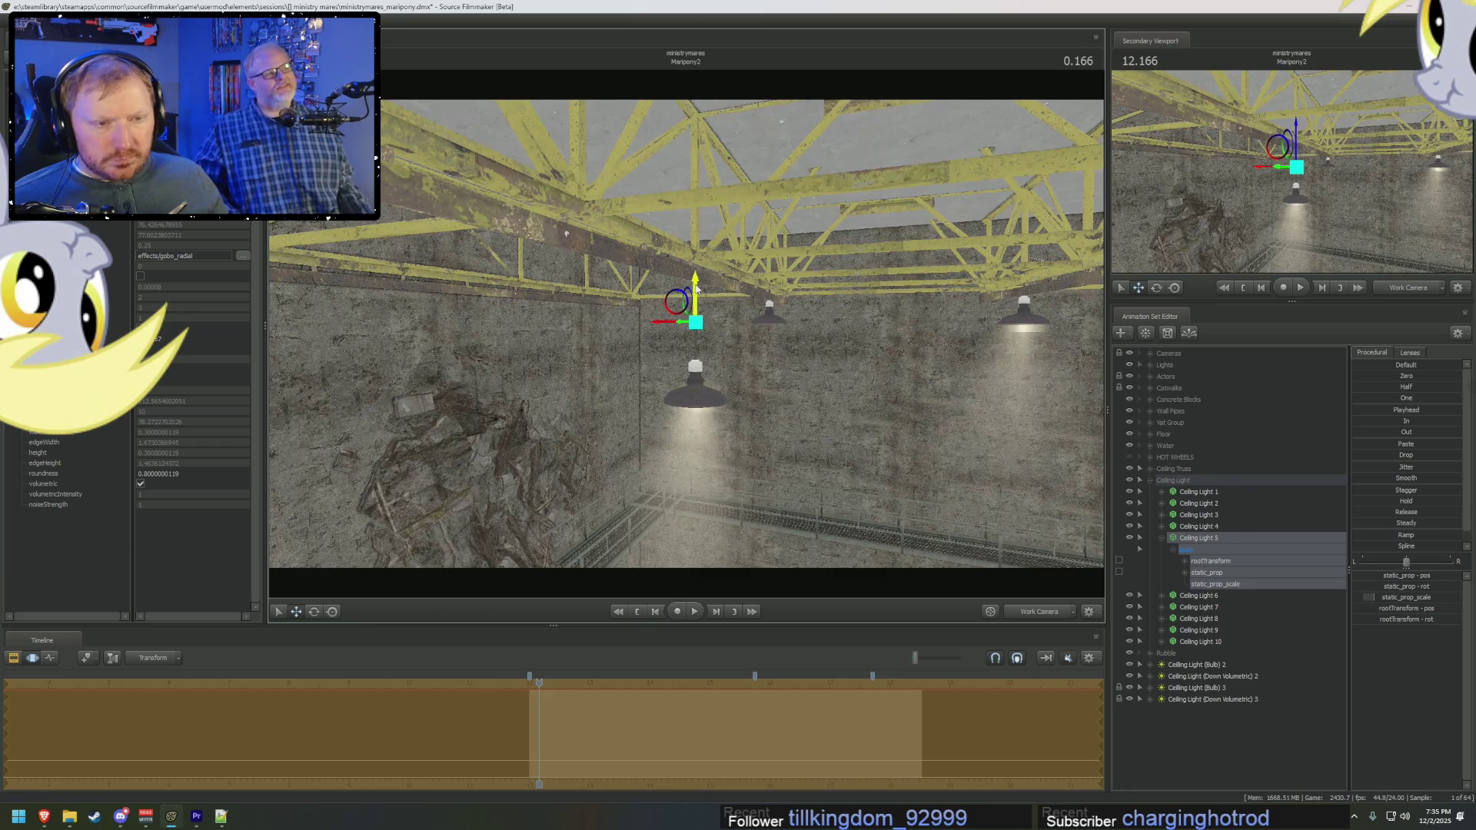
# Step: Orbit up to Ceiling Light 5 under the truss and play the animation back
pyautogui.moveTo(695, 289)
pyautogui.mouseDown()
pyautogui.moveTo(777, 292)
pyautogui.moveTo(782, 220)
pyautogui.mouseUp()
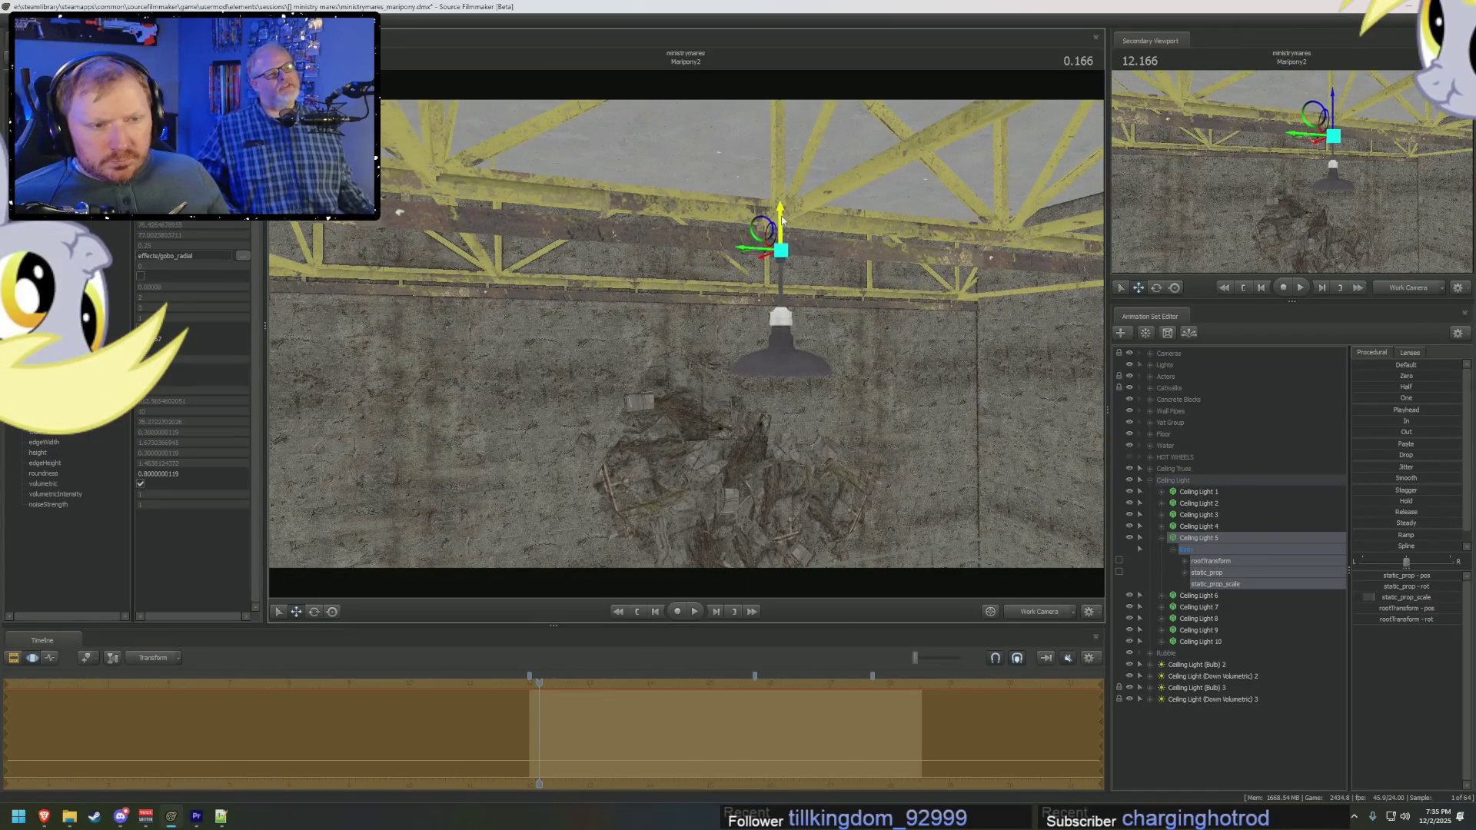
pyautogui.moveTo(782, 221); pyautogui.dragTo(719, 376)
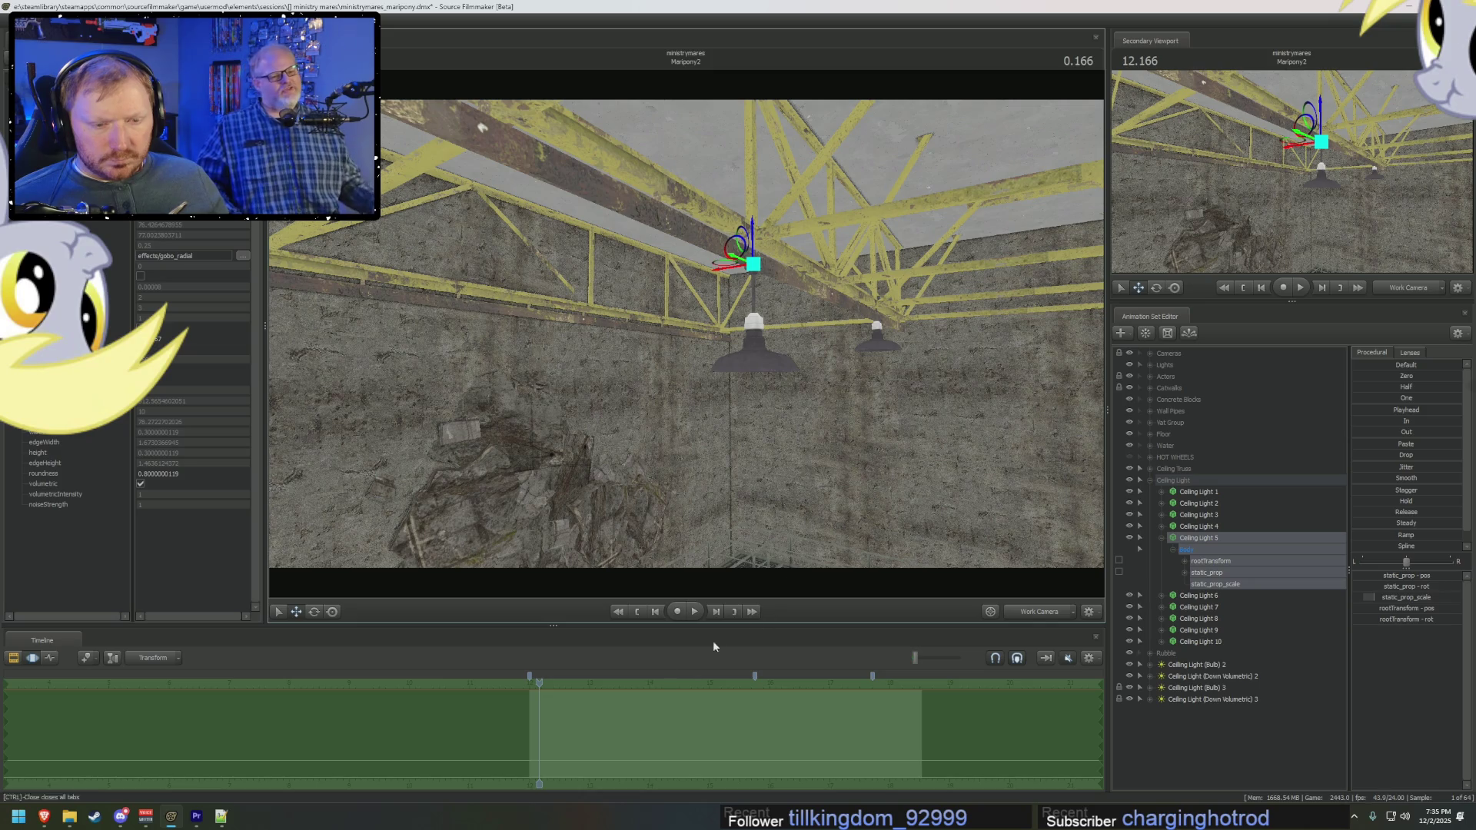
pyautogui.scroll(1, 581, 745)
pyautogui.press('e')
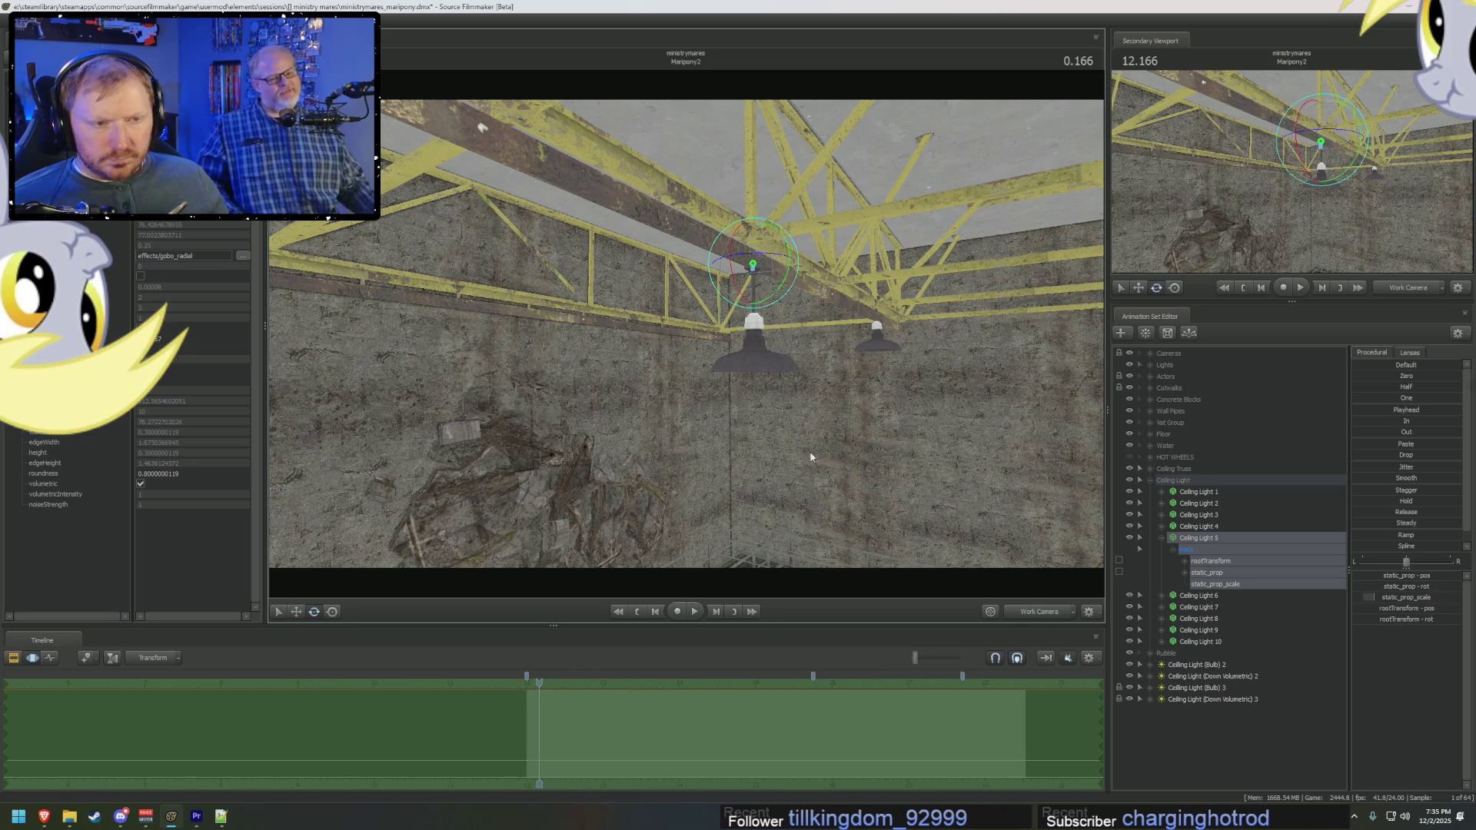
pyautogui.moveTo(808, 468); pyautogui.dragTo(792, 248)
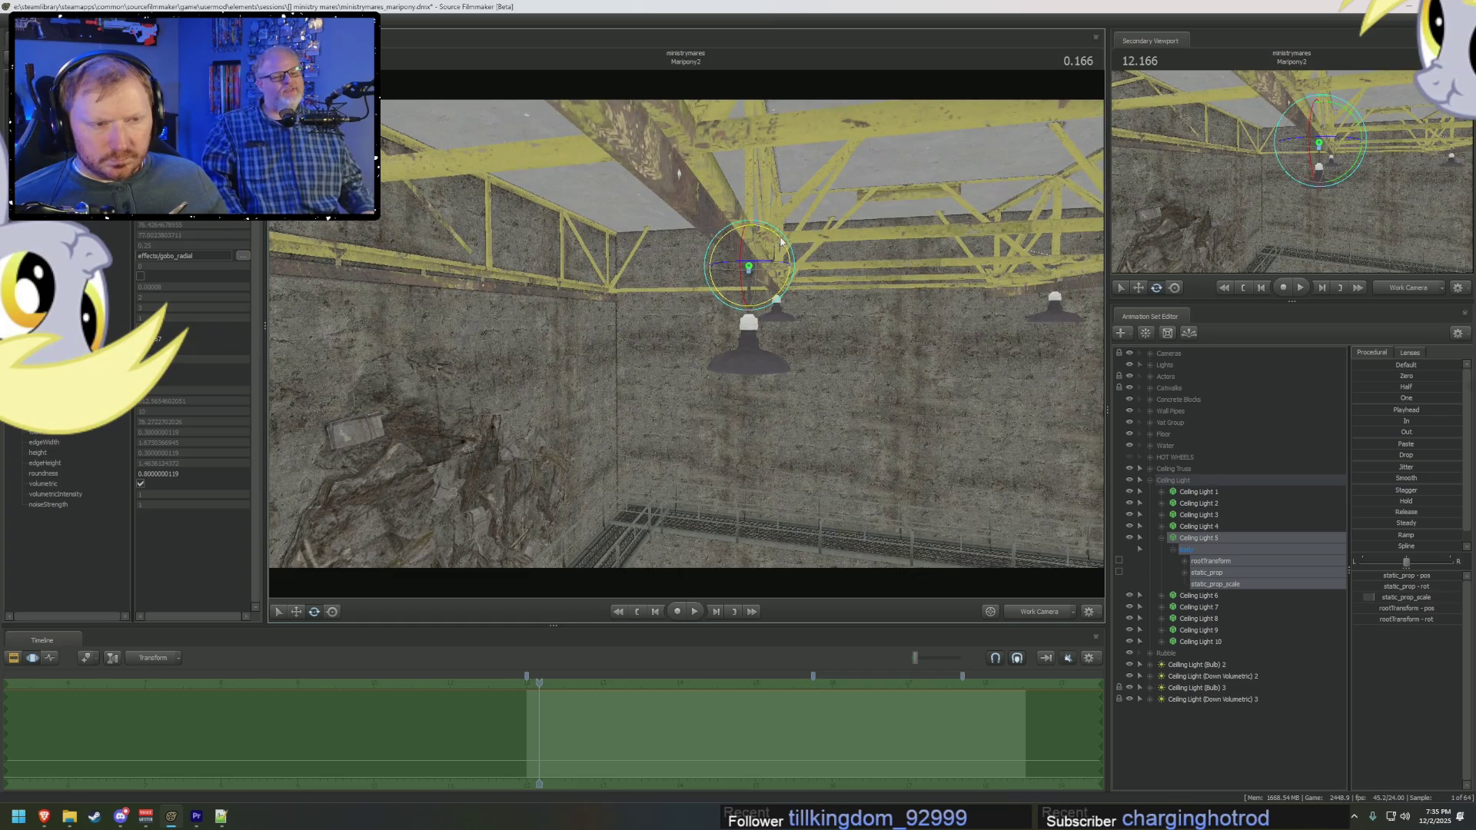
pyautogui.press('space')
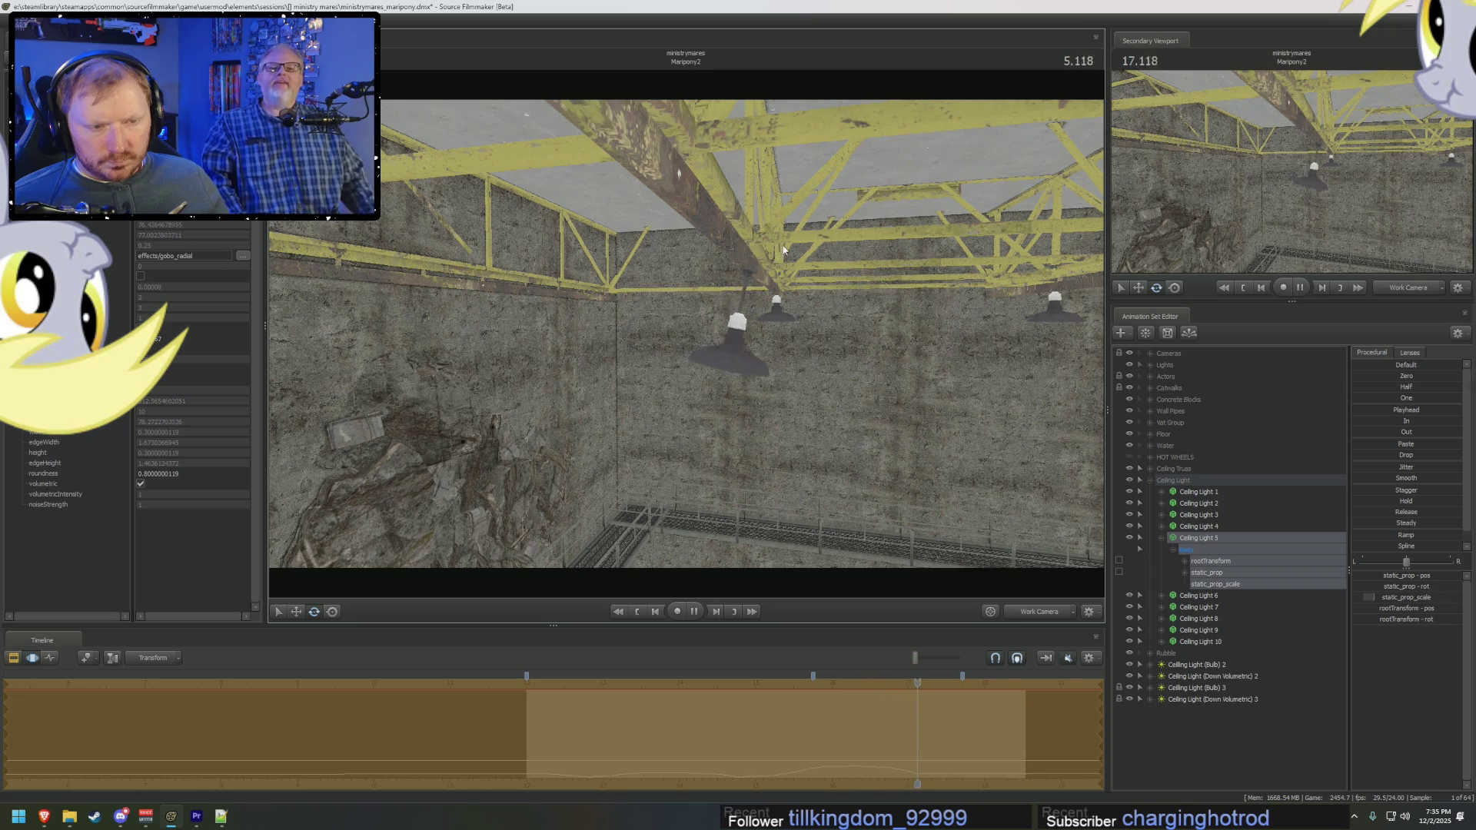
pyautogui.press('space')
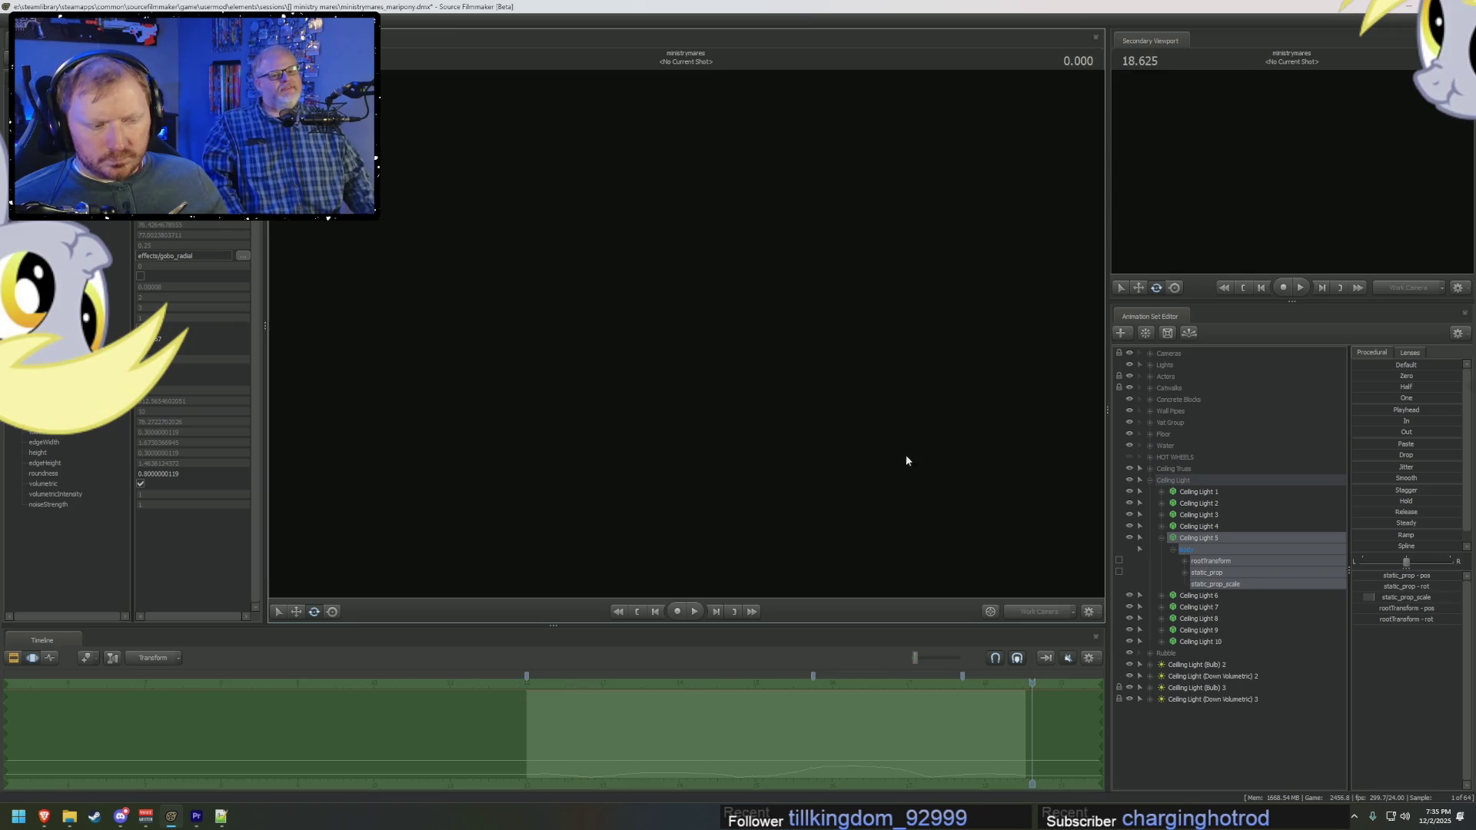
pyautogui.press('space')
pyautogui.press('space')
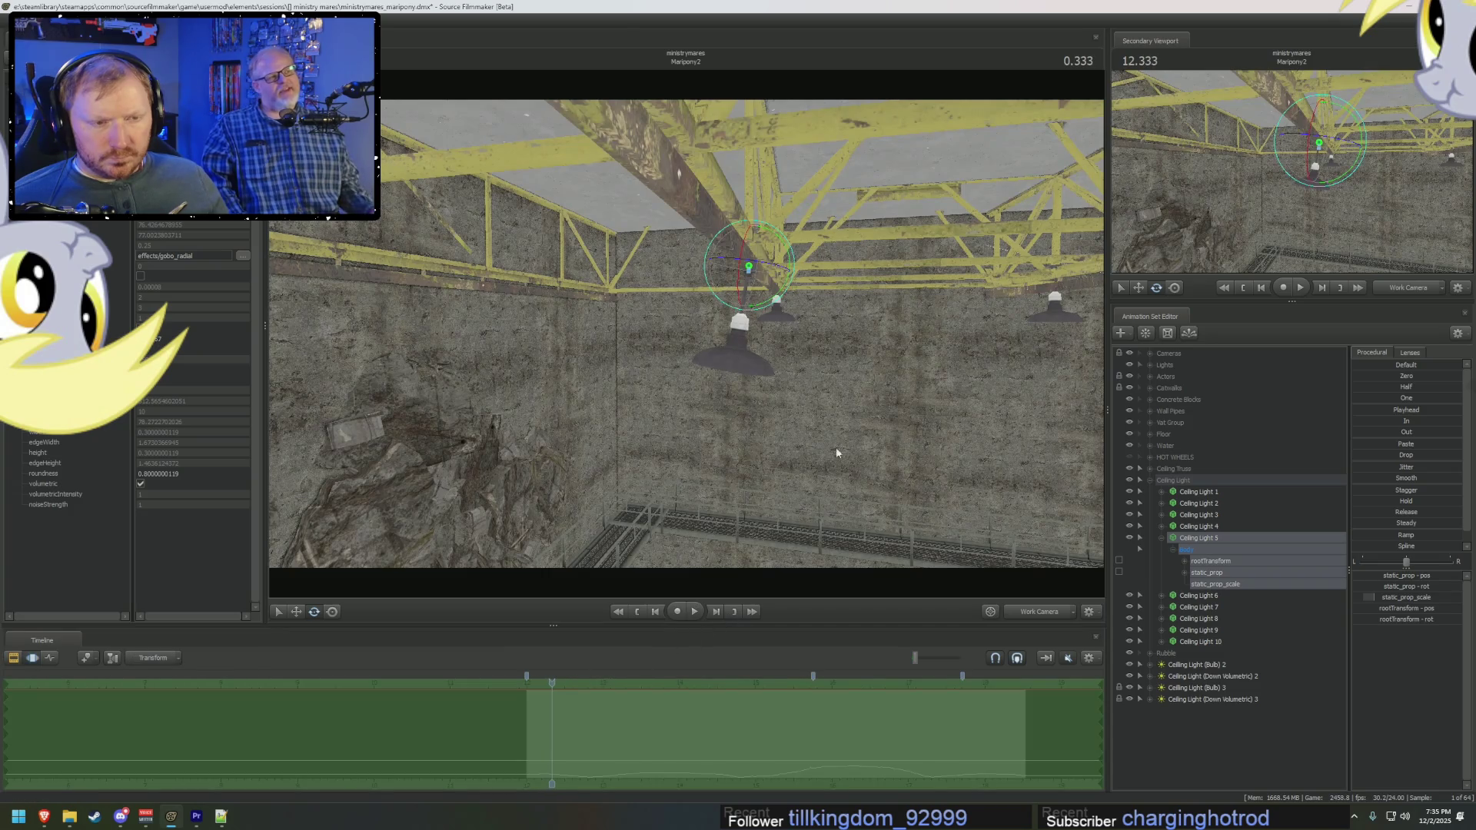
# Step: Recentre the view on the lamp and select its Body's rootTransform rotation
pyautogui.moveTo(537, 182); pyautogui.dragTo(734, 246)
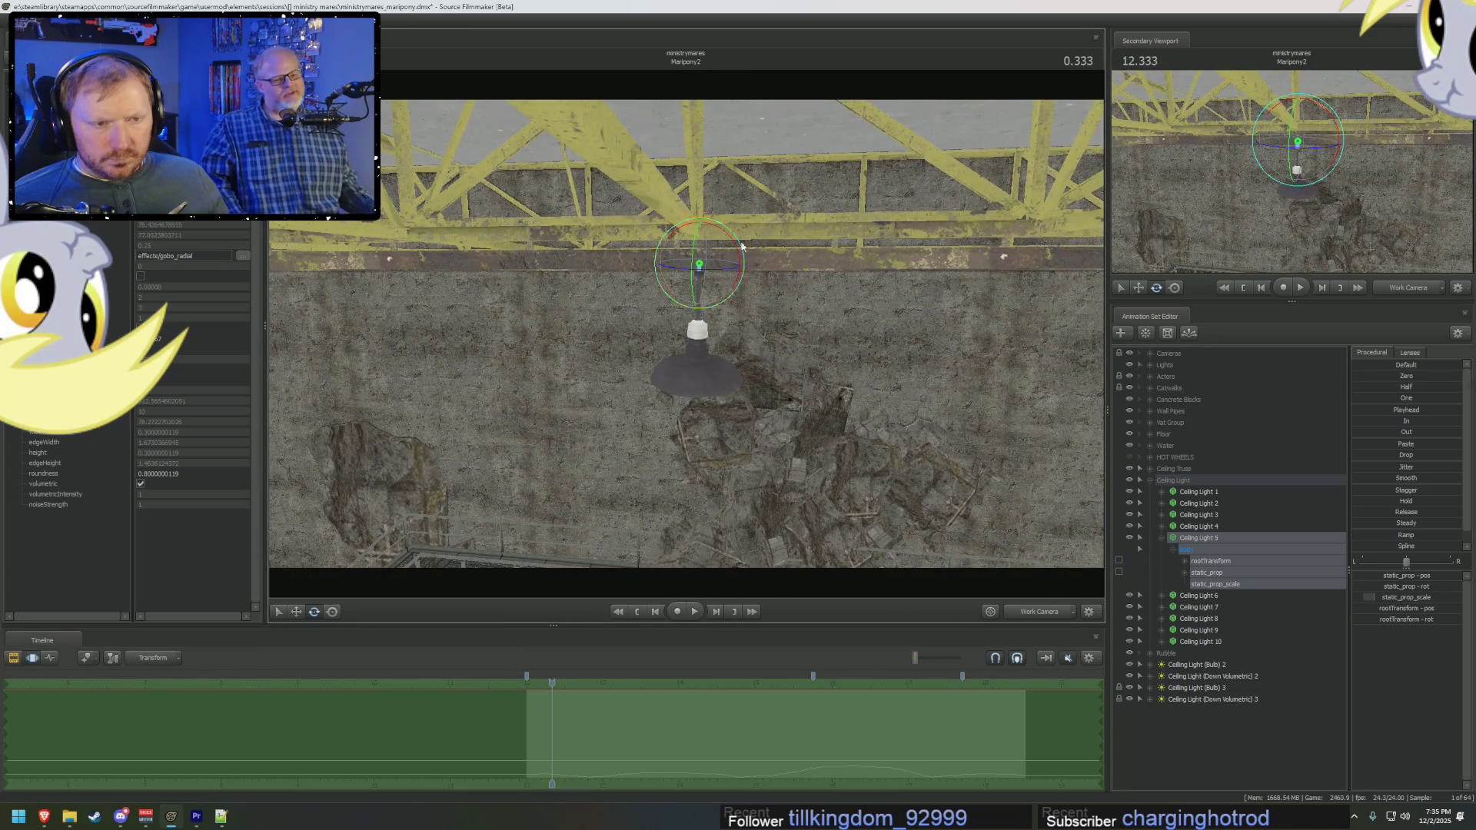
pyautogui.click(1185, 561)
pyautogui.click(1185, 595)
pyautogui.click(1229, 585)
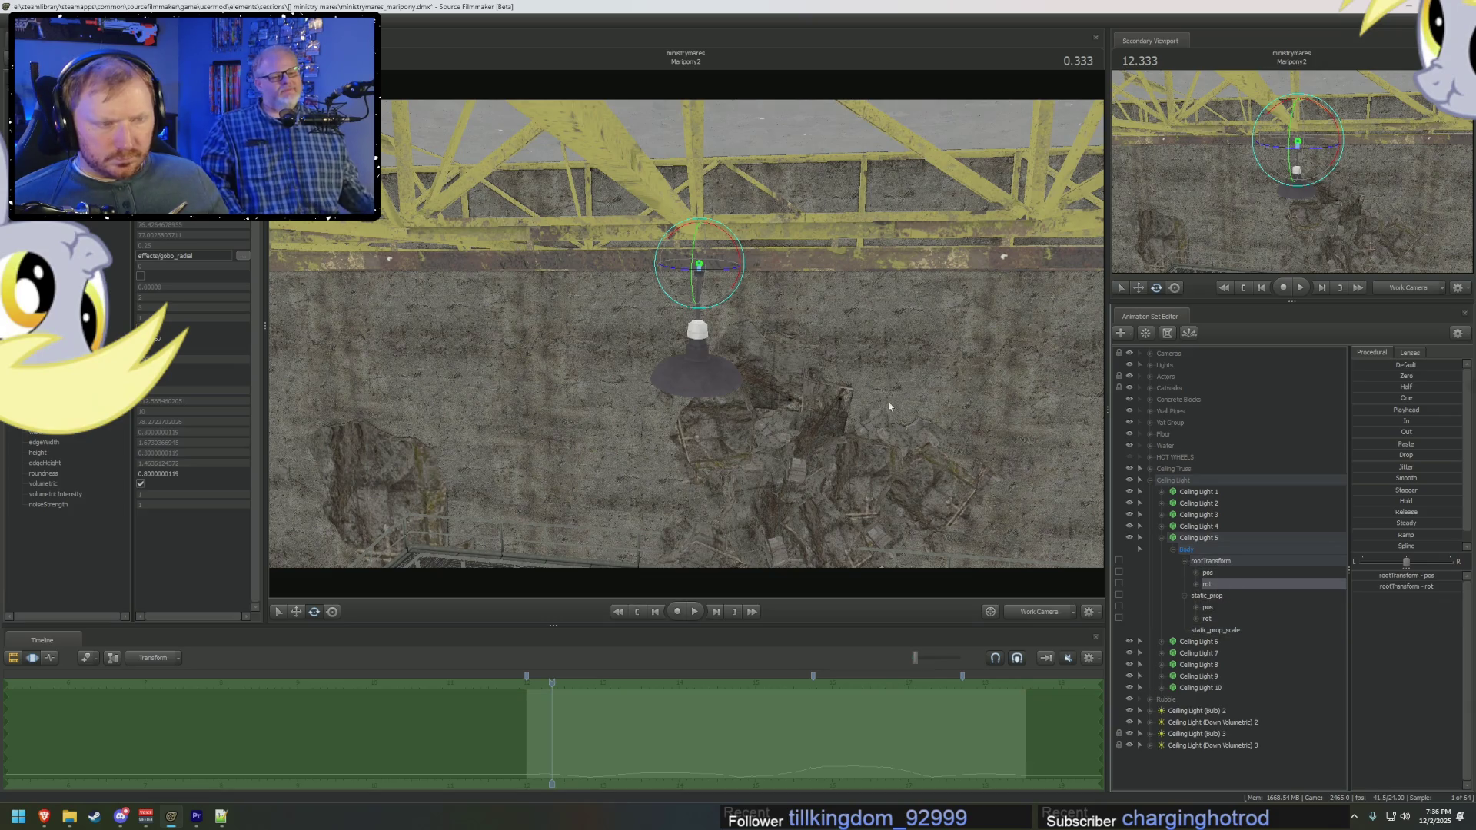
# Step: Expand the rotation into x, y and z channels and preview the lamp's playback
pyautogui.click(1196, 584)
pyautogui.click(1224, 595)
pyautogui.click(1225, 606)
pyautogui.click(1228, 620)
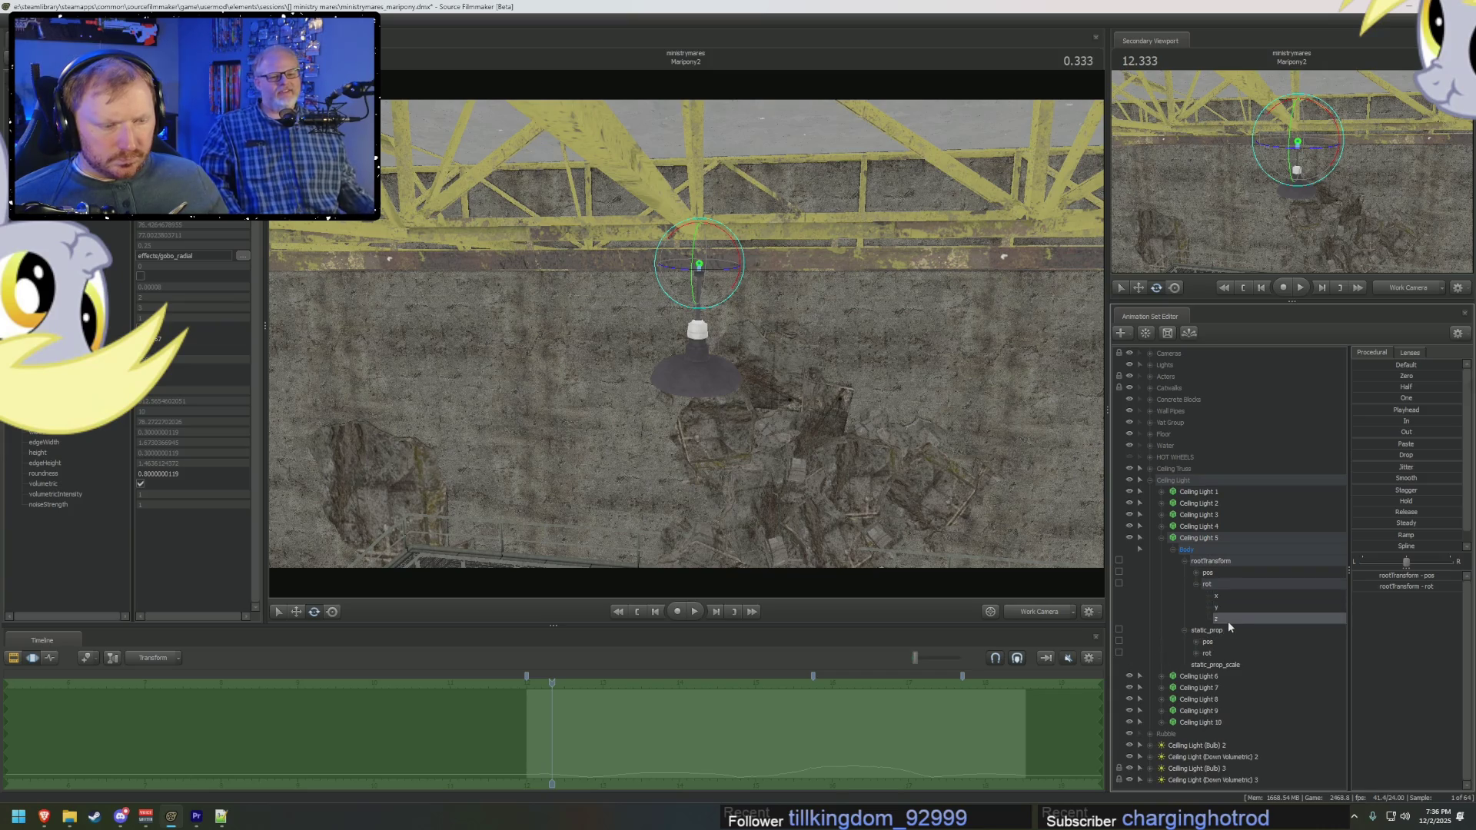
pyautogui.click(1228, 607)
pyautogui.click(1229, 596)
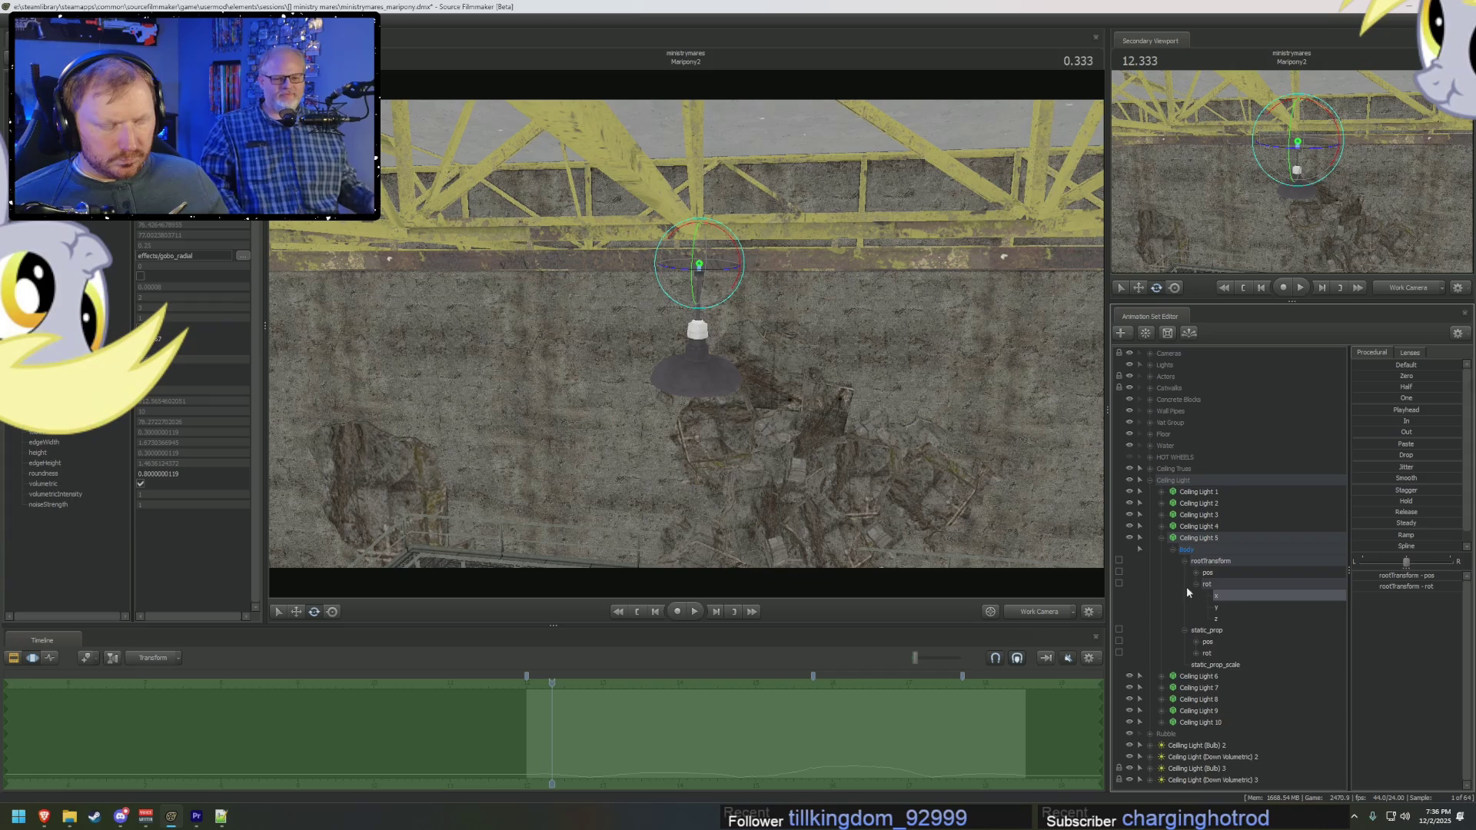
pyautogui.press('space')
pyautogui.press('space')
pyautogui.press('space')
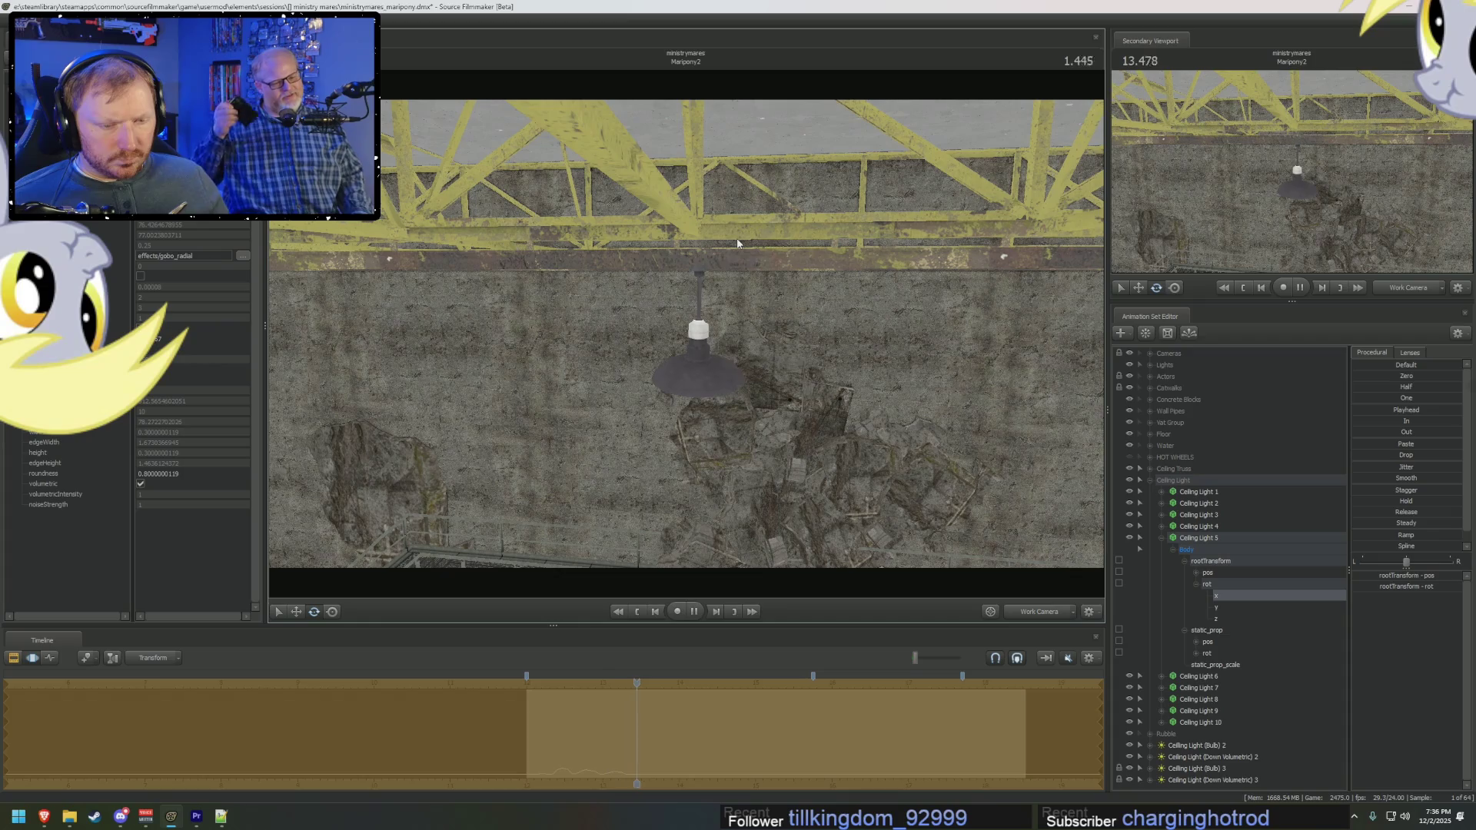
pyautogui.press('space')
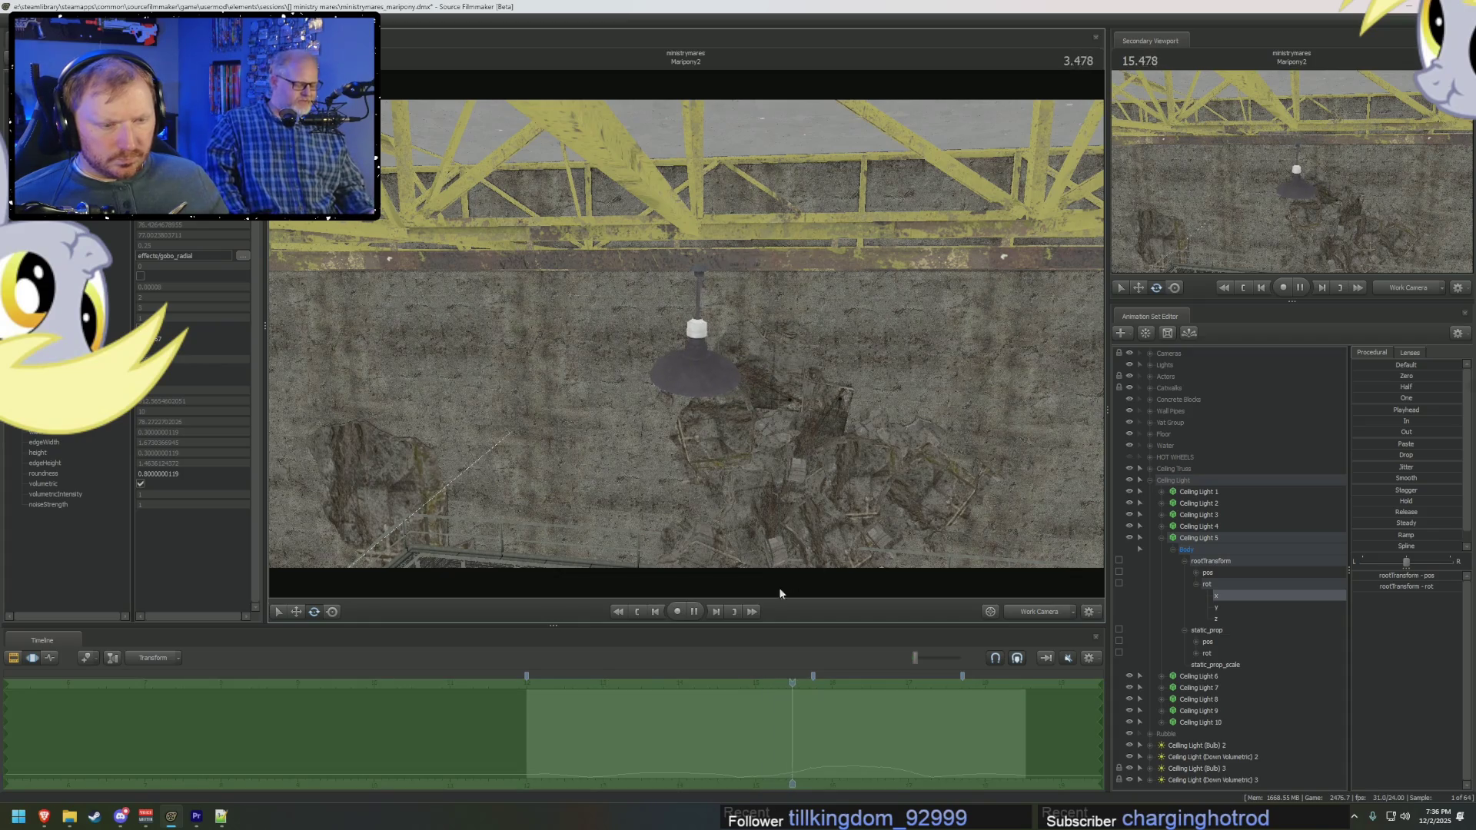
# Step: Add a procedural swing to all three rotation channels and play it from about 12 seconds
pyautogui.moveTo(555, 684); pyautogui.dragTo(609, 682)
pyautogui.press('space')
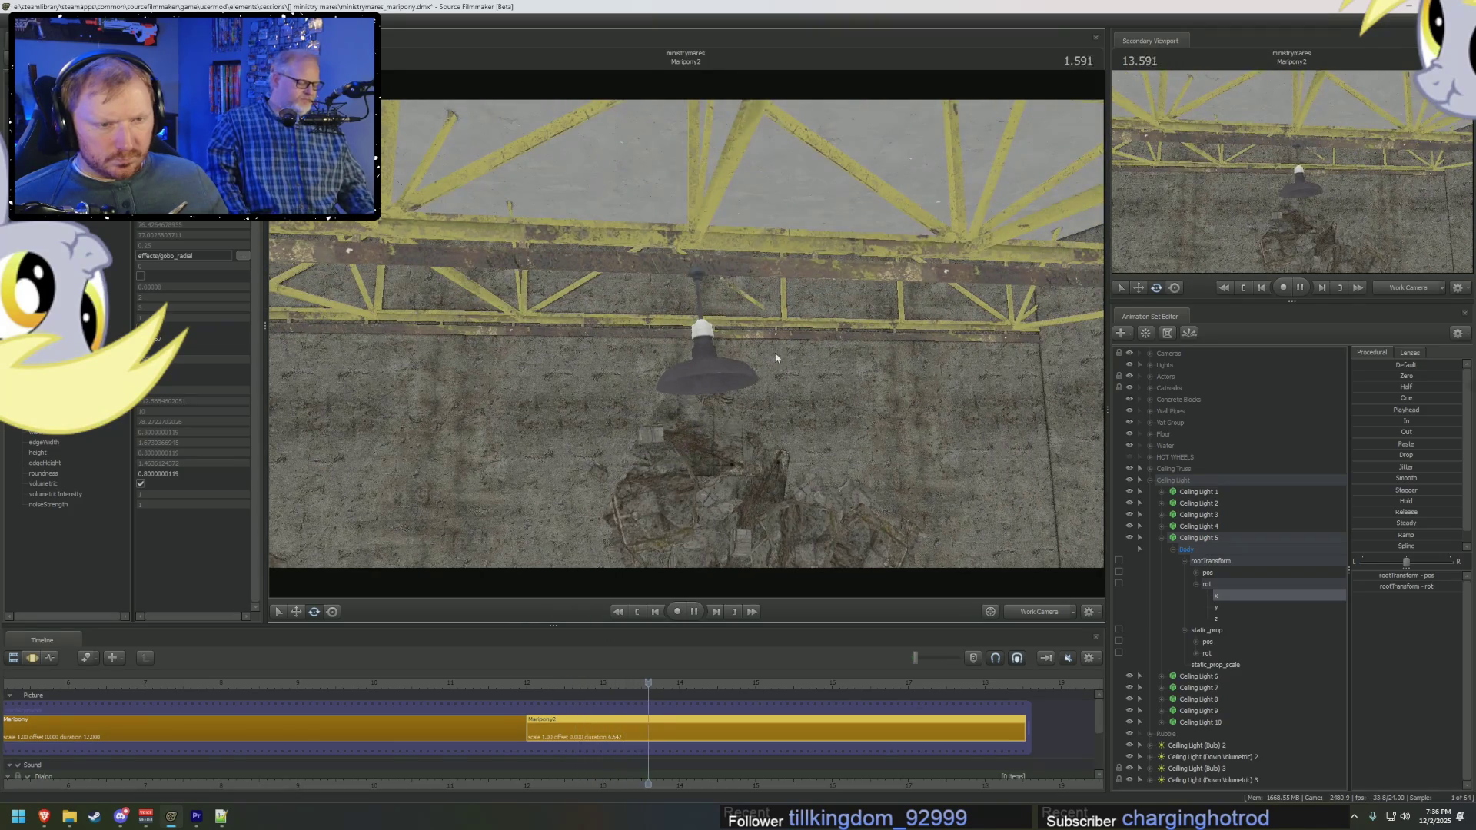
pyautogui.press('space')
pyautogui.click(1207, 585)
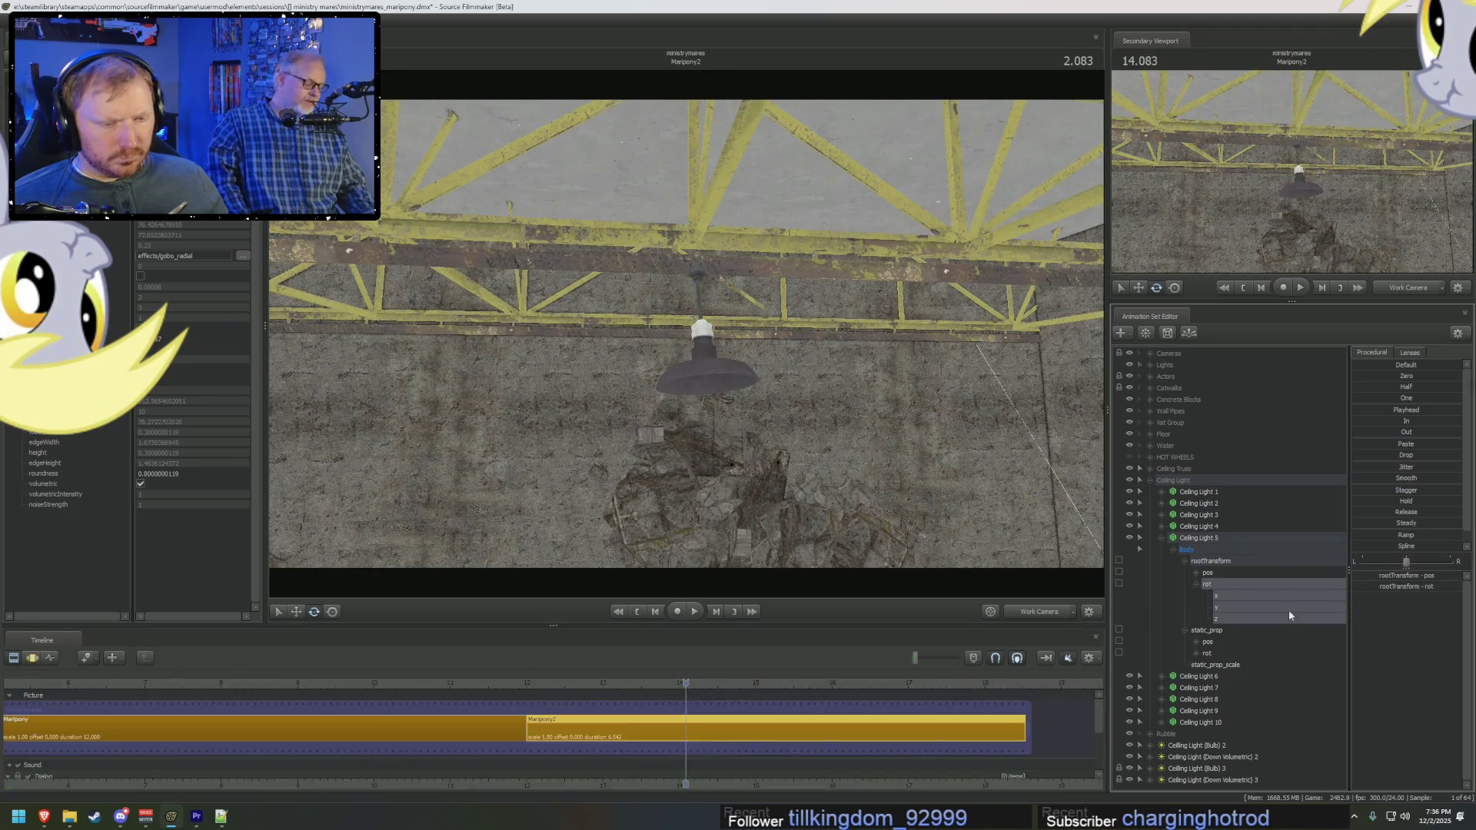
pyautogui.moveTo(1368, 476); pyautogui.dragTo(1376, 487)
pyautogui.hotkey('ctrl', '1')
pyautogui.click(533, 682)
pyautogui.press('space')
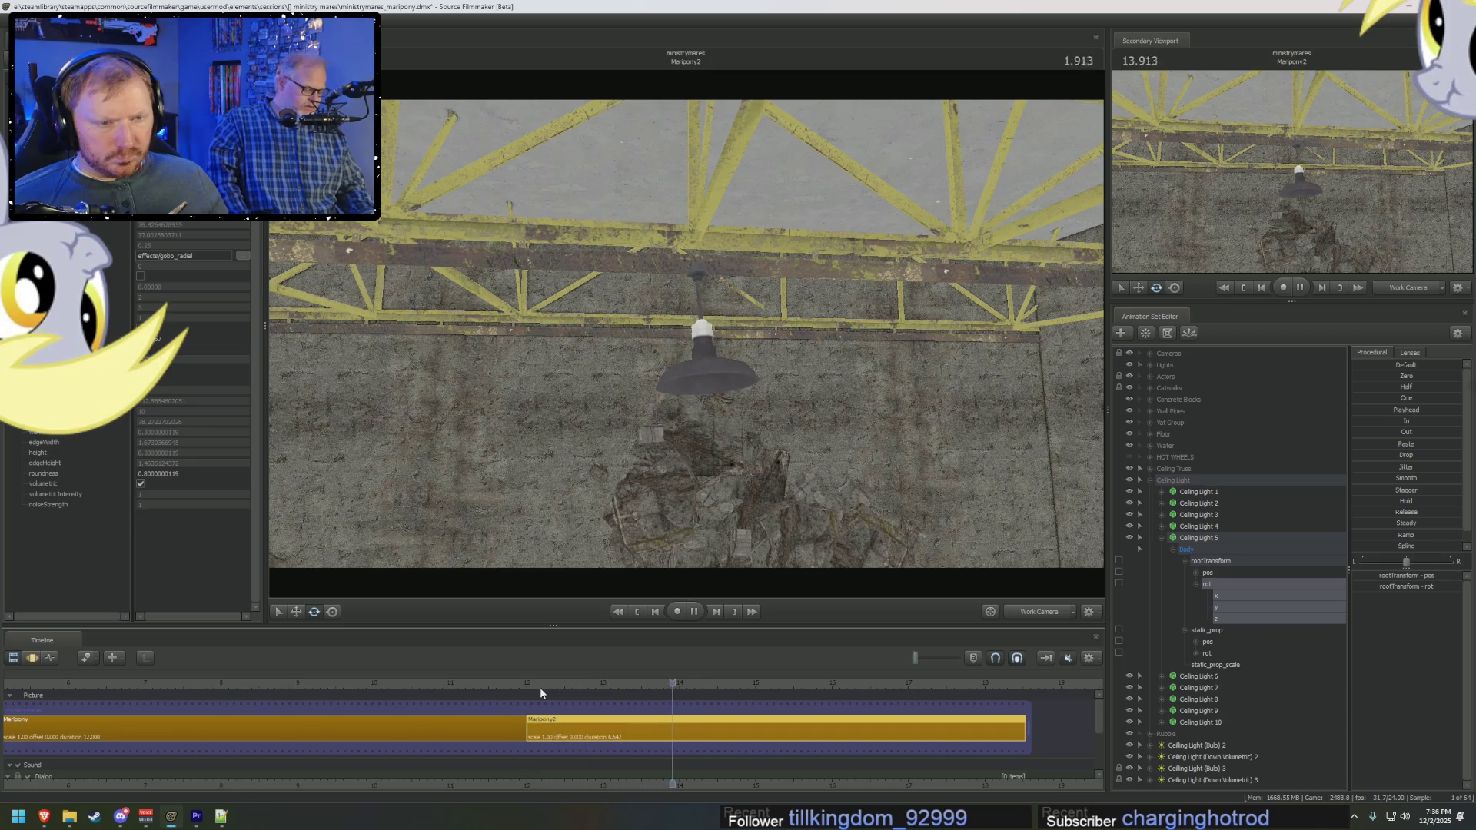
pyautogui.press('space')
pyautogui.hotkey('ctrl', '2')
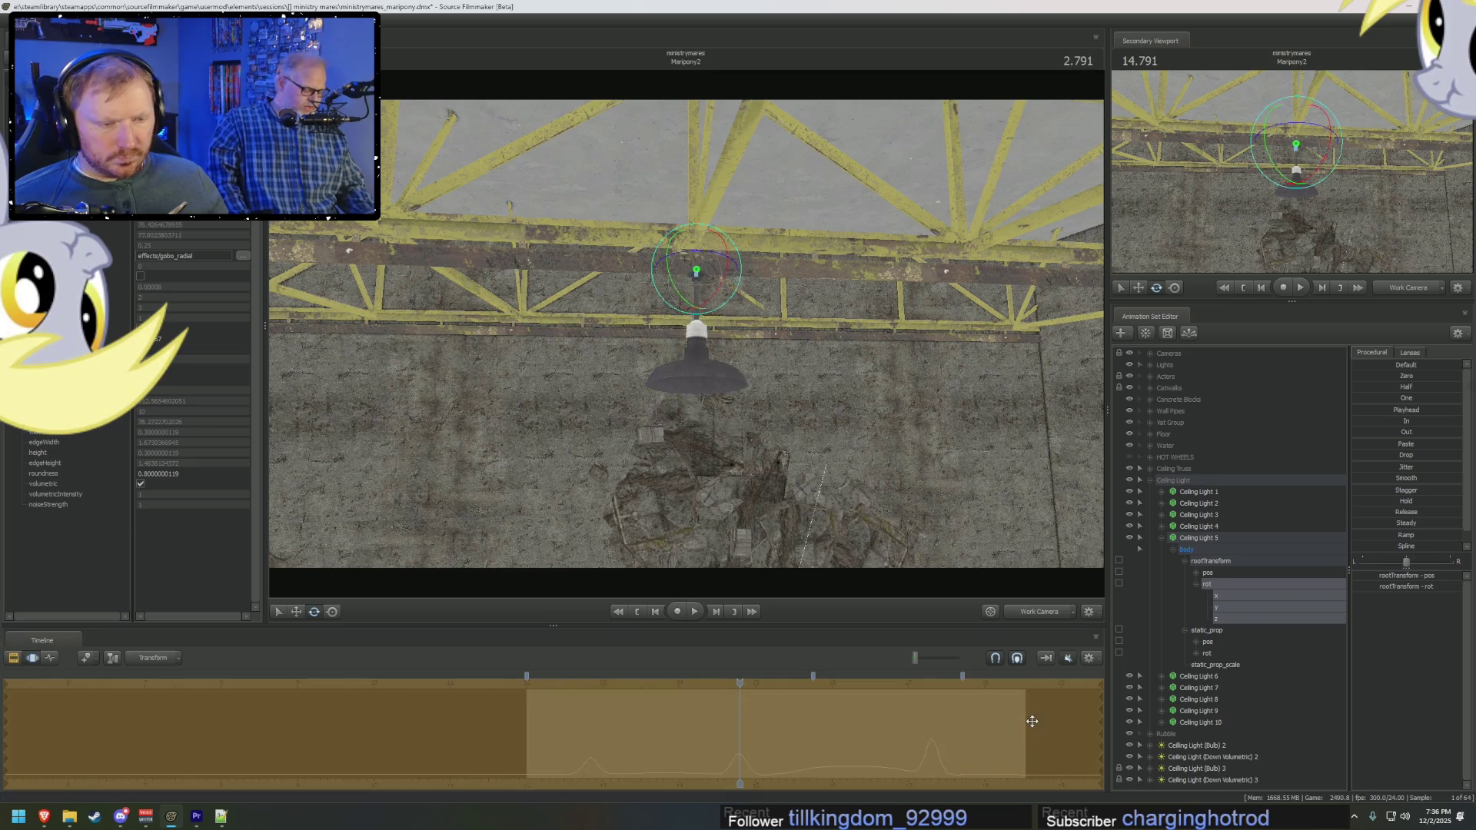
# Step: Smooth the rootTransform position and rotation curves and make the Motion Editor graph tall
pyautogui.click(1225, 574)
pyautogui.click(1219, 586)
pyautogui.click(1216, 652)
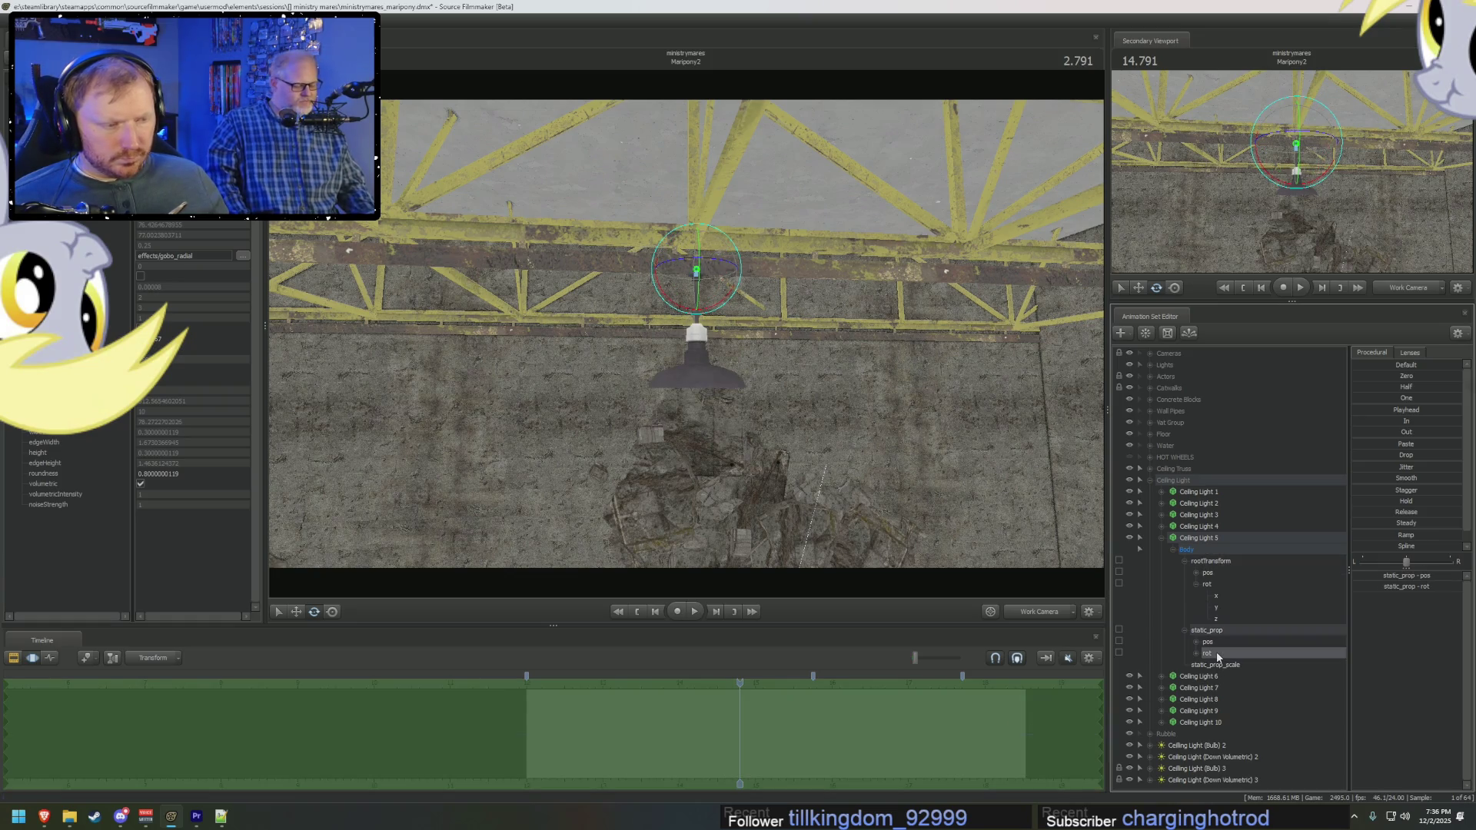
pyautogui.click(1214, 584)
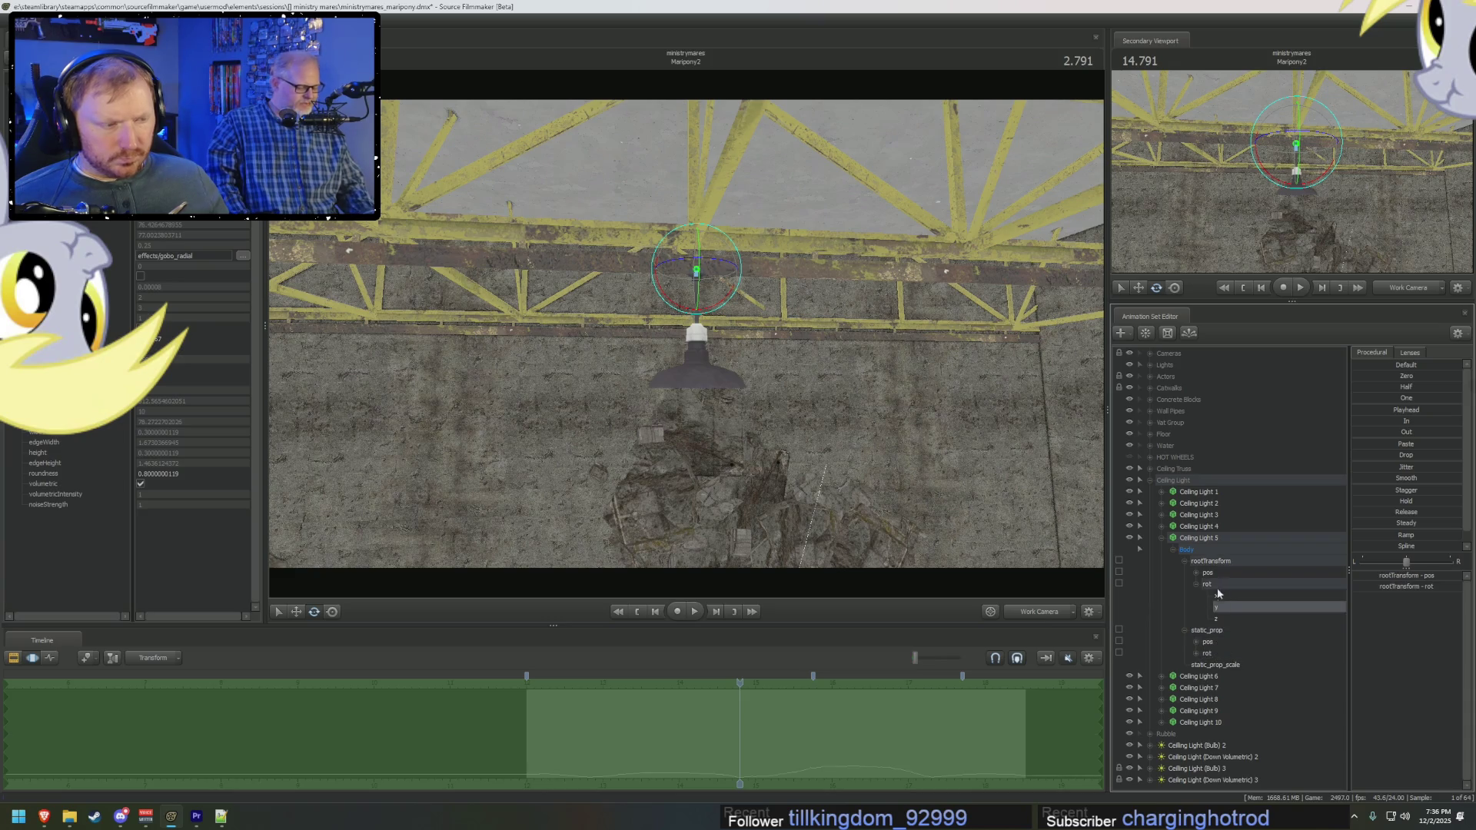
pyautogui.click(1213, 562)
pyautogui.moveTo(1373, 477); pyautogui.dragTo(1367, 478)
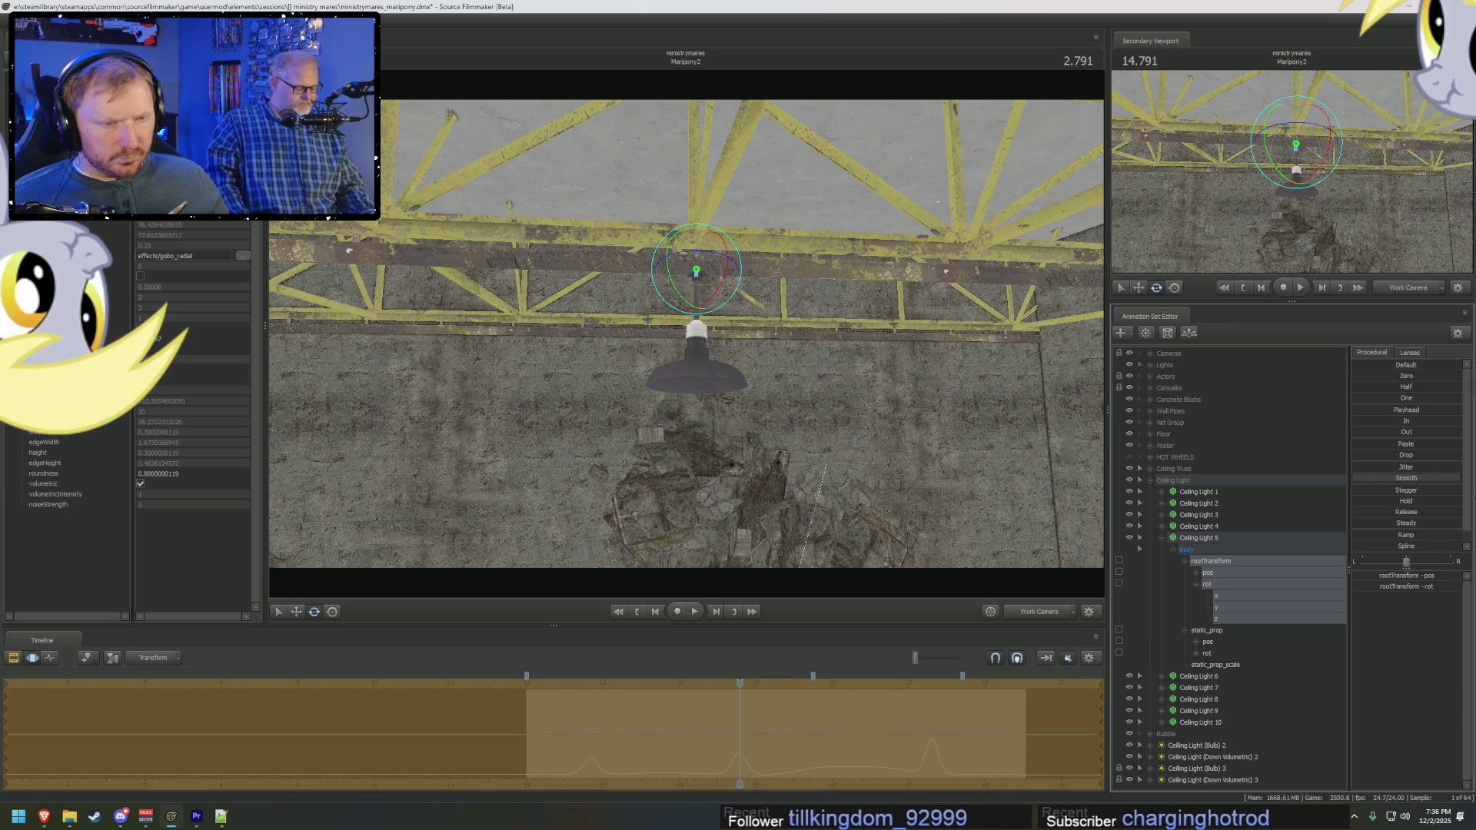
pyautogui.hotkey('ctrl', 'z')
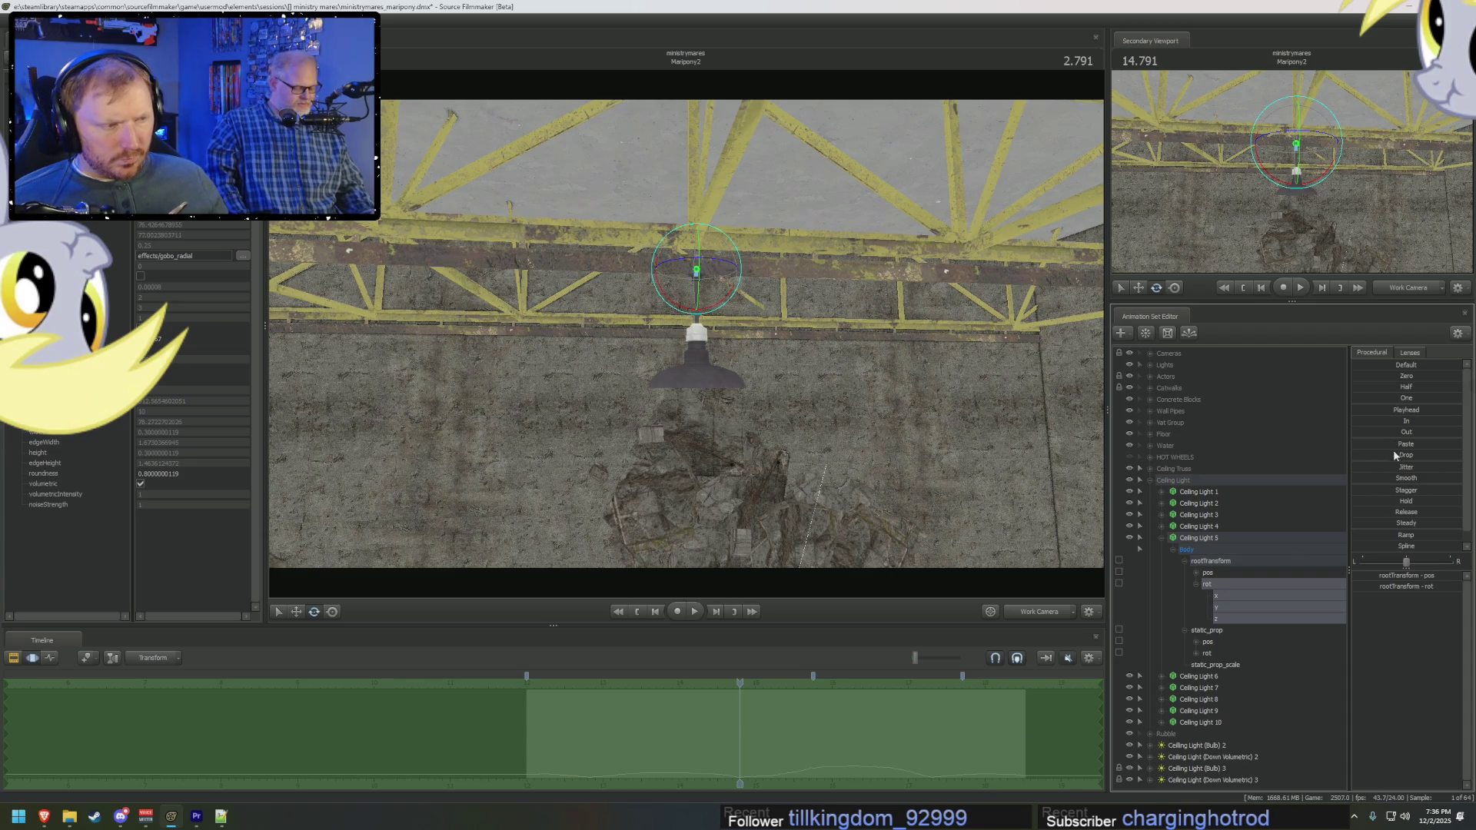
pyautogui.moveTo(1373, 478)
pyautogui.mouseDown()
pyautogui.moveTo(1422, 477)
pyautogui.moveTo(1359, 478)
pyautogui.mouseUp()
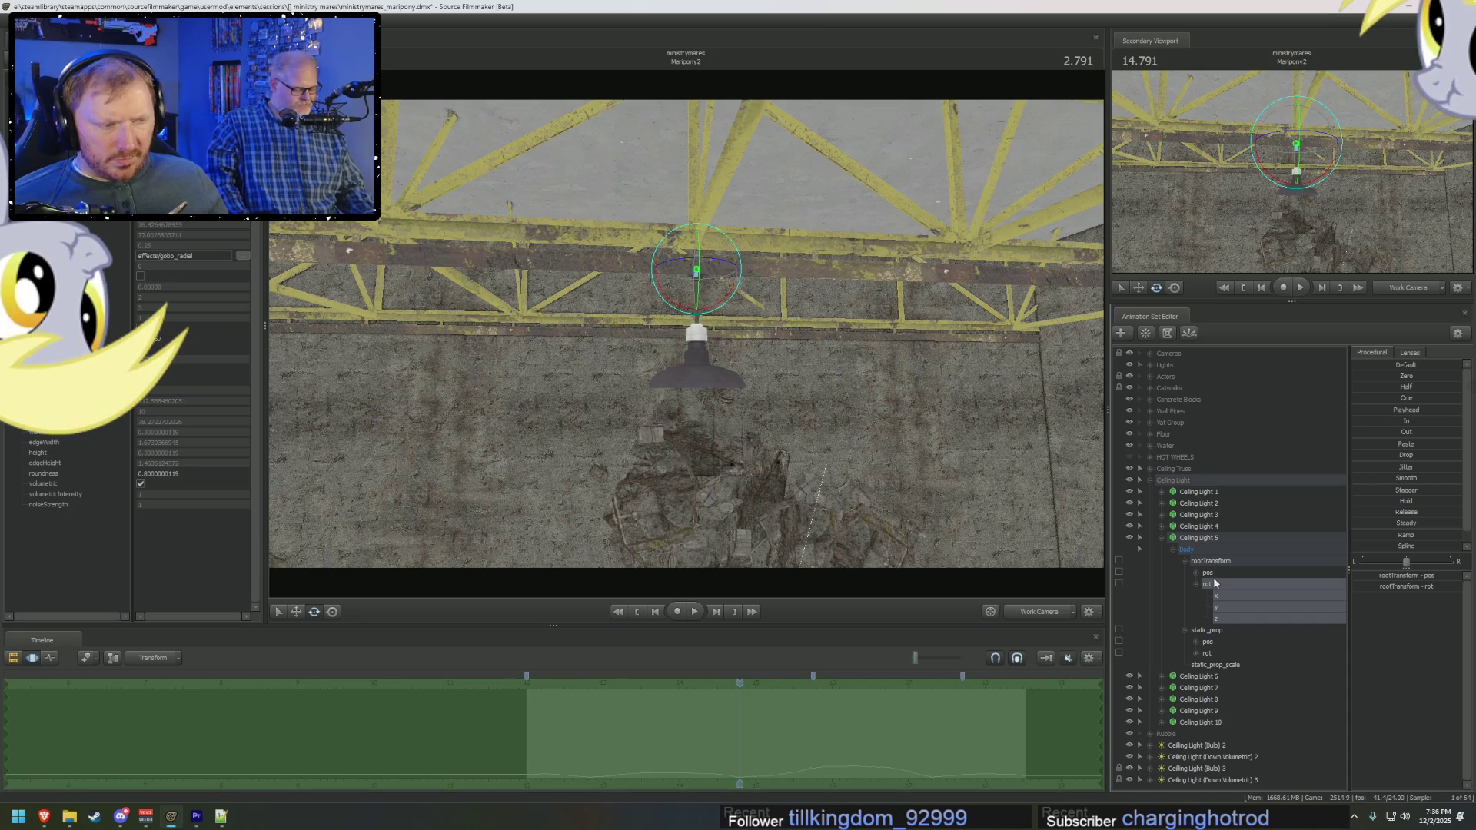
pyautogui.moveTo(702, 624); pyautogui.dragTo(708, 193)
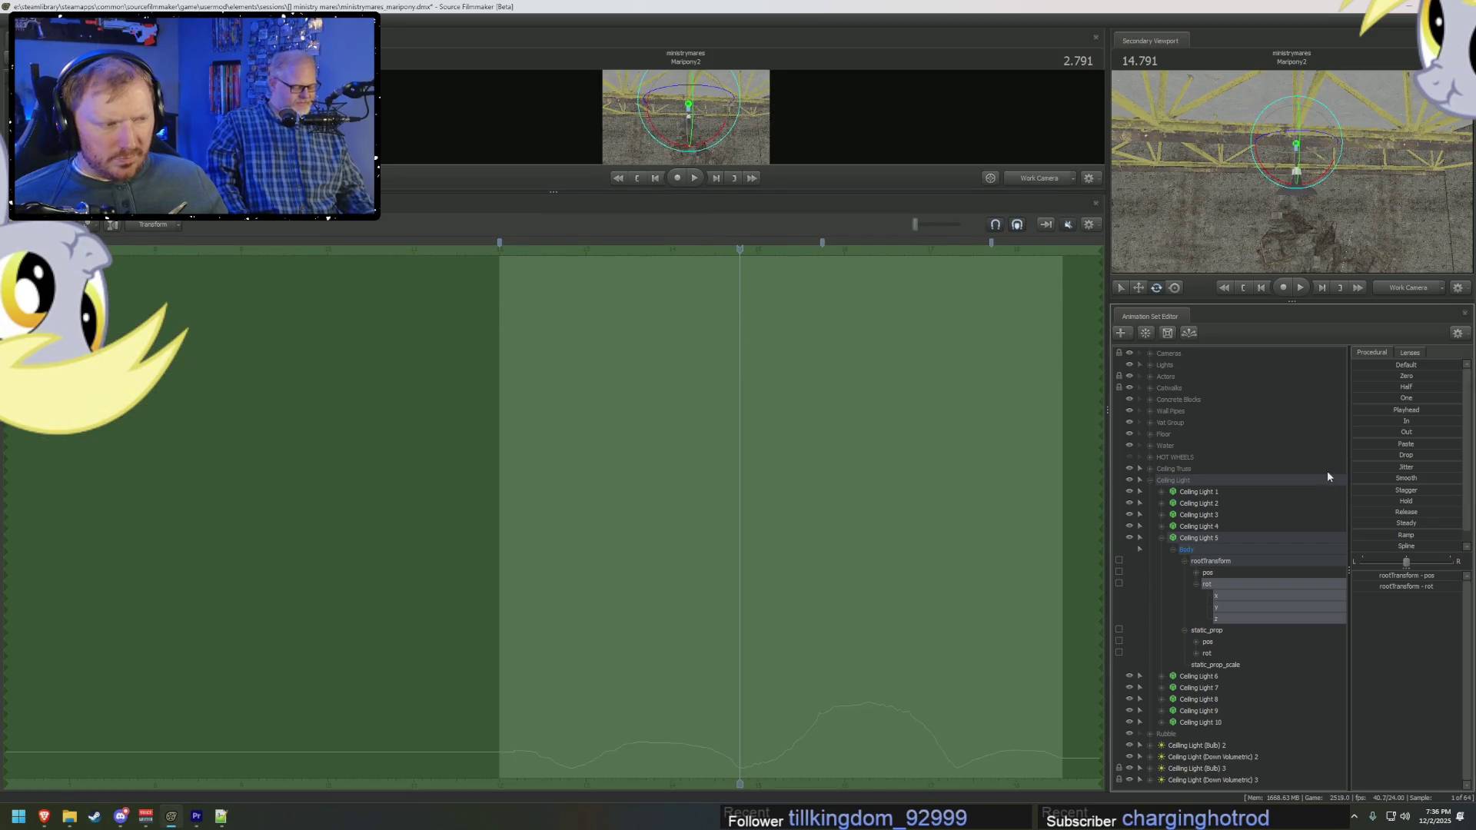
# Step: Select the whole time range and apply Smooth across the rotation curve
pyautogui.moveTo(1361, 483); pyautogui.dragTo(1361, 482)
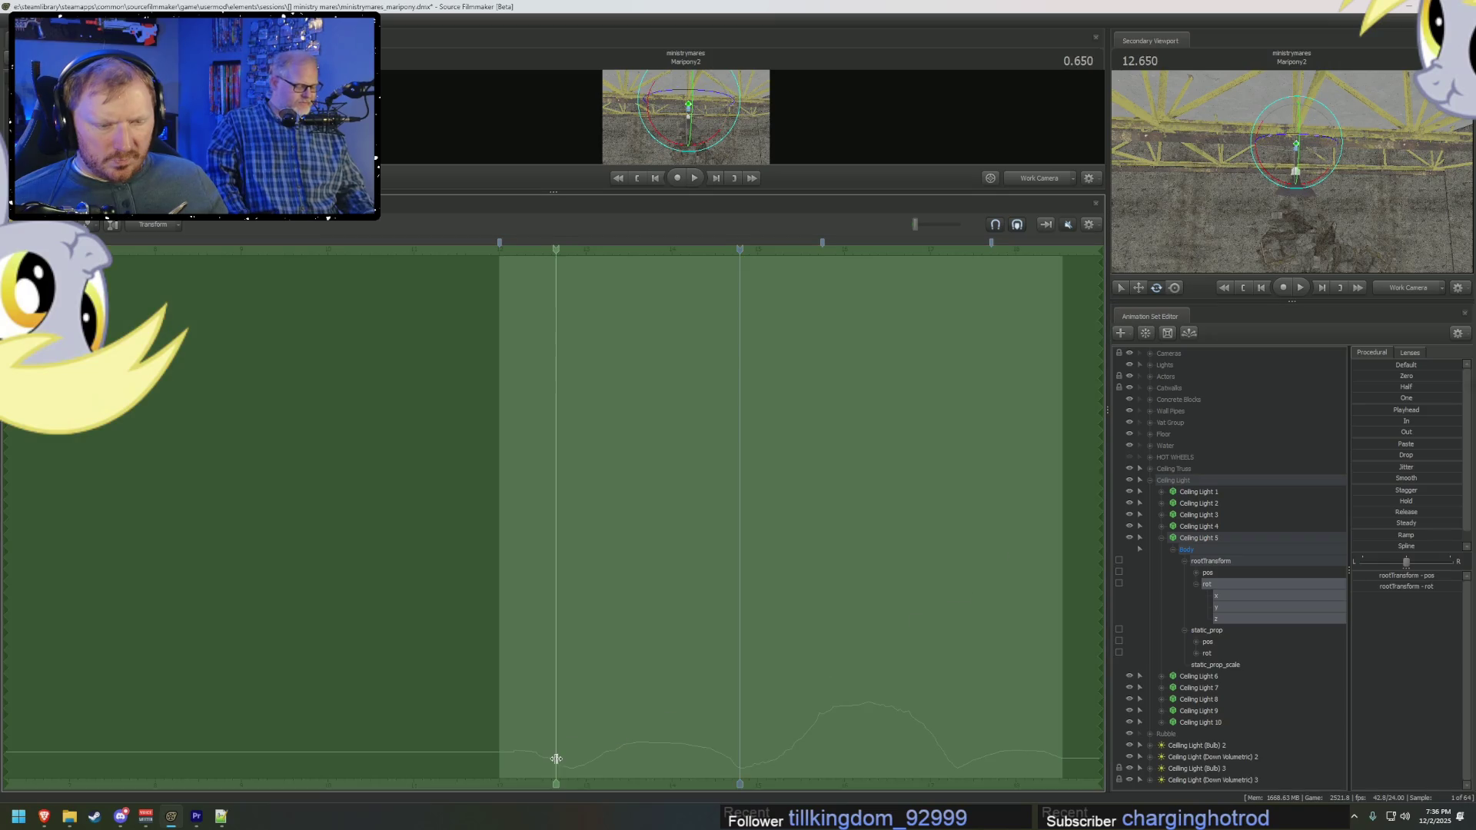
pyautogui.click(573, 765)
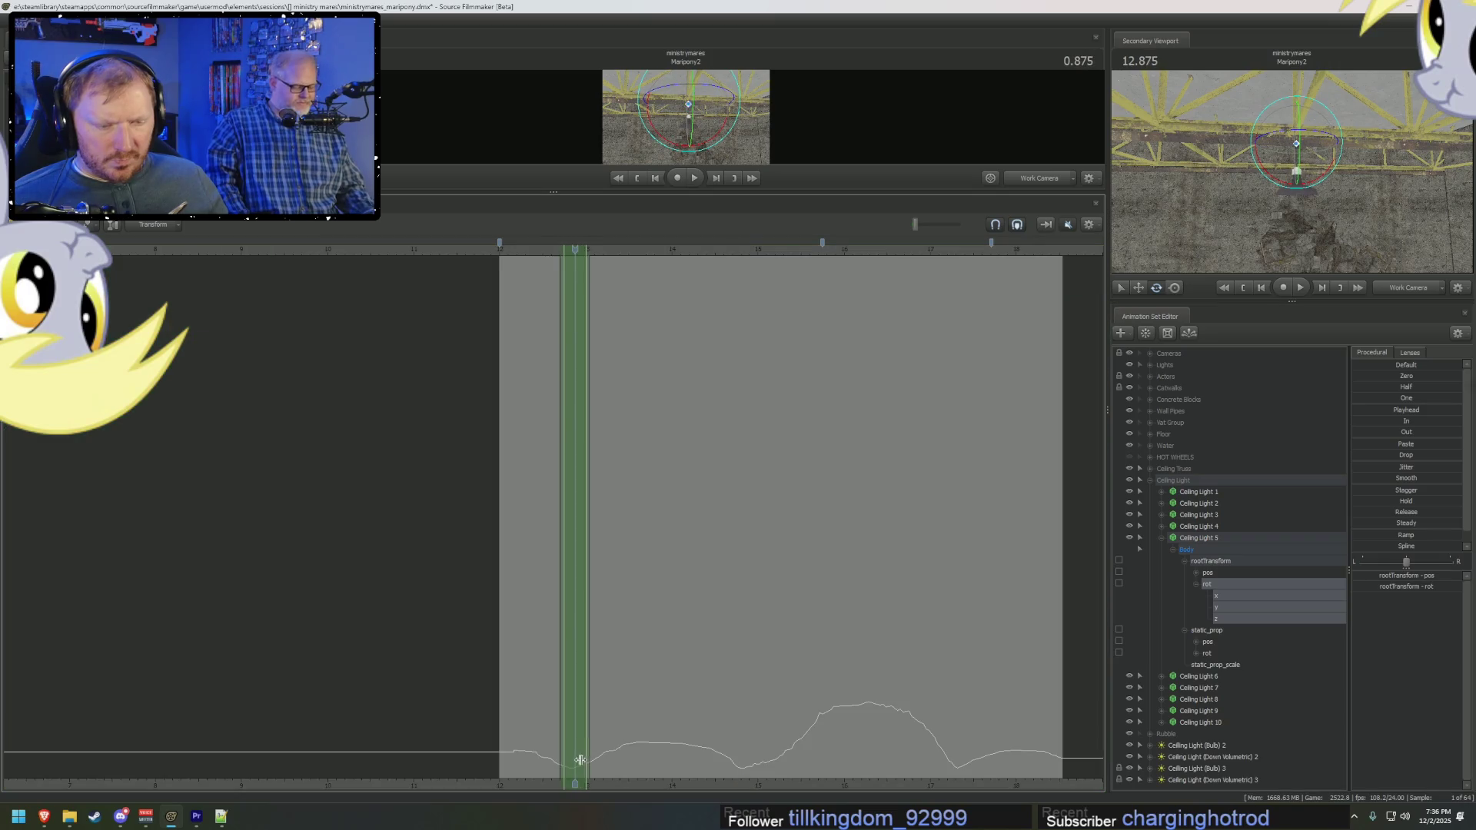
pyautogui.scroll(-1, 1373, 514)
pyautogui.moveTo(1373, 529); pyautogui.dragTo(740, 690)
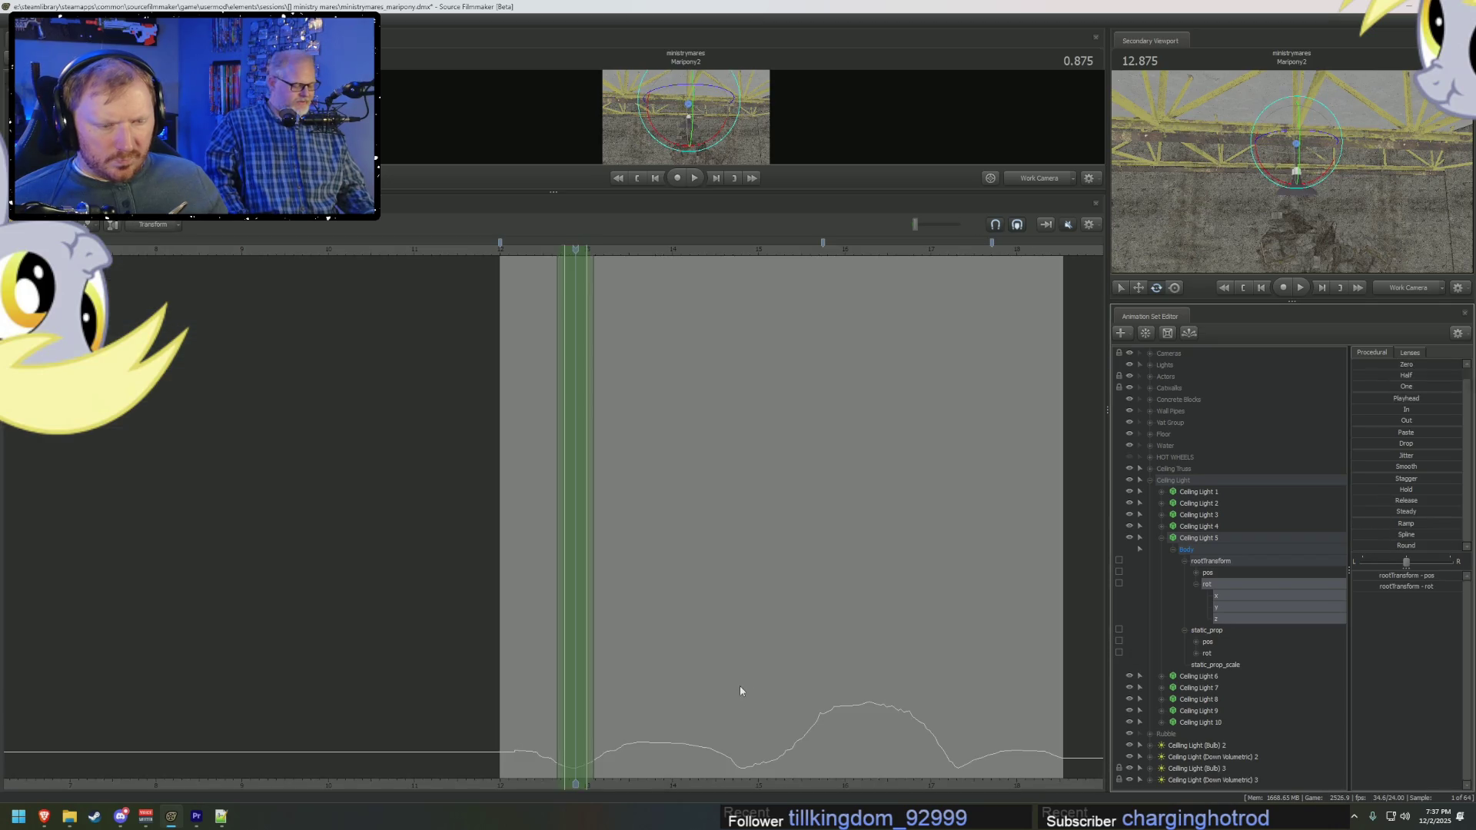
pyautogui.click(623, 732)
pyautogui.moveTo(1373, 467)
pyautogui.mouseDown()
pyautogui.moveTo(1407, 466)
pyautogui.moveTo(909, 449)
pyautogui.mouseUp()
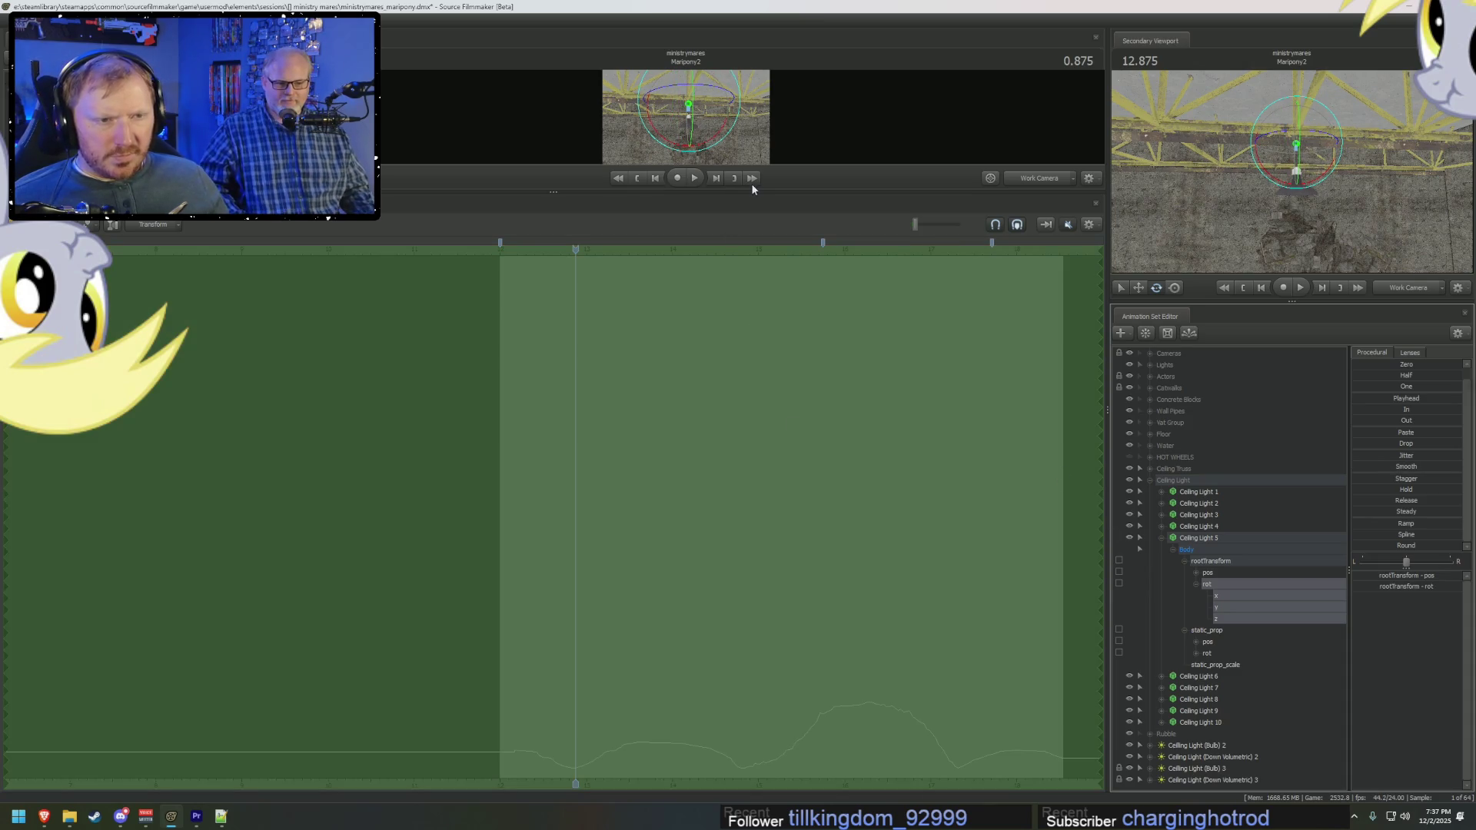
pyautogui.moveTo(752, 190); pyautogui.dragTo(743, 295)
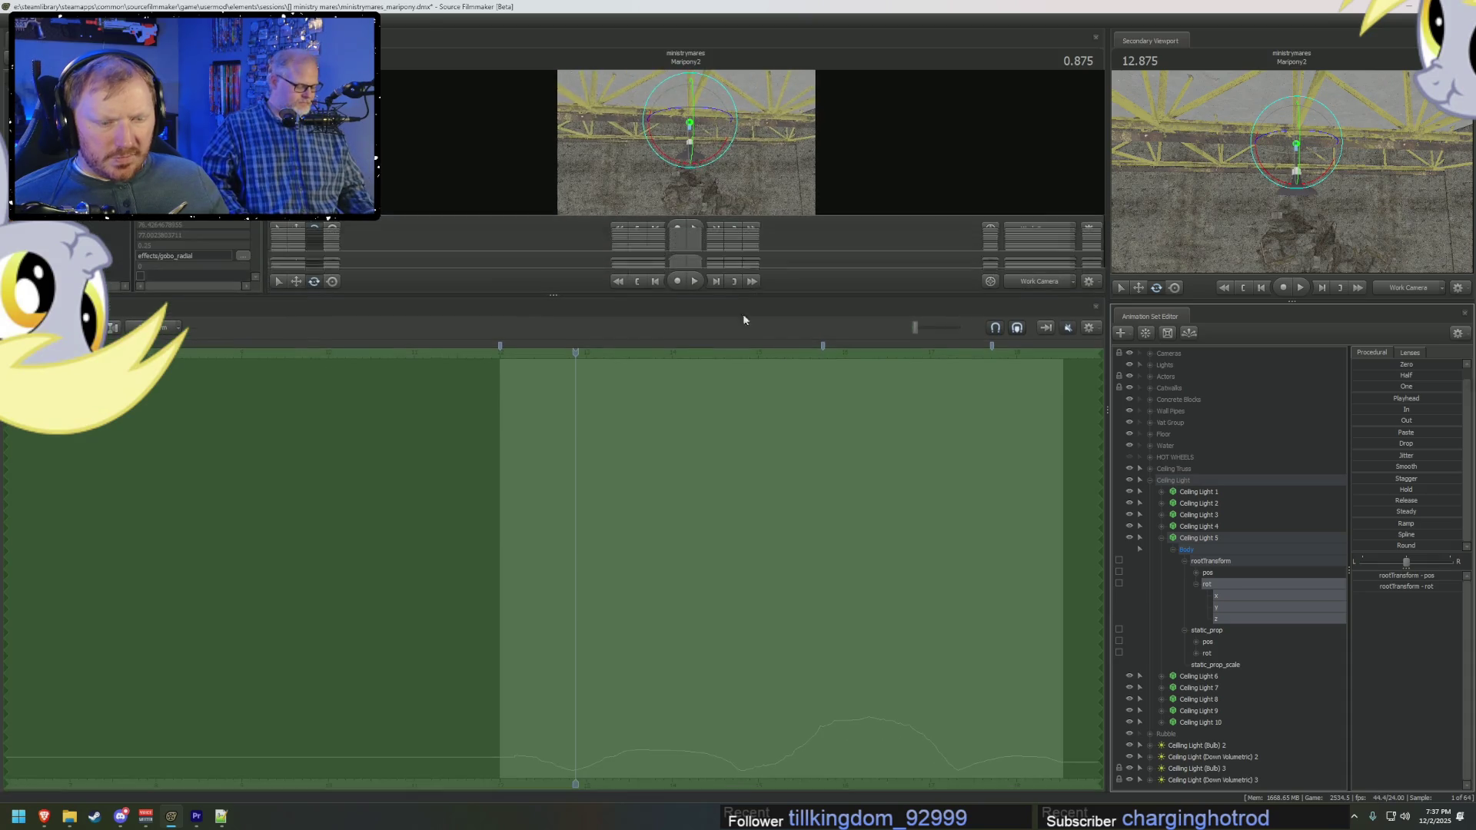
# Step: Select spans of the curve, then Resample the rotation curve
pyautogui.moveTo(590, 744)
pyautogui.mouseDown()
pyautogui.moveTo(732, 751)
pyautogui.moveTo(738, 737)
pyautogui.mouseUp()
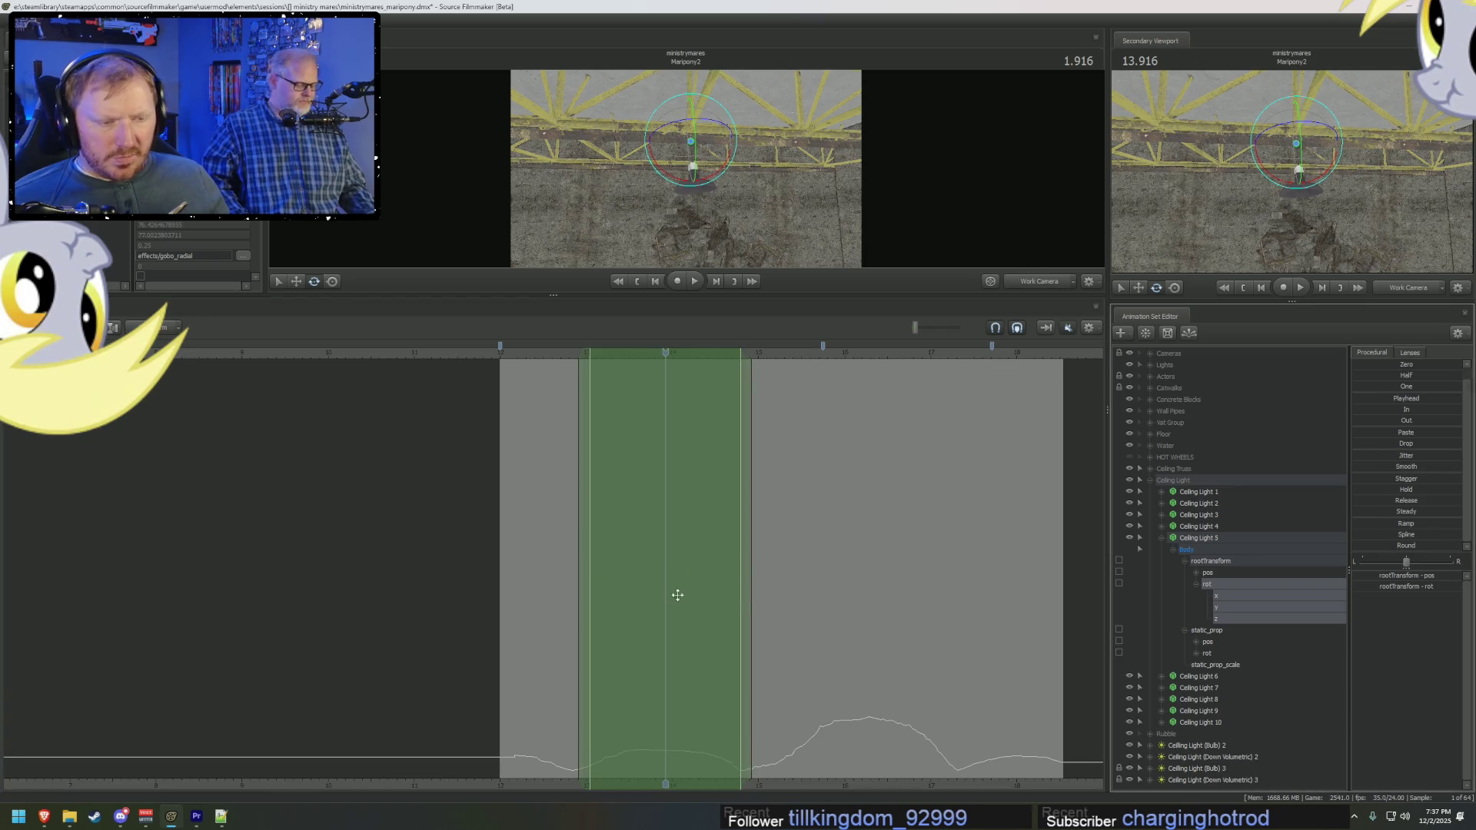
pyautogui.click(748, 722)
pyautogui.moveTo(749, 722); pyautogui.dragTo(949, 722)
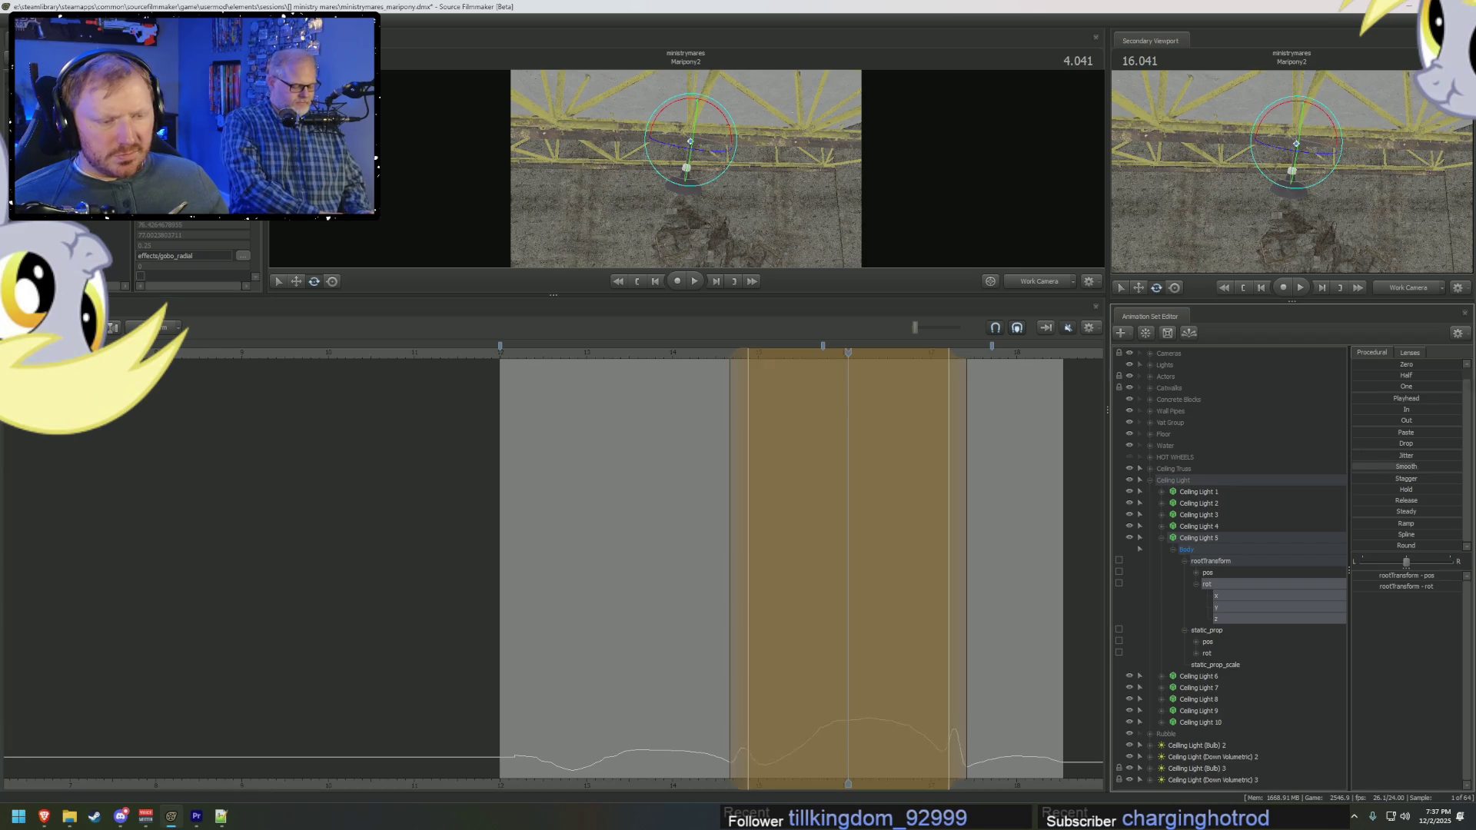
pyautogui.click(657, 584)
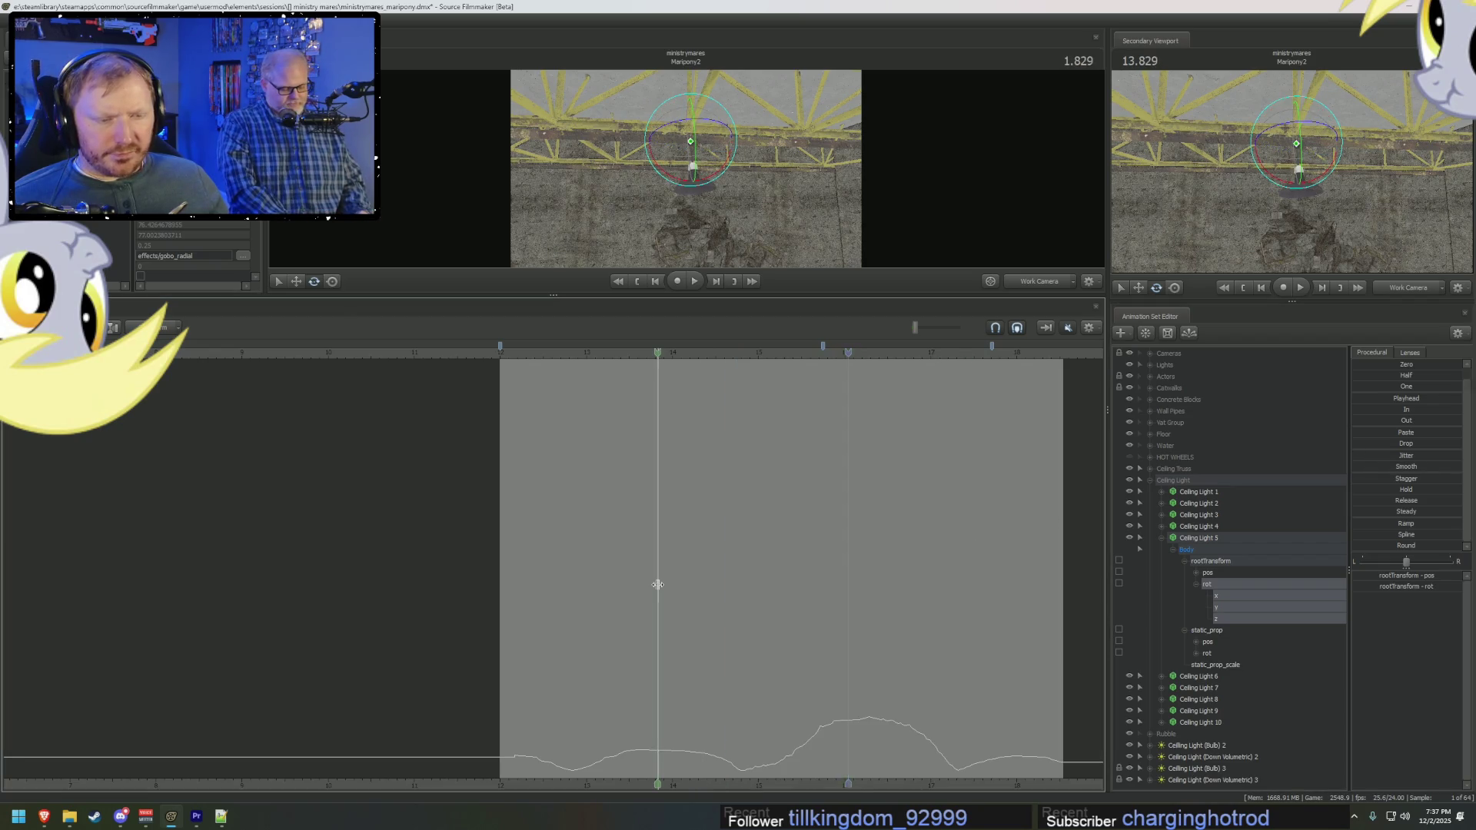
pyautogui.rightClick(800, 573)
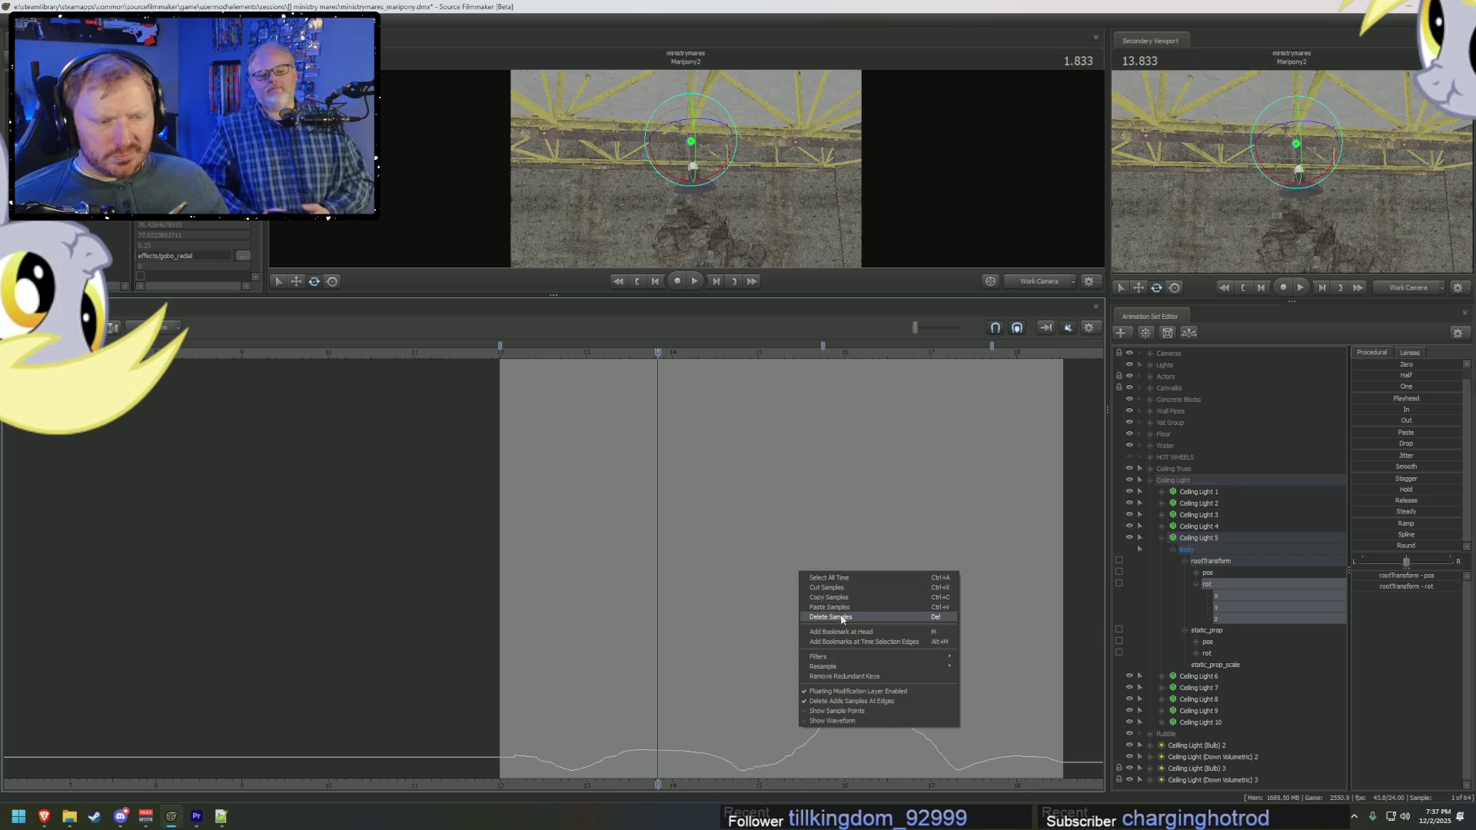
pyautogui.moveTo(836, 669)
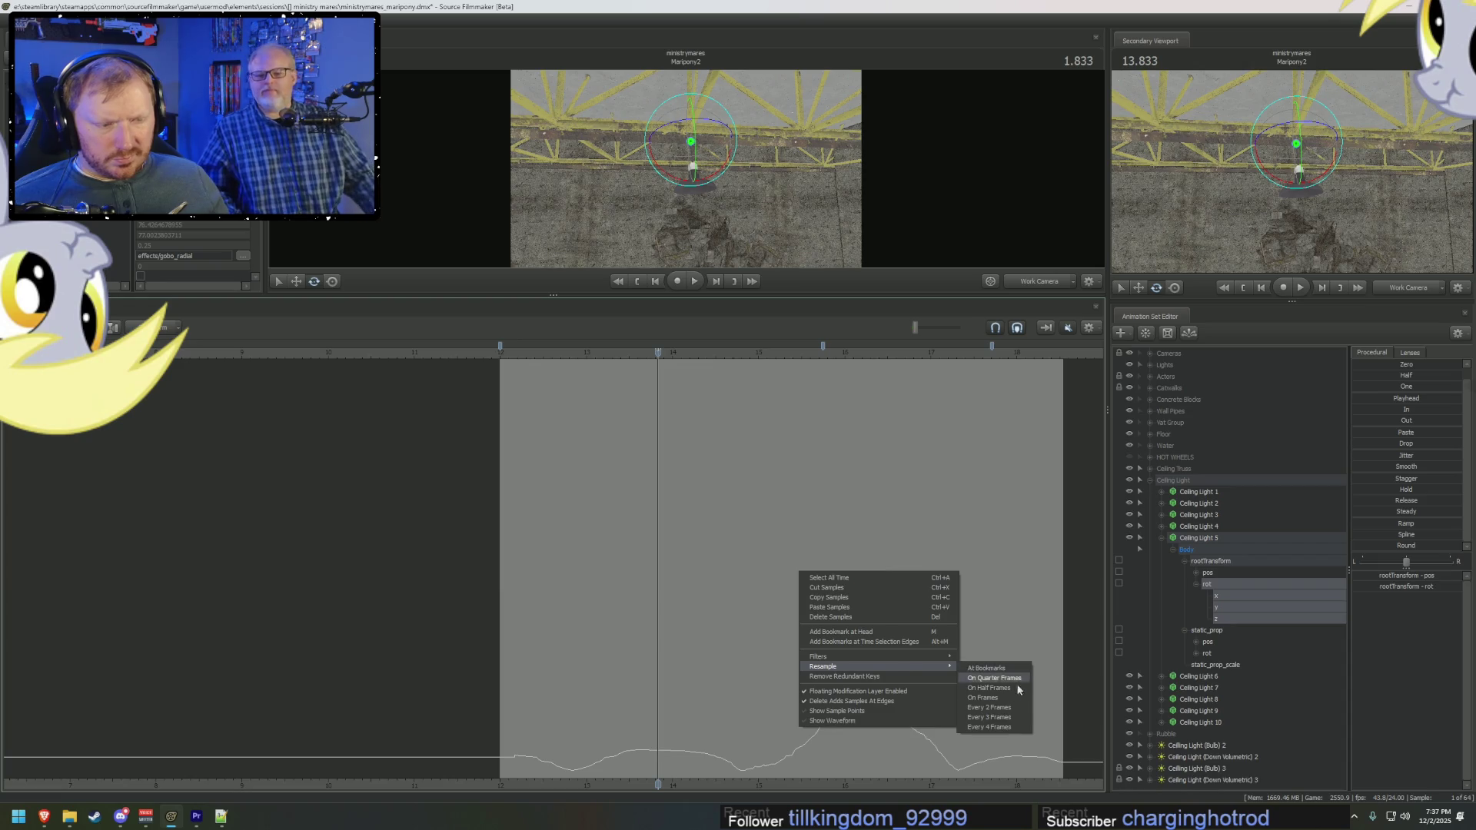
pyautogui.click(1009, 699)
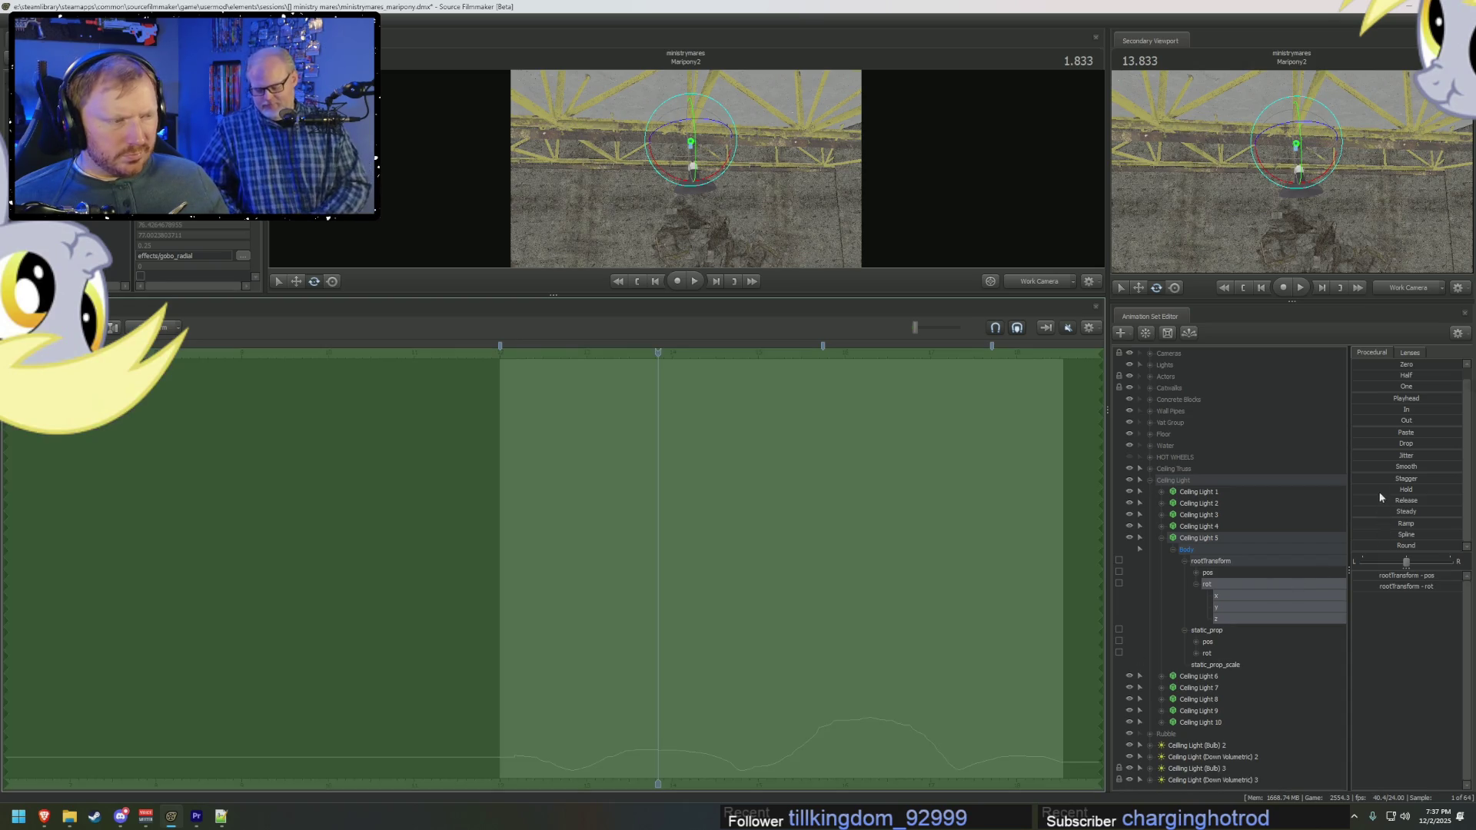
# Step: Smooth the curve, resample it again, and smooth out the remaining spikes
pyautogui.moveTo(1355, 467); pyautogui.dragTo(1375, 466)
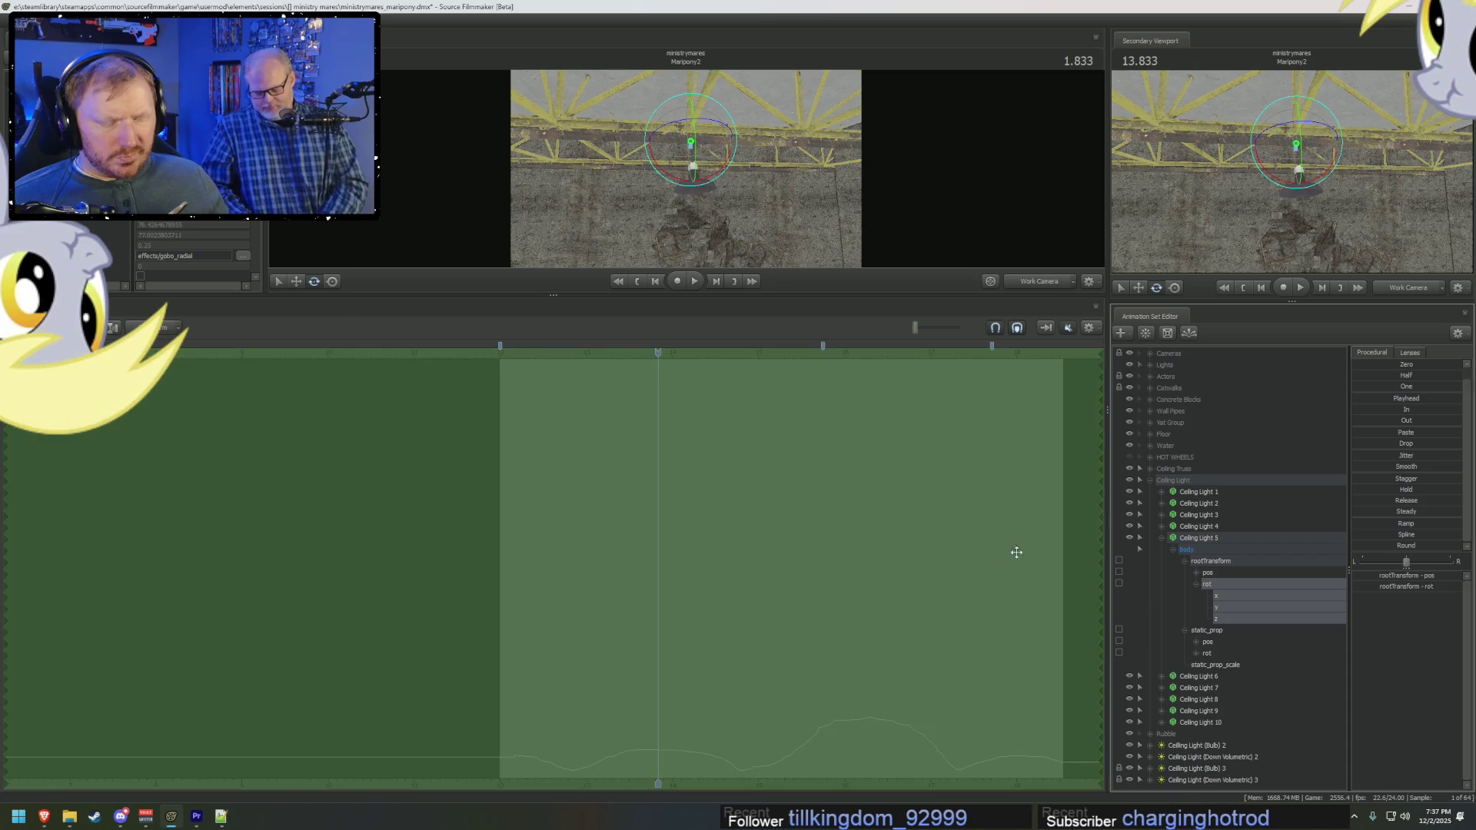
pyautogui.rightClick(889, 588)
pyautogui.moveTo(917, 684)
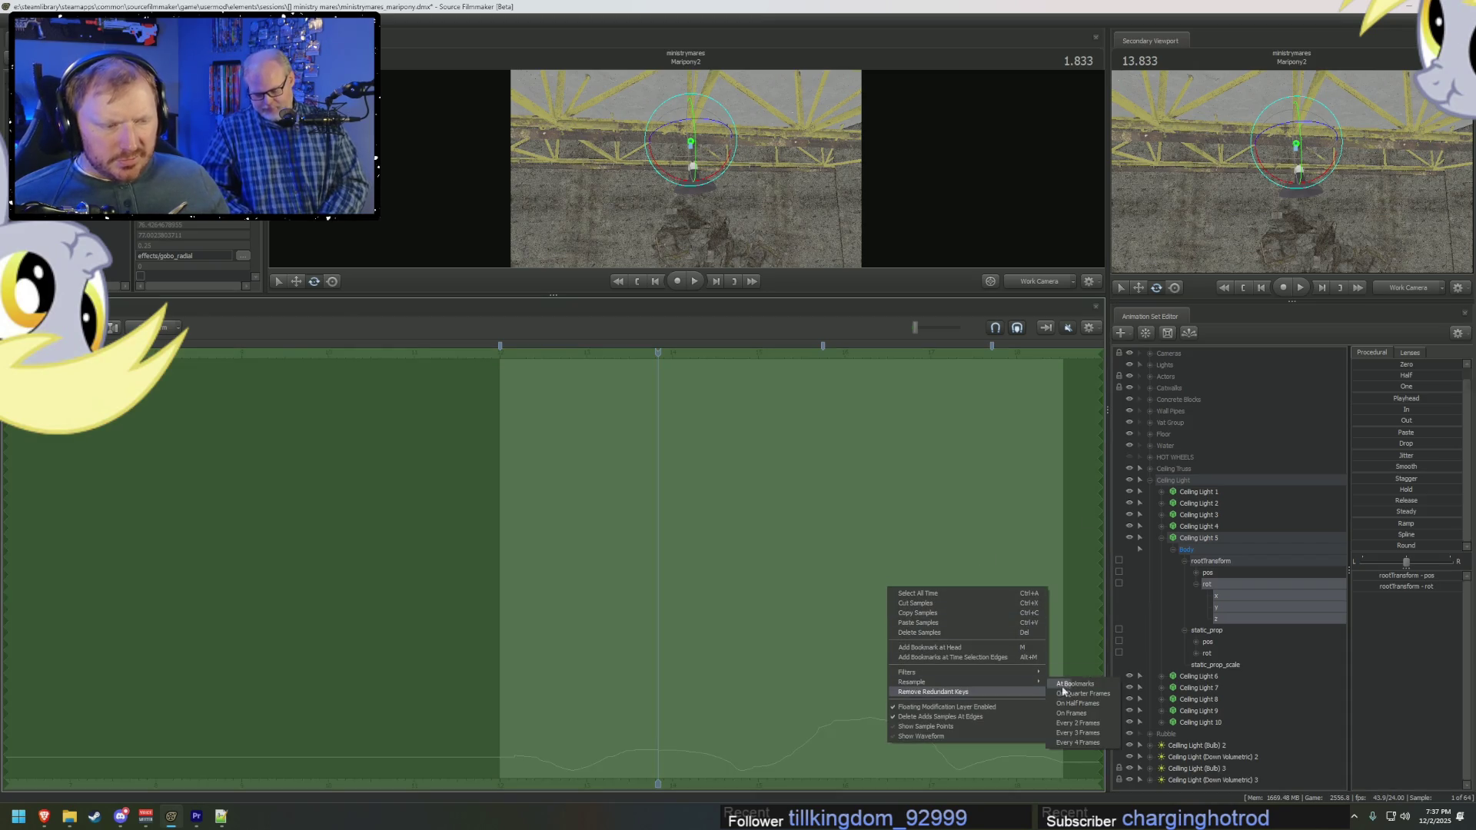
pyautogui.moveTo(1038, 683)
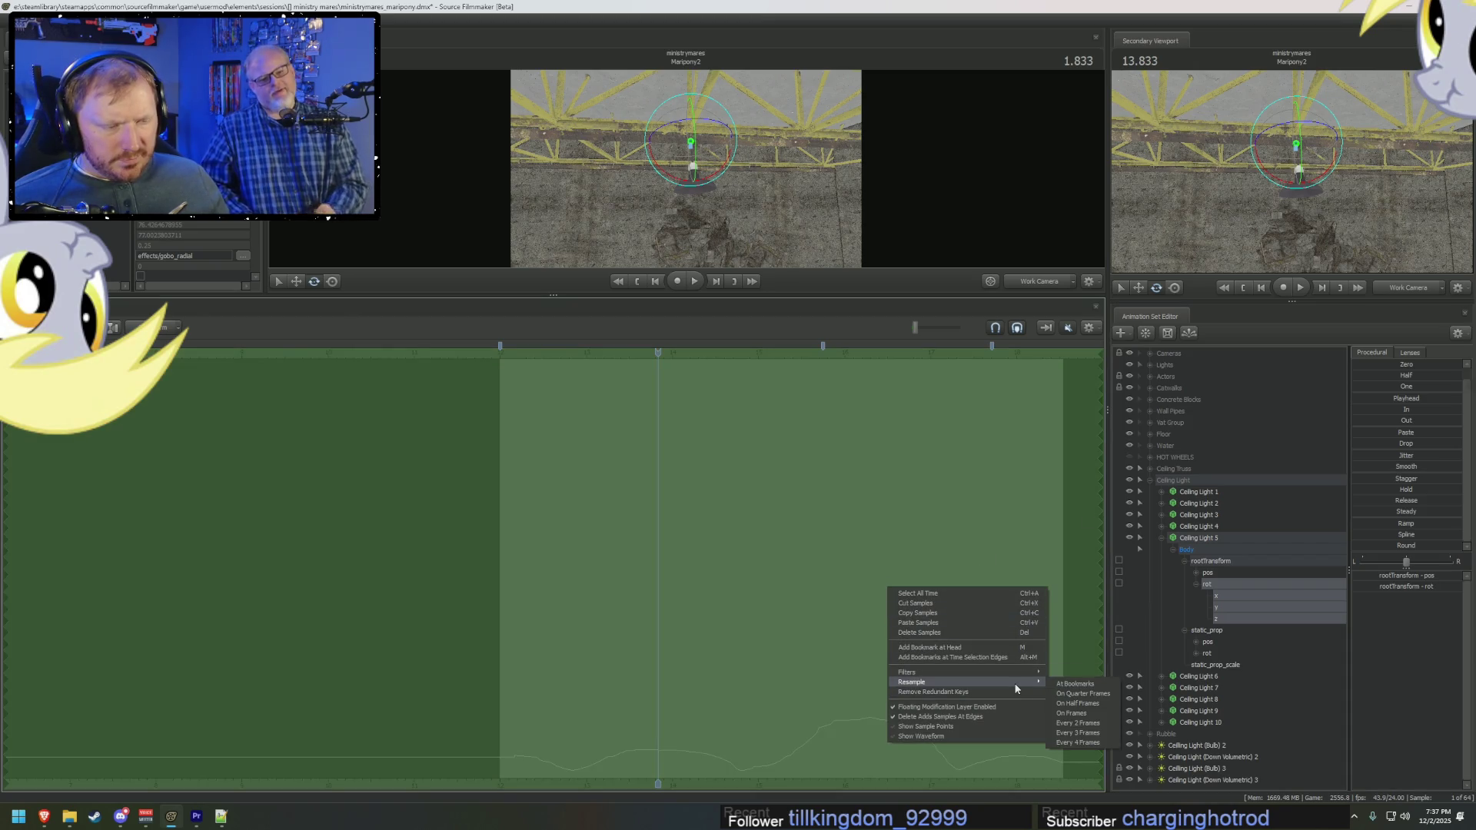
pyautogui.click(1094, 692)
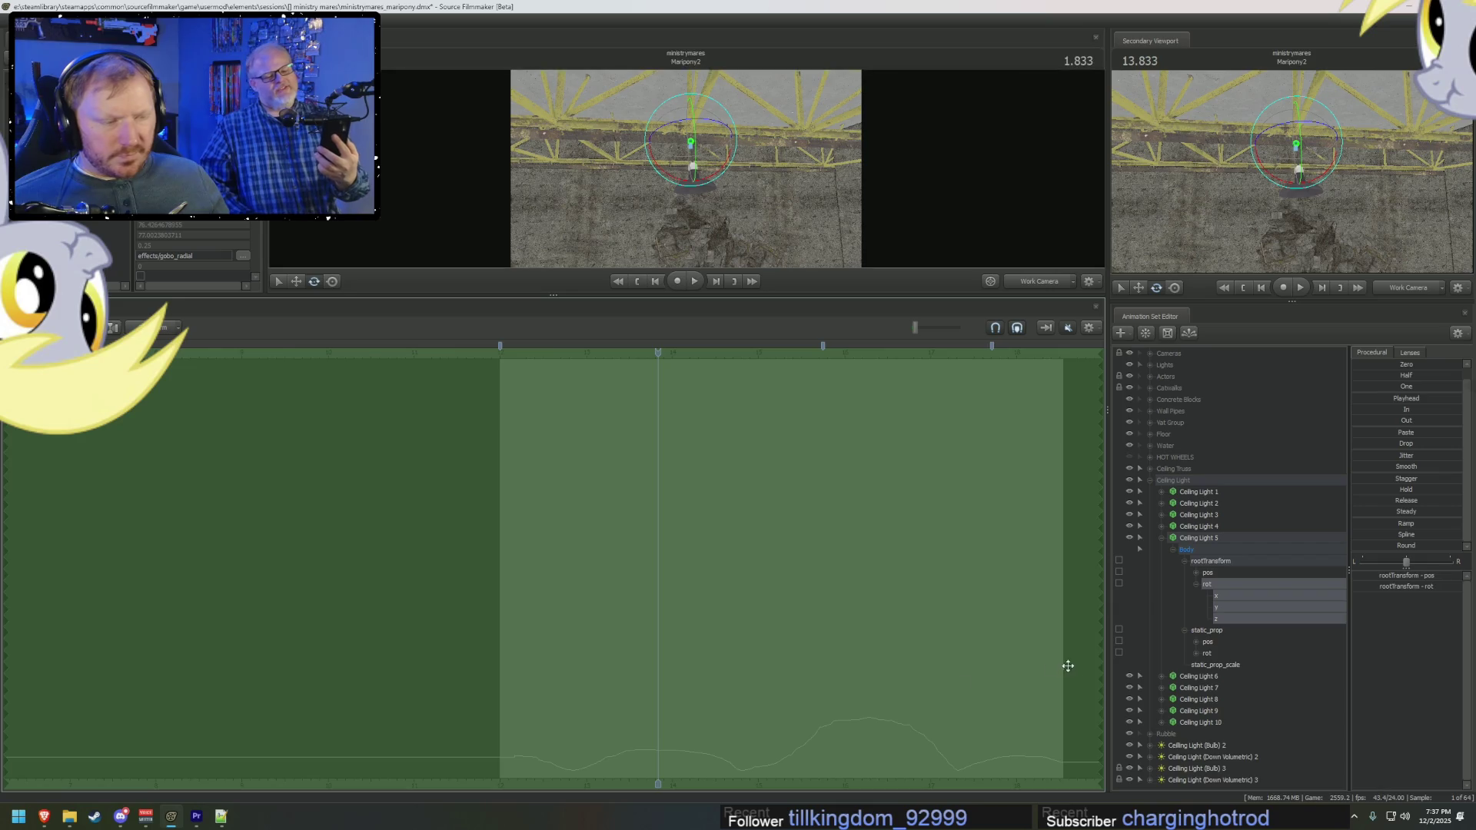
pyautogui.click(1406, 466)
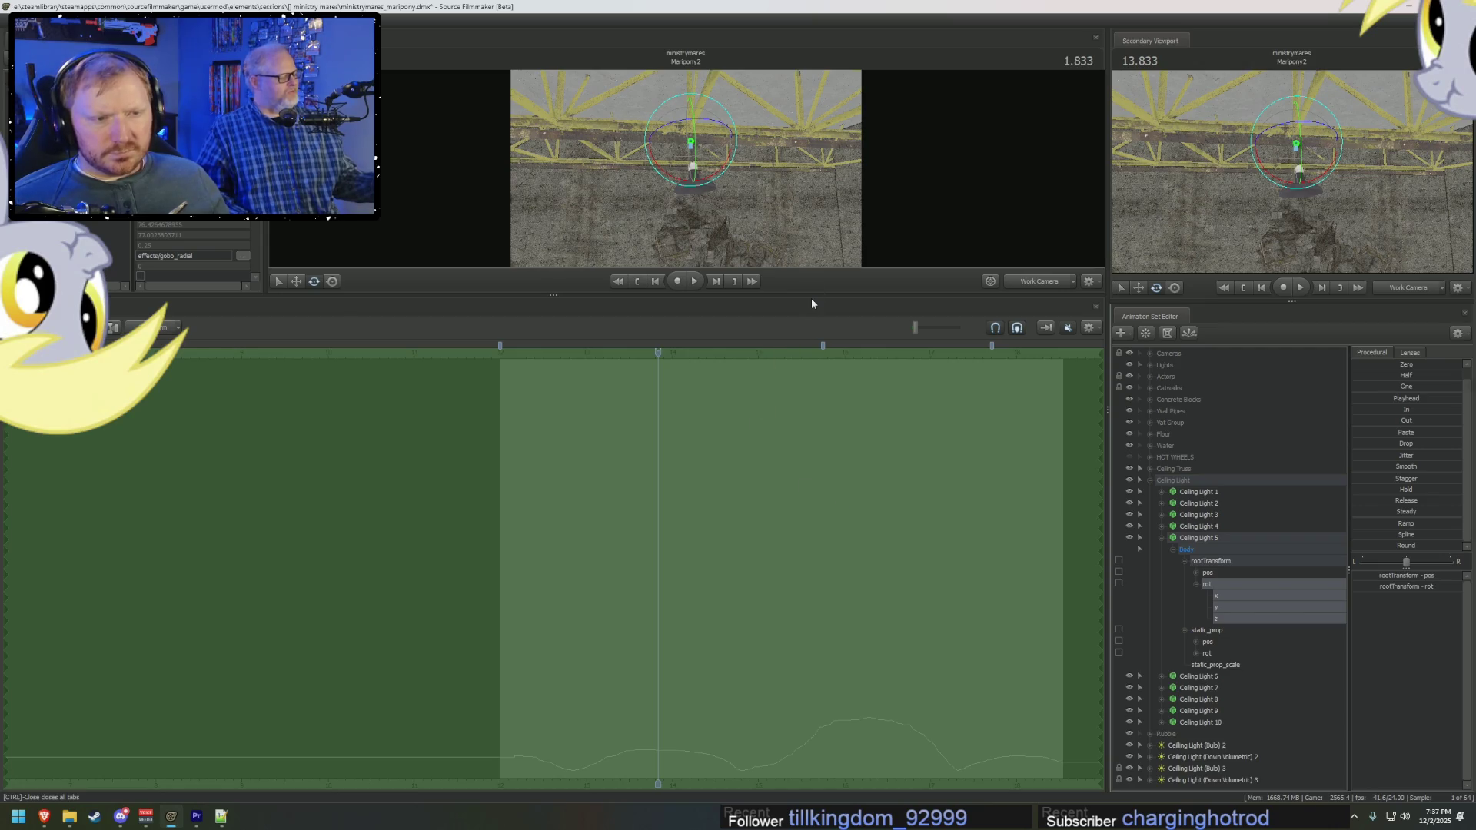
pyautogui.moveTo(812, 300); pyautogui.dragTo(798, 535)
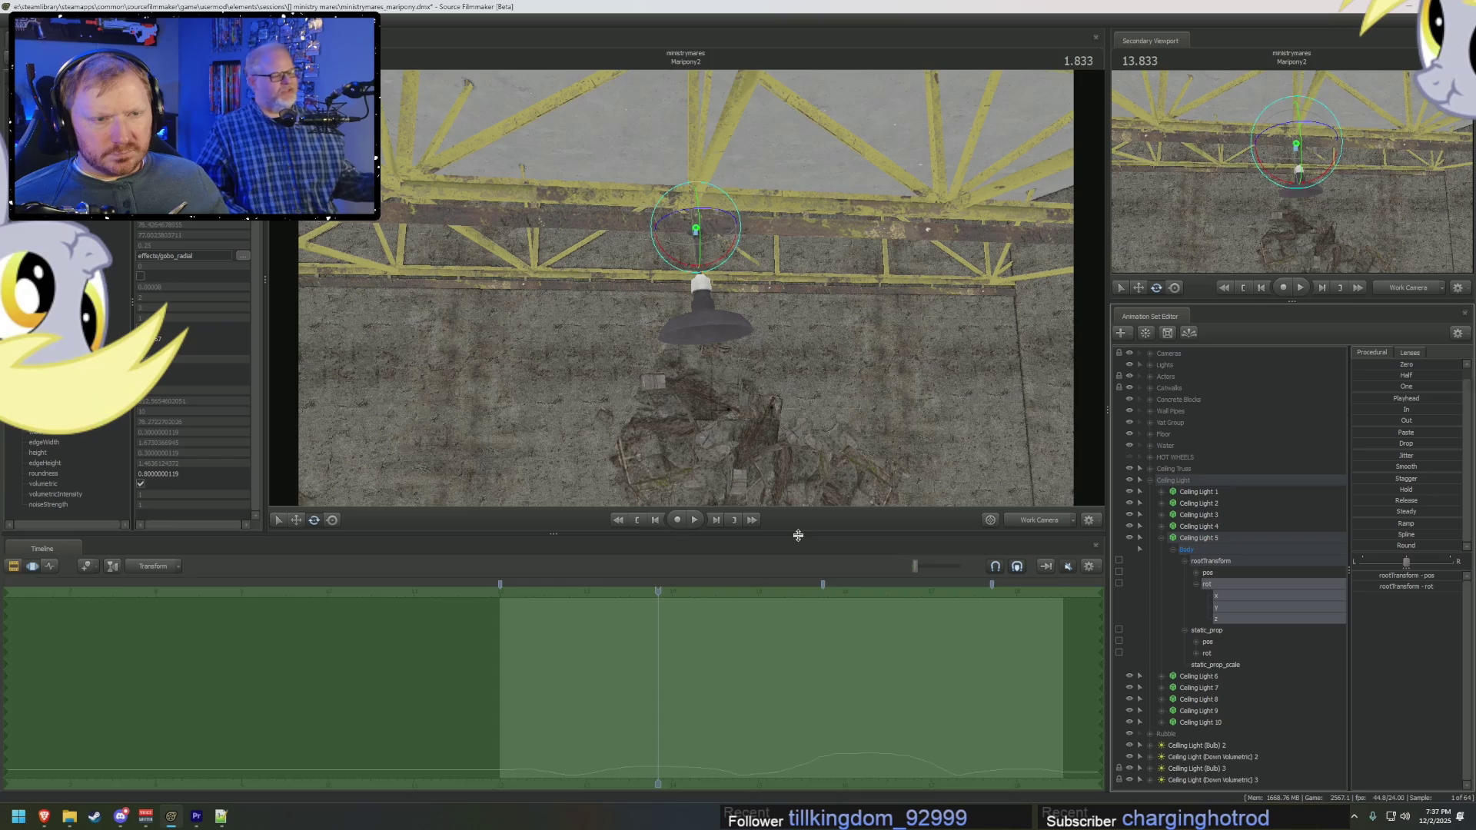
# Step: Rotate the Ceiling Light 5 lamp to a new swing angle under the truss
pyautogui.moveTo(836, 401); pyautogui.dragTo(1124, 497)
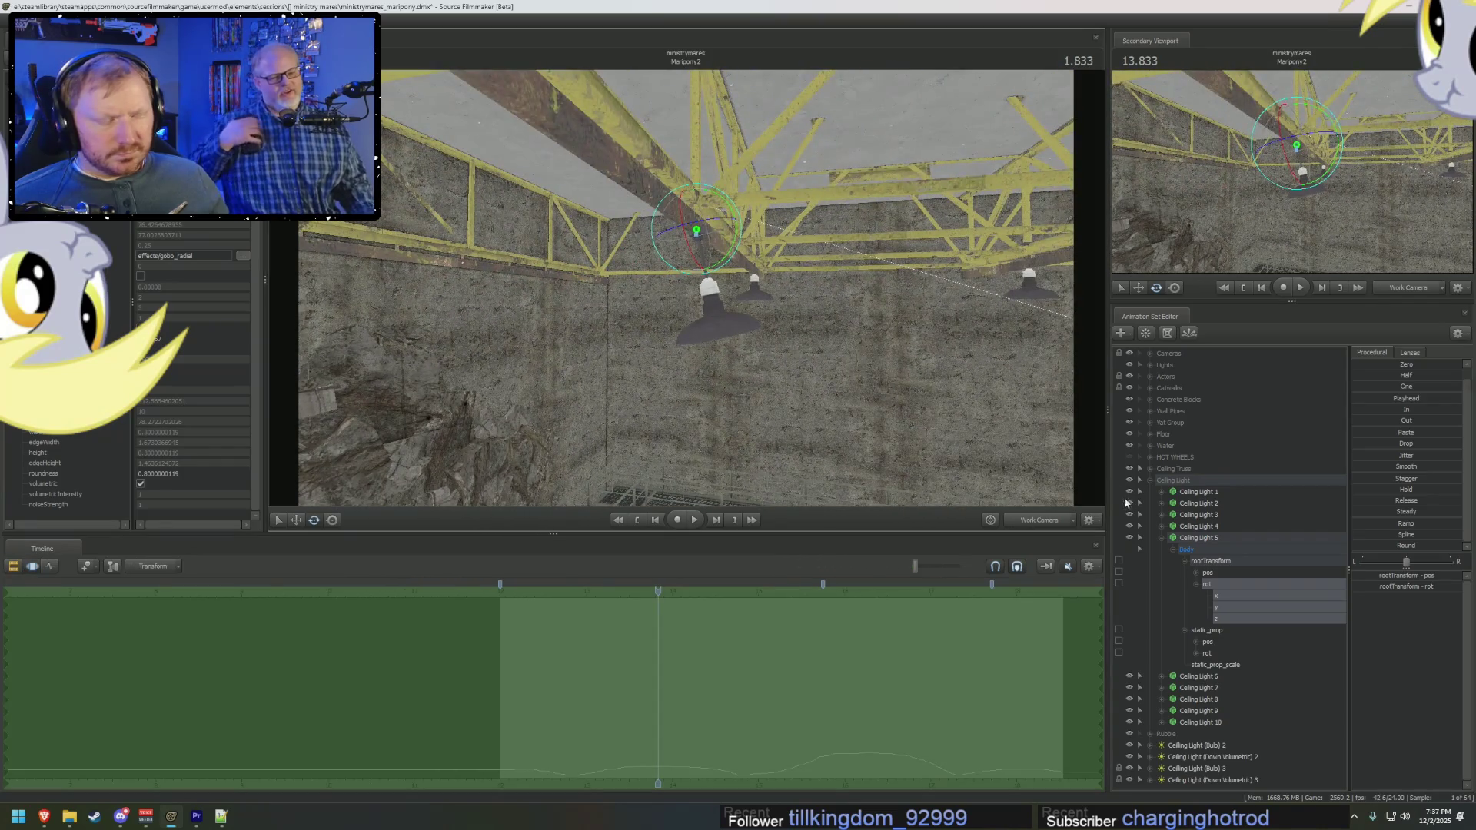
pyautogui.click(1213, 562)
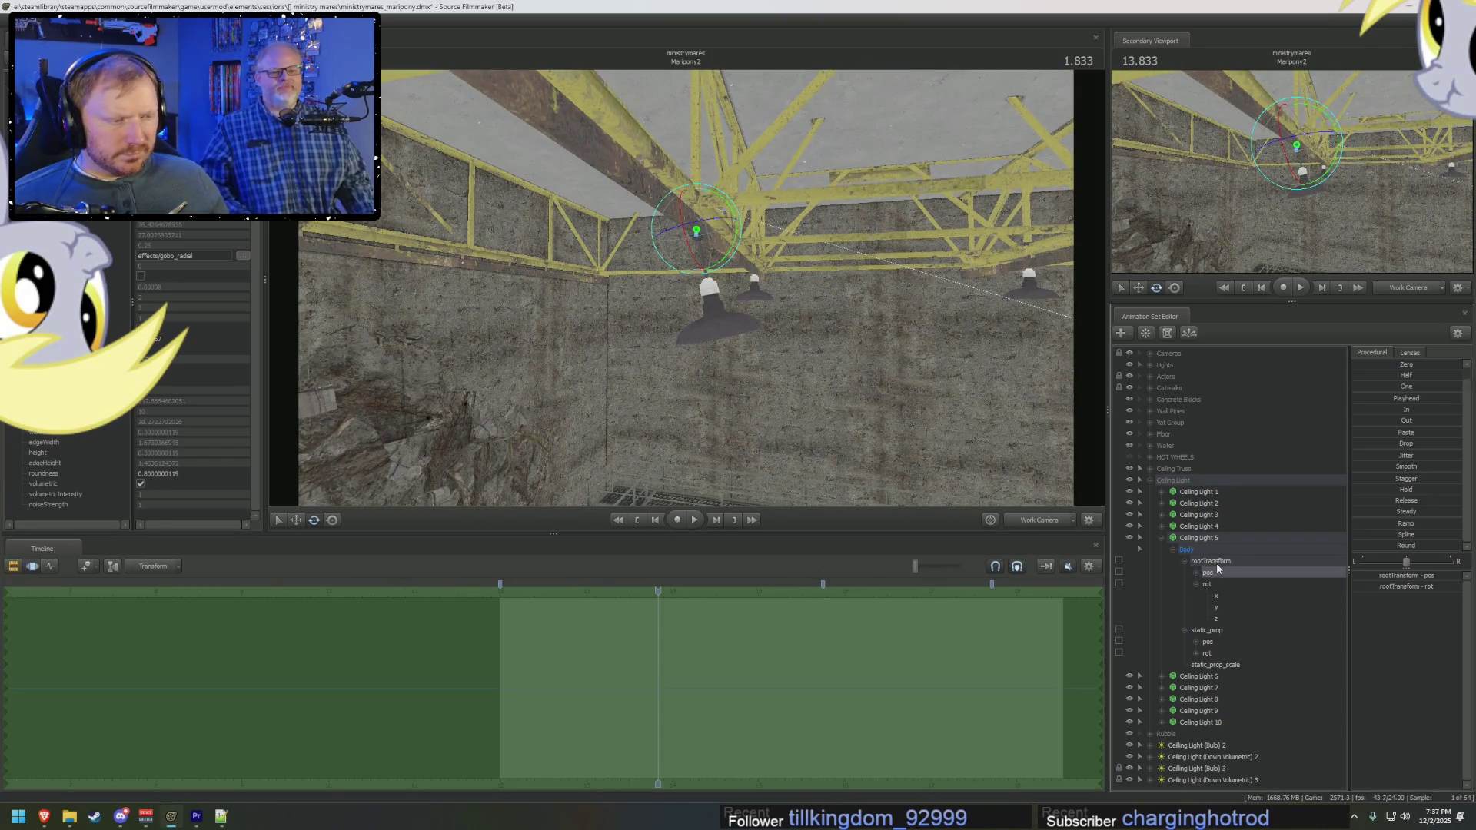
pyautogui.press('F2')
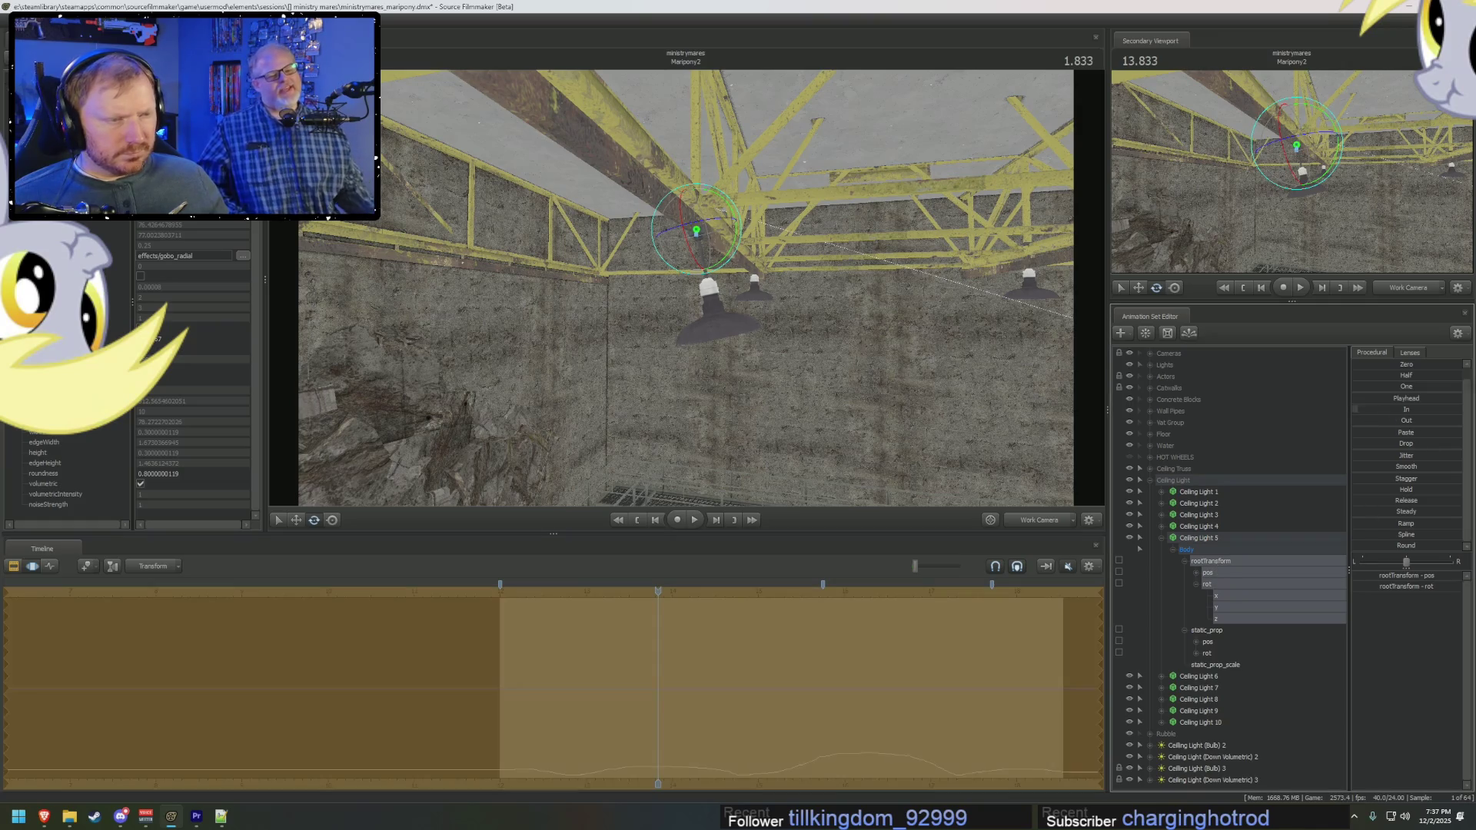
pyautogui.press('F3')
pyautogui.moveTo(769, 384); pyautogui.dragTo(753, 323)
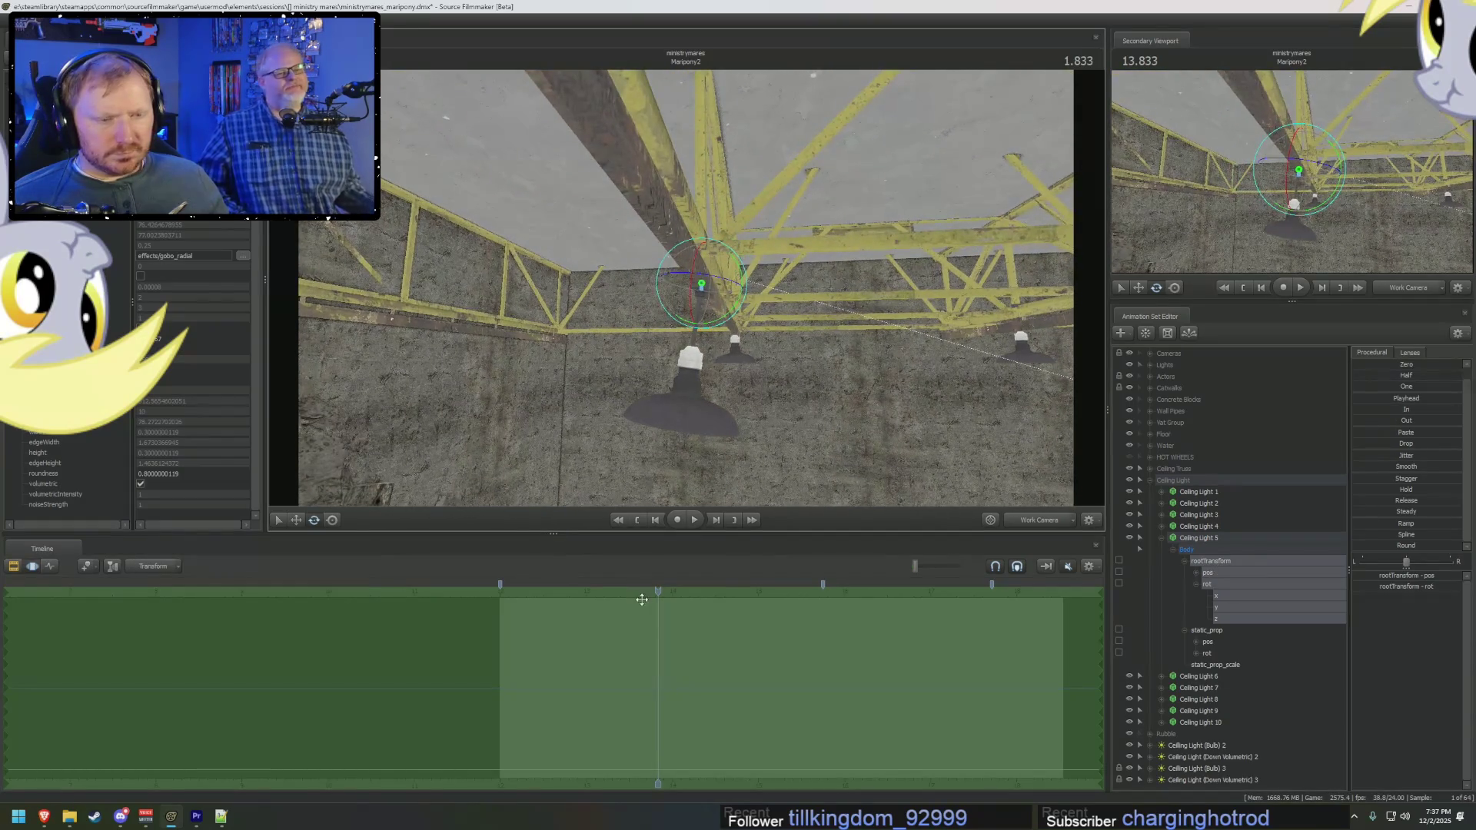
pyautogui.moveTo(642, 590); pyautogui.dragTo(507, 599)
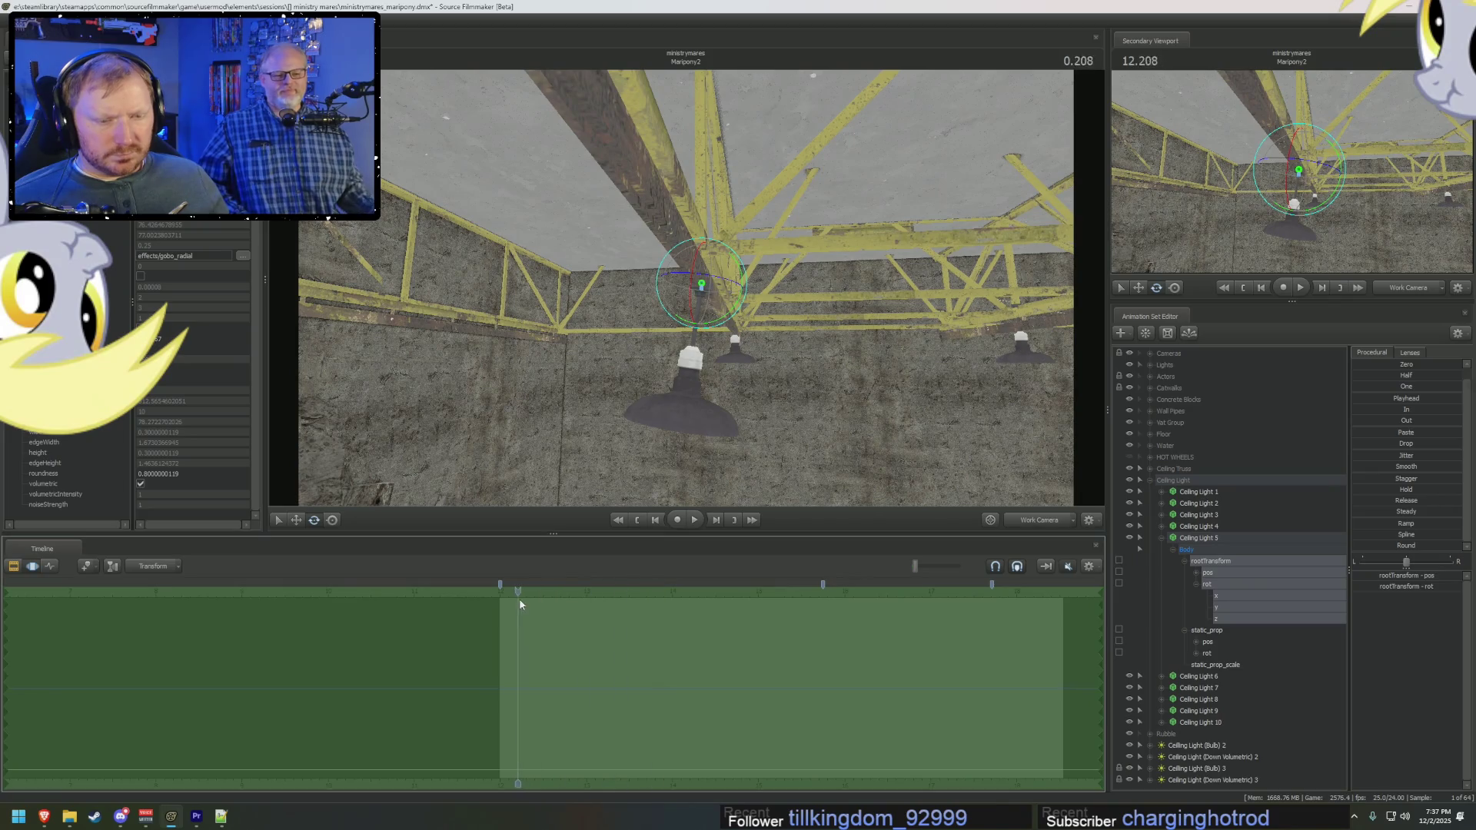
pyautogui.click(740, 271)
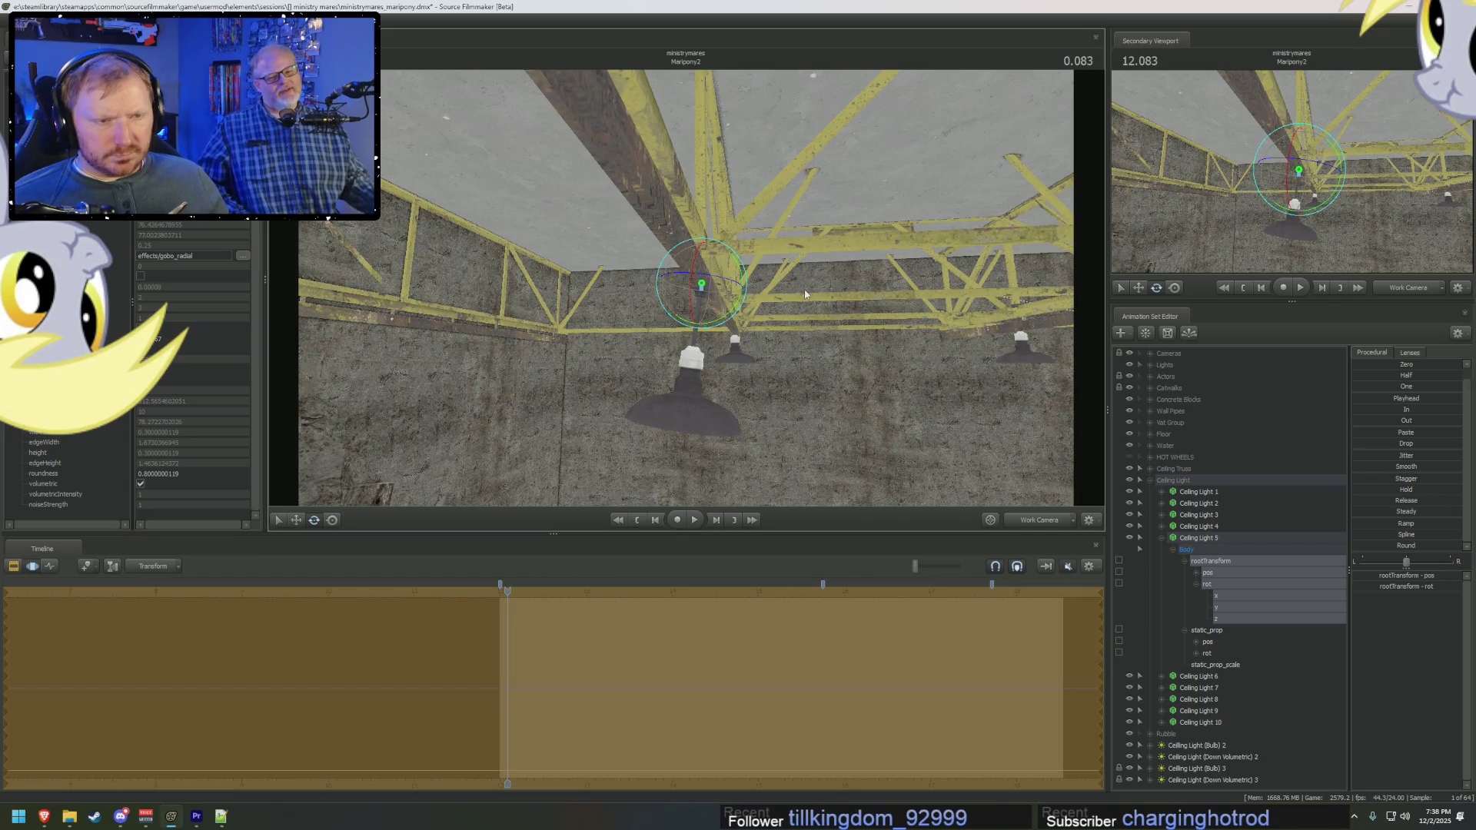
pyautogui.moveTo(805, 293); pyautogui.dragTo(748, 280)
# Step: Preview the swing, then select the entire time range and apply Smooth
pyautogui.press('space')
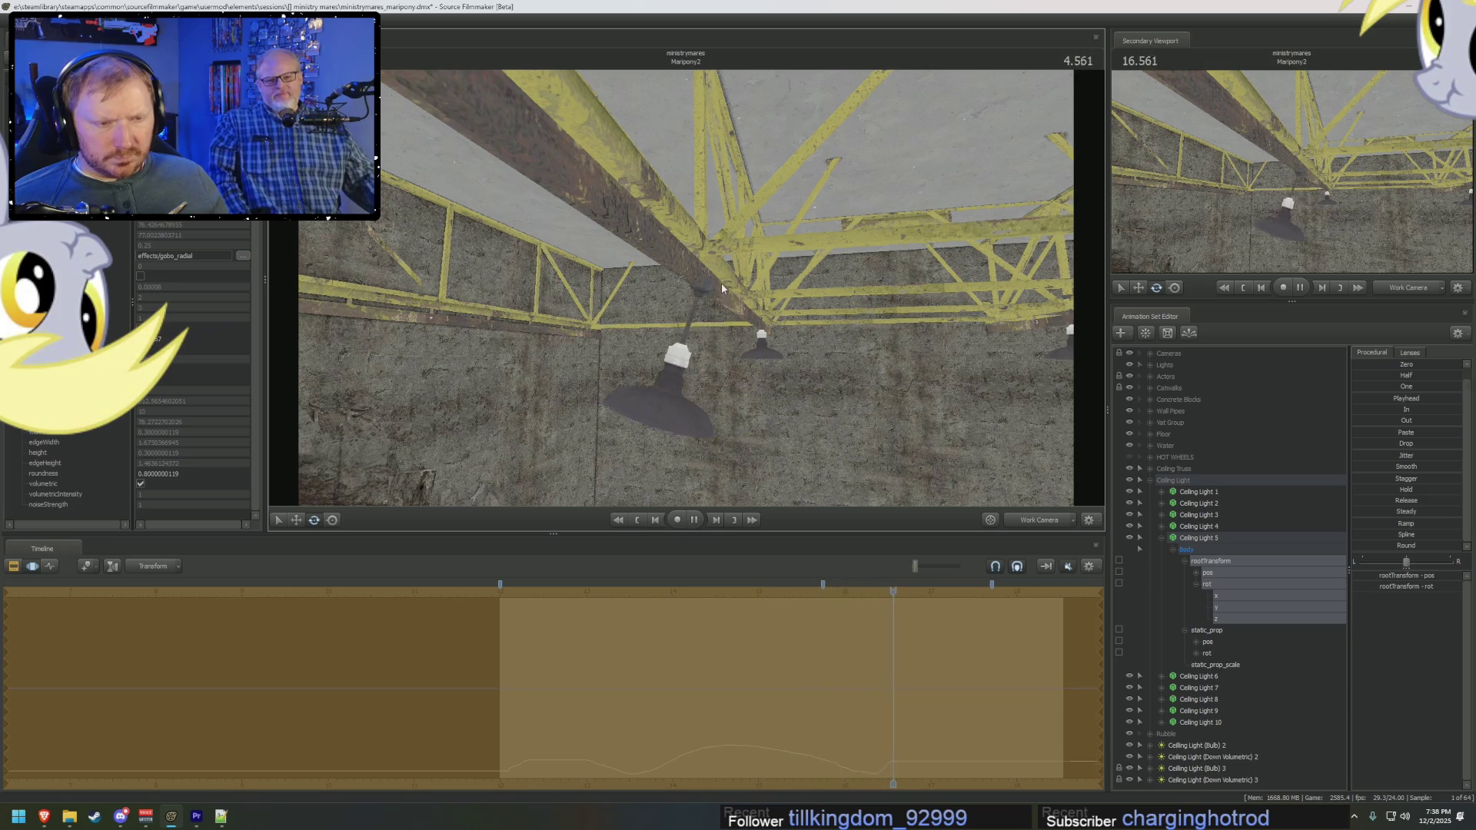
pyautogui.press('space')
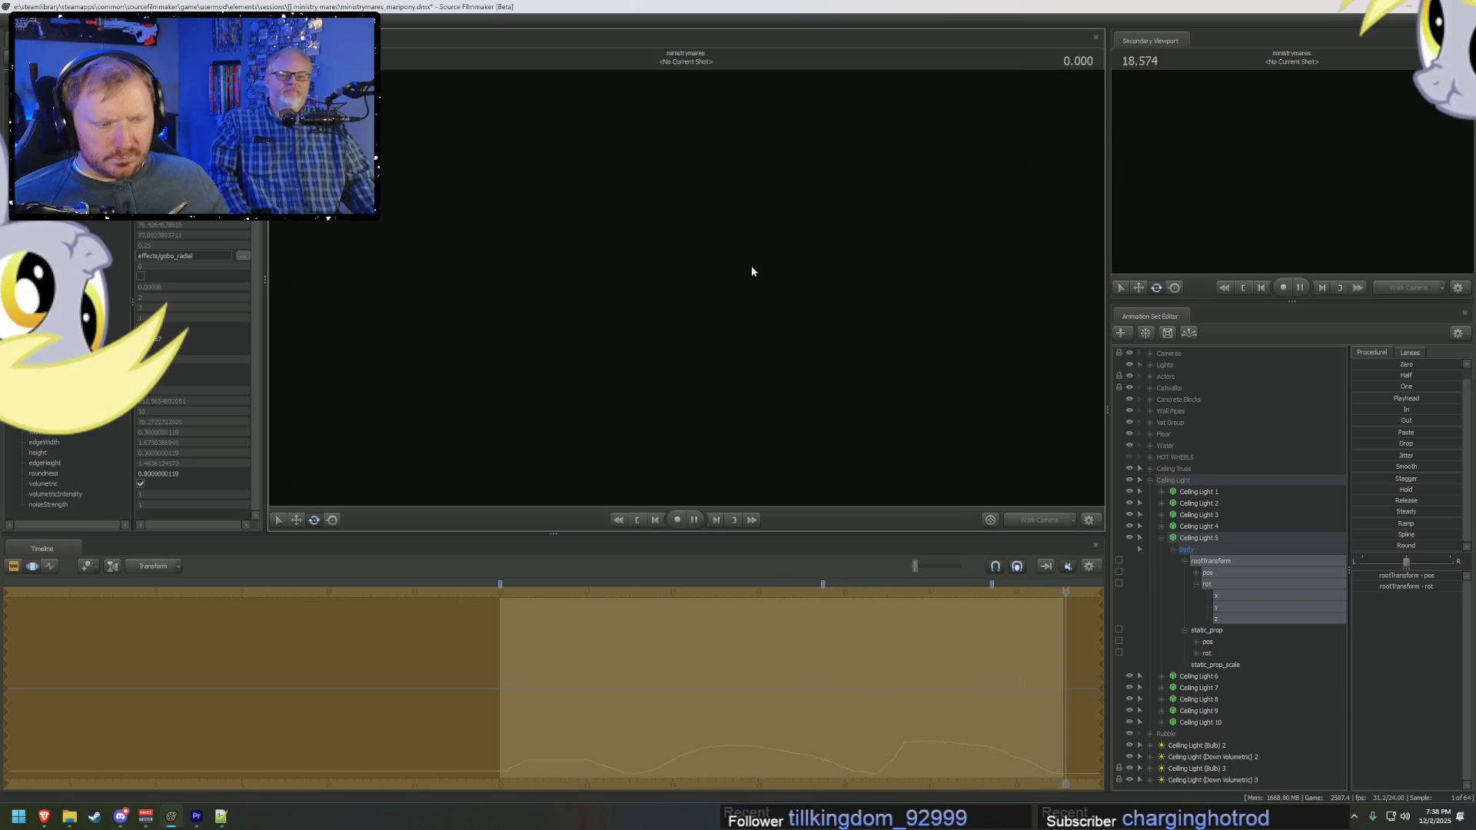
pyautogui.click(900, 747)
pyautogui.moveTo(900, 748); pyautogui.dragTo(905, 747)
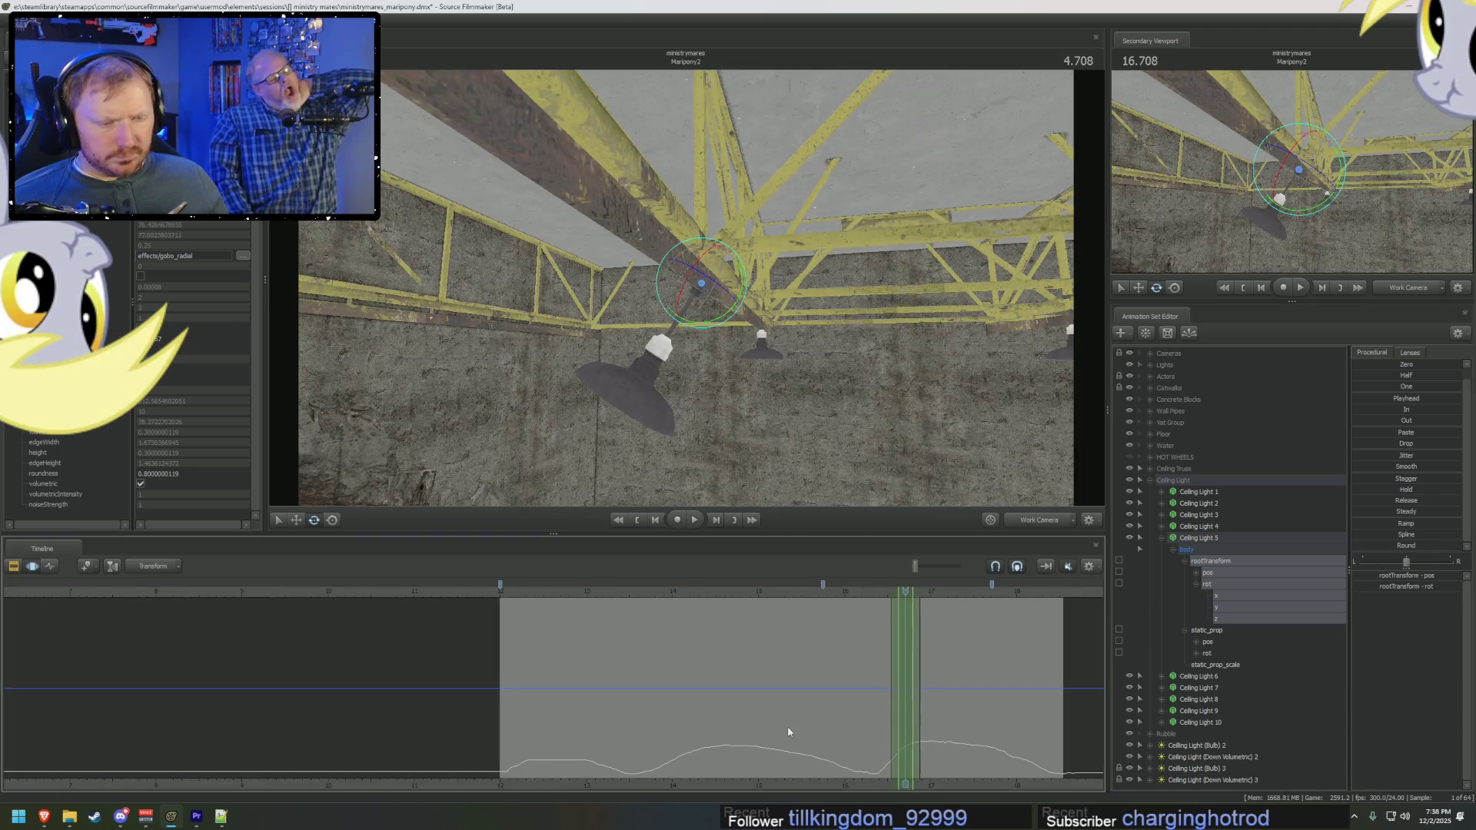
pyautogui.click(1410, 587)
pyautogui.moveTo(1380, 469); pyautogui.dragTo(1392, 471)
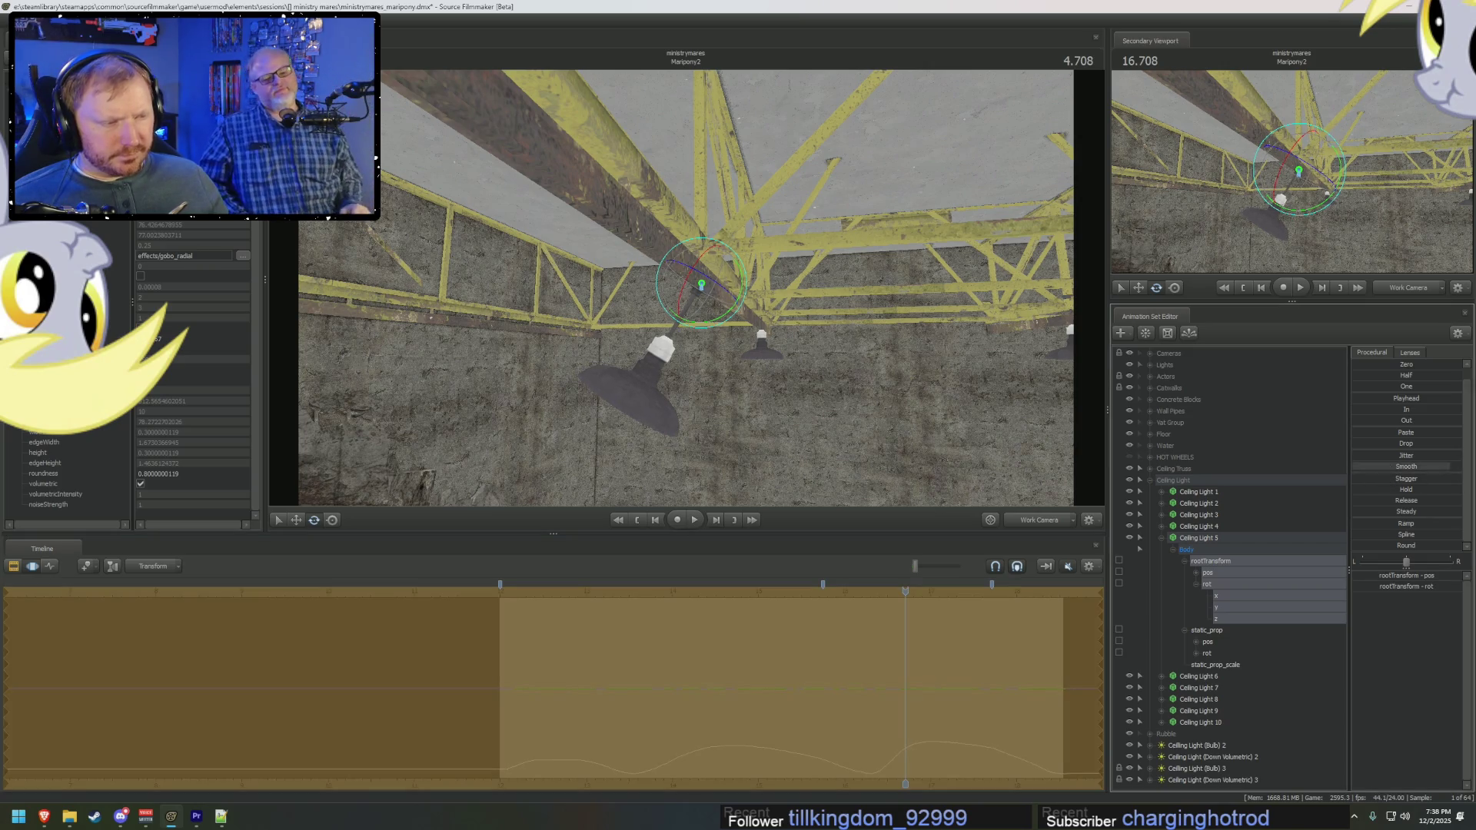
# Step: Play the swinging lamp from about 12 seconds with the Maripony clips shown
pyautogui.press('F2')
pyautogui.click(513, 593)
pyautogui.press('space')
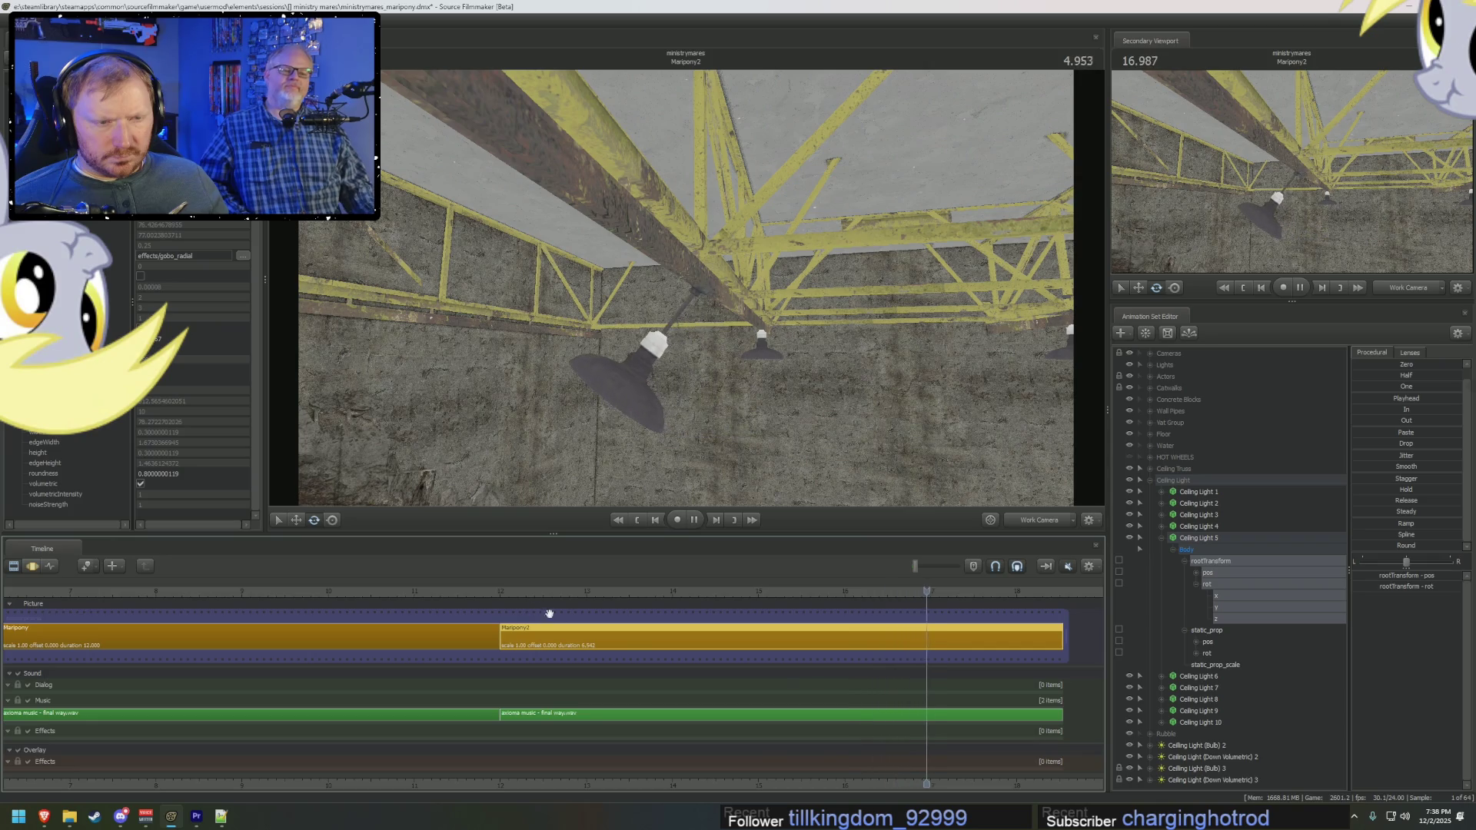
pyautogui.press('space')
pyautogui.press('F3')
# Step: Tilt Ceiling Light 5's lamp further at about 16.3 seconds and replay the shot
pyautogui.moveTo(838, 746)
pyautogui.mouseDown()
pyautogui.moveTo(871, 764)
pyautogui.moveTo(726, 746)
pyautogui.mouseUp()
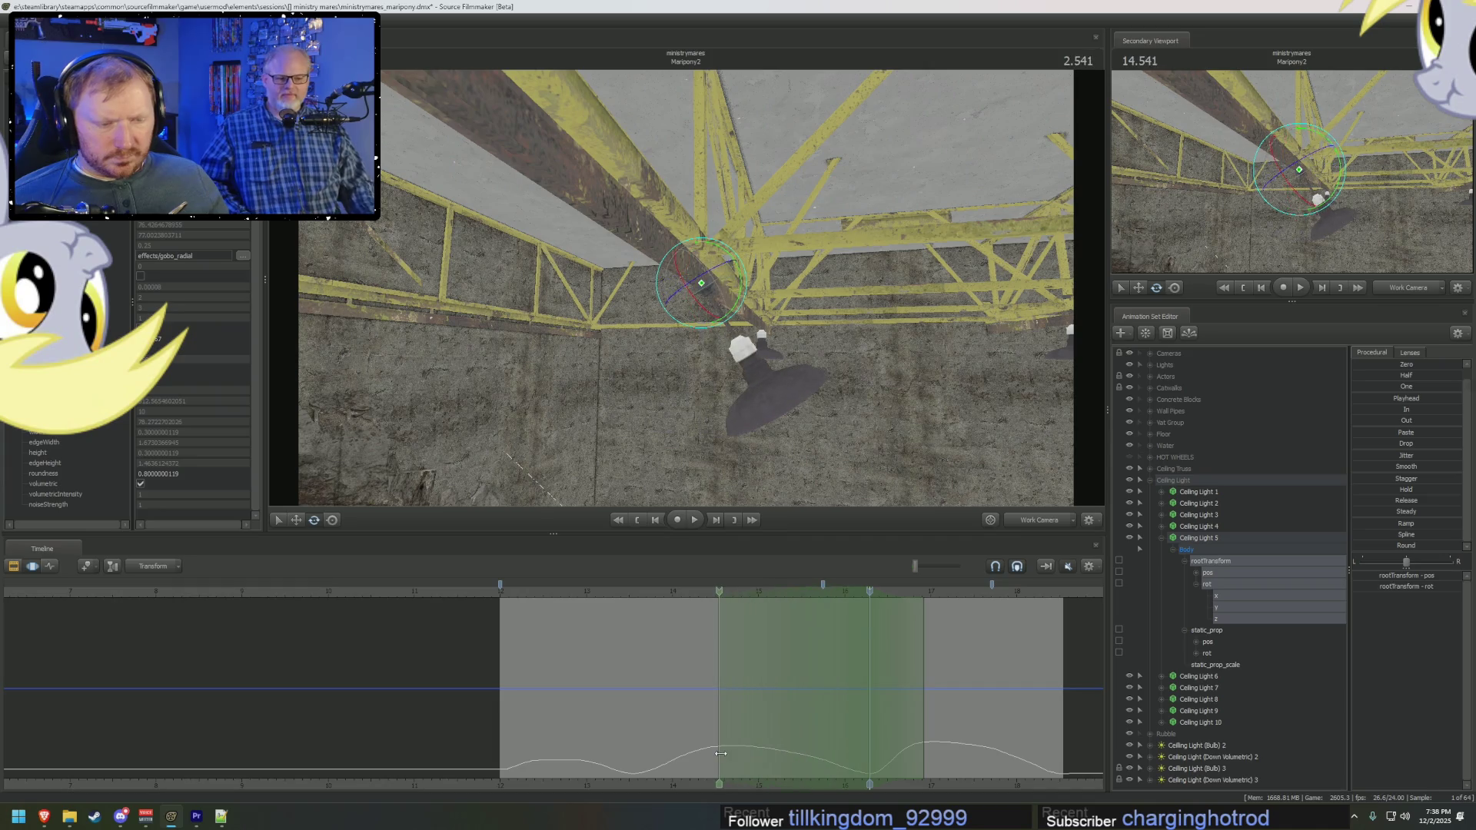
pyautogui.moveTo(871, 732); pyautogui.dragTo(832, 734)
pyautogui.press('space')
# Step: Show the lamp's curves in the Graph Editor and place the falloff time selection on the next swing
pyautogui.press('F2')
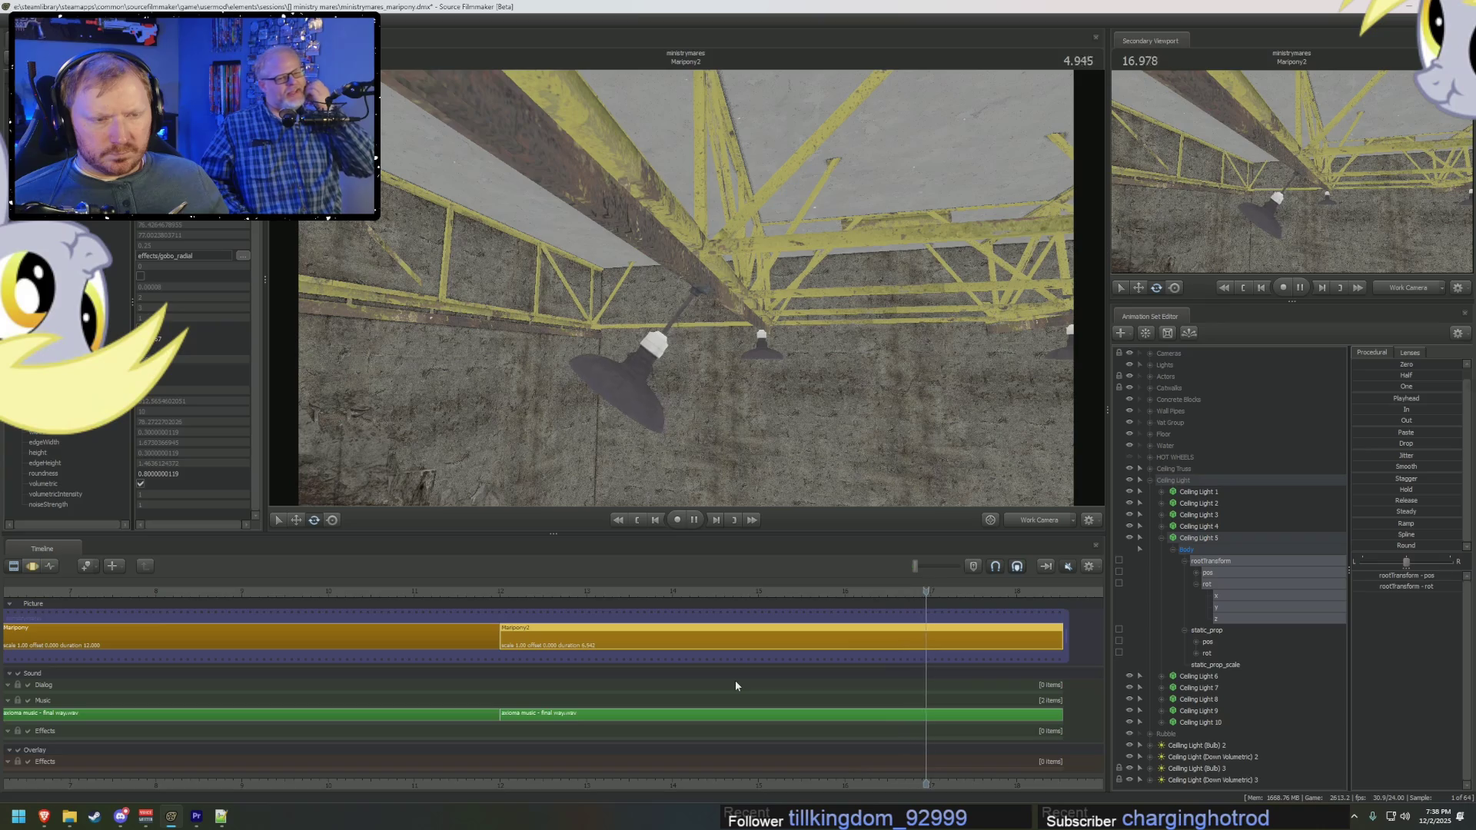
pyautogui.press('F3')
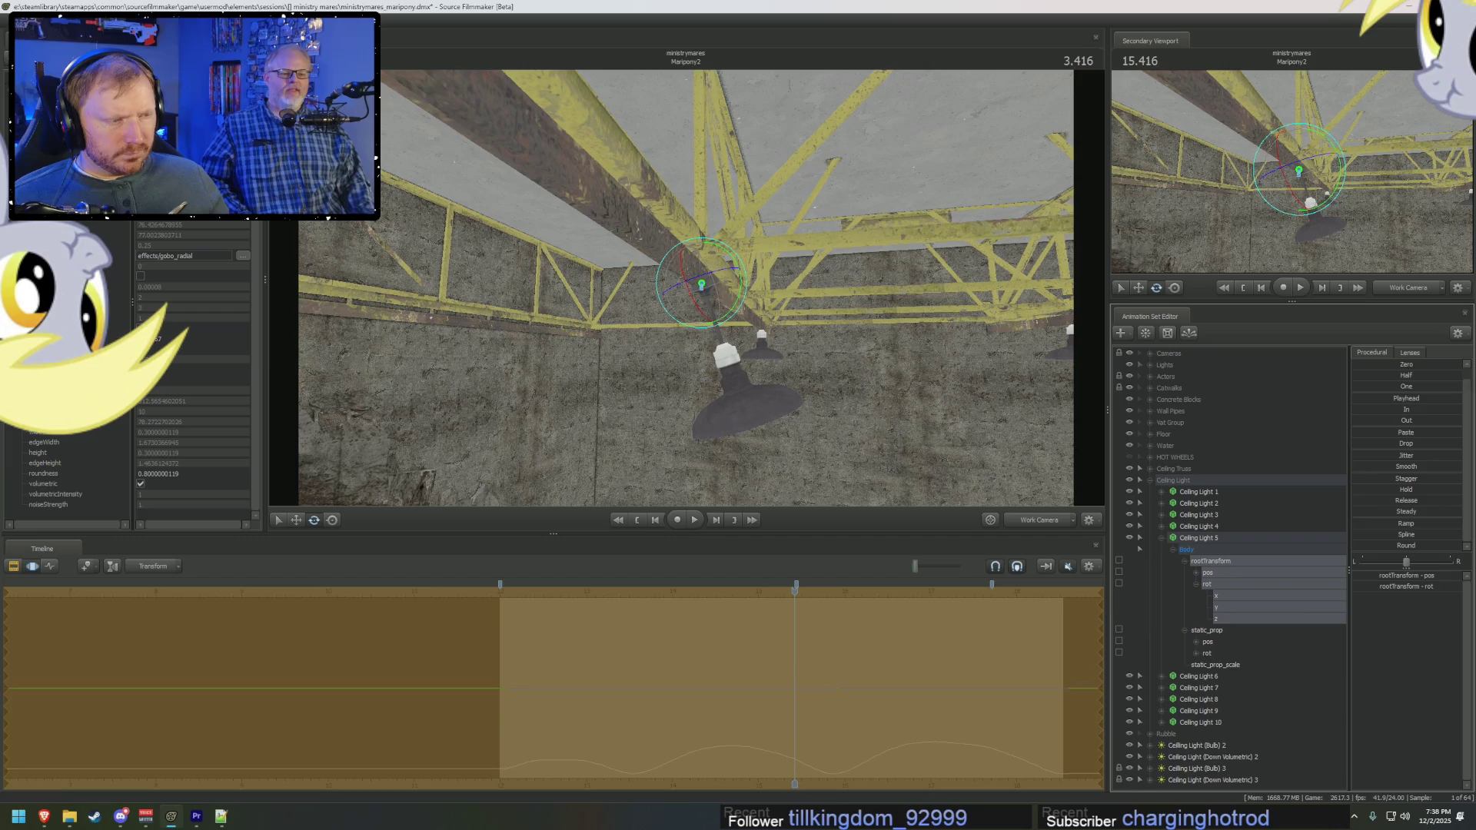
pyautogui.moveTo(616, 718)
pyautogui.mouseDown()
pyautogui.moveTo(570, 745)
pyautogui.moveTo(635, 751)
pyautogui.mouseUp()
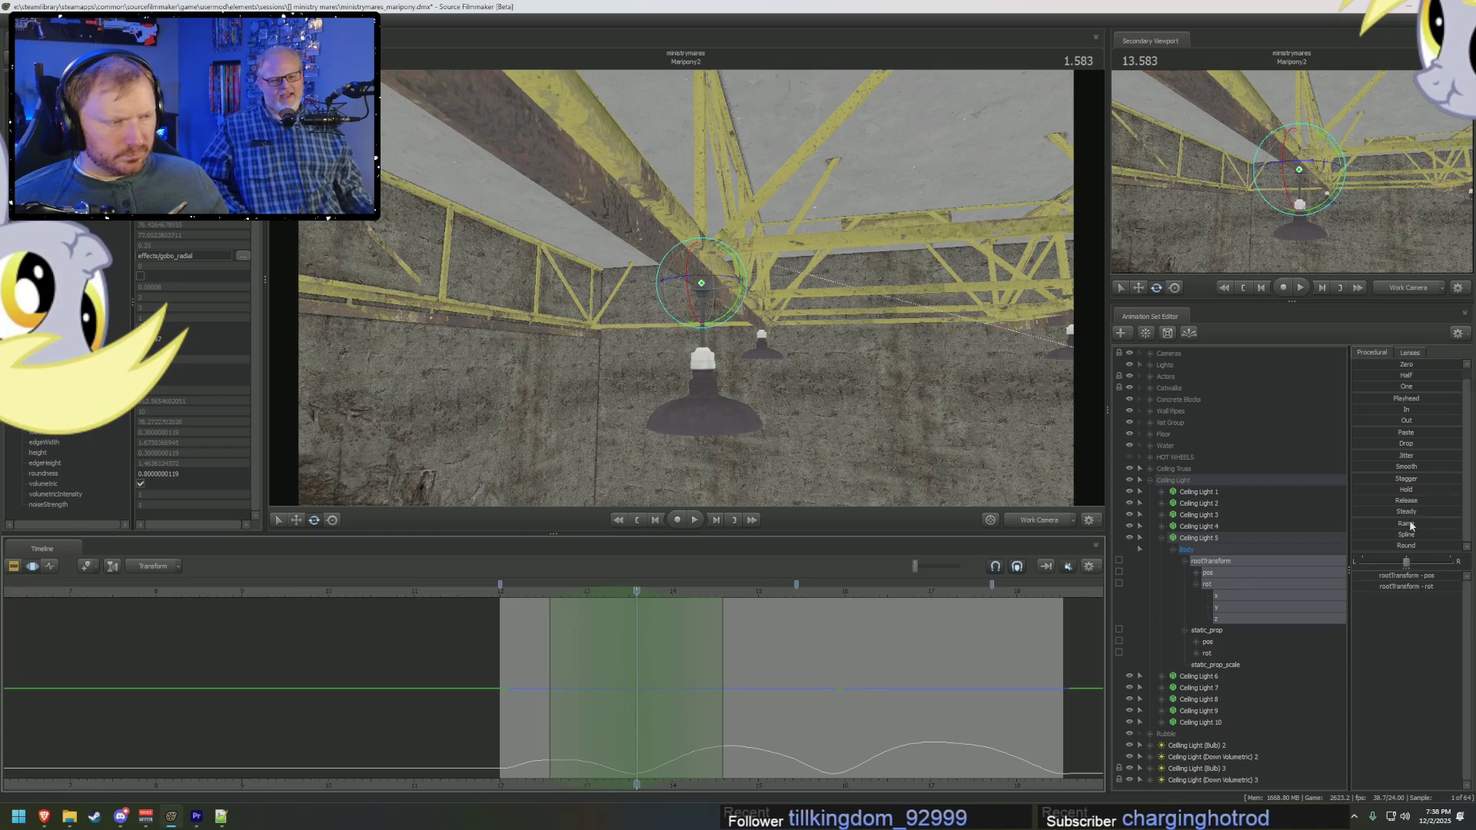
pyautogui.moveTo(1395, 500); pyautogui.dragTo(1399, 501)
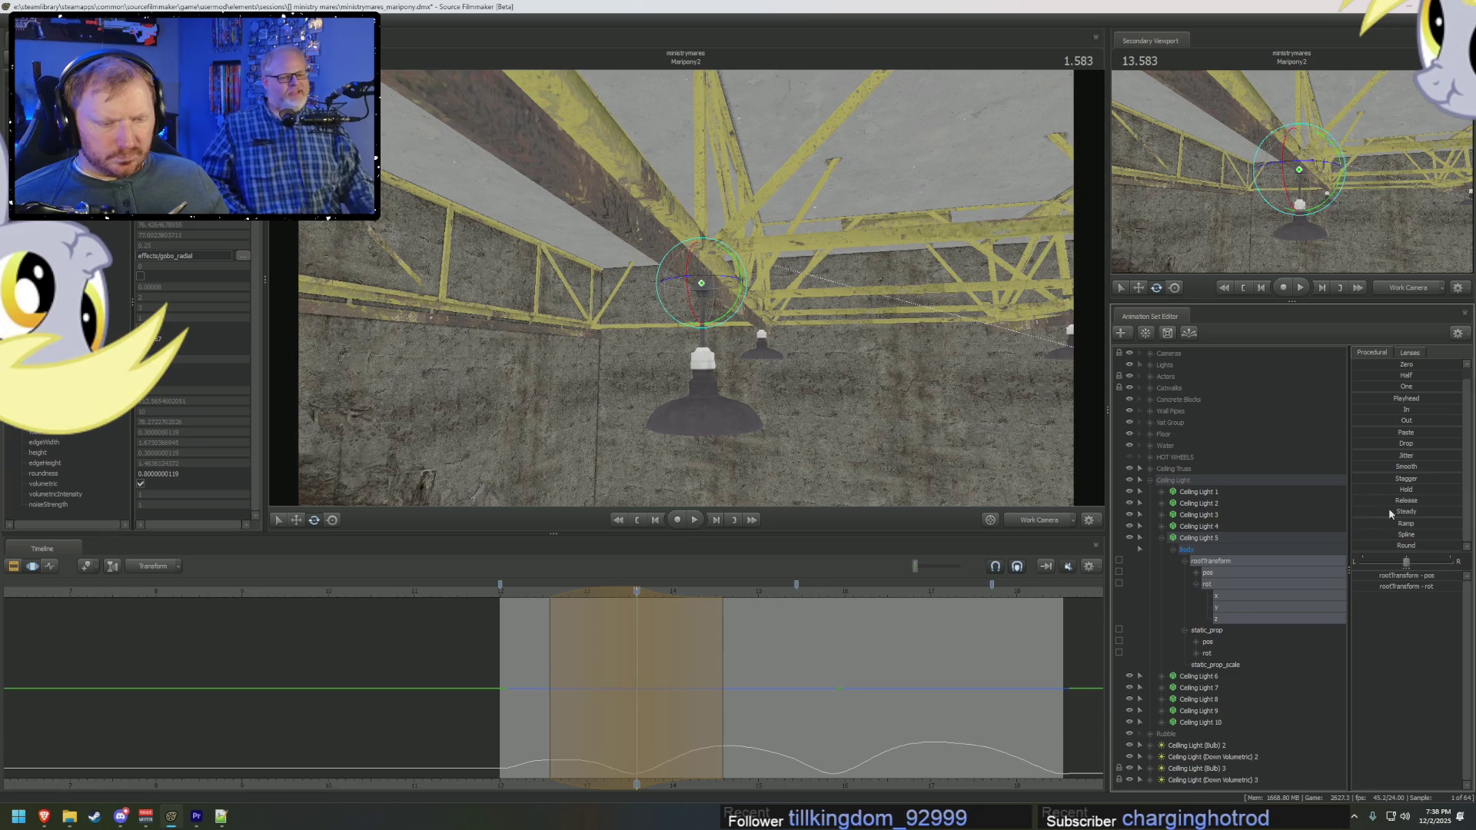
pyautogui.moveTo(767, 726)
pyautogui.mouseDown()
pyautogui.moveTo(844, 751)
pyautogui.moveTo(730, 739)
pyautogui.moveTo(743, 727)
pyautogui.mouseUp()
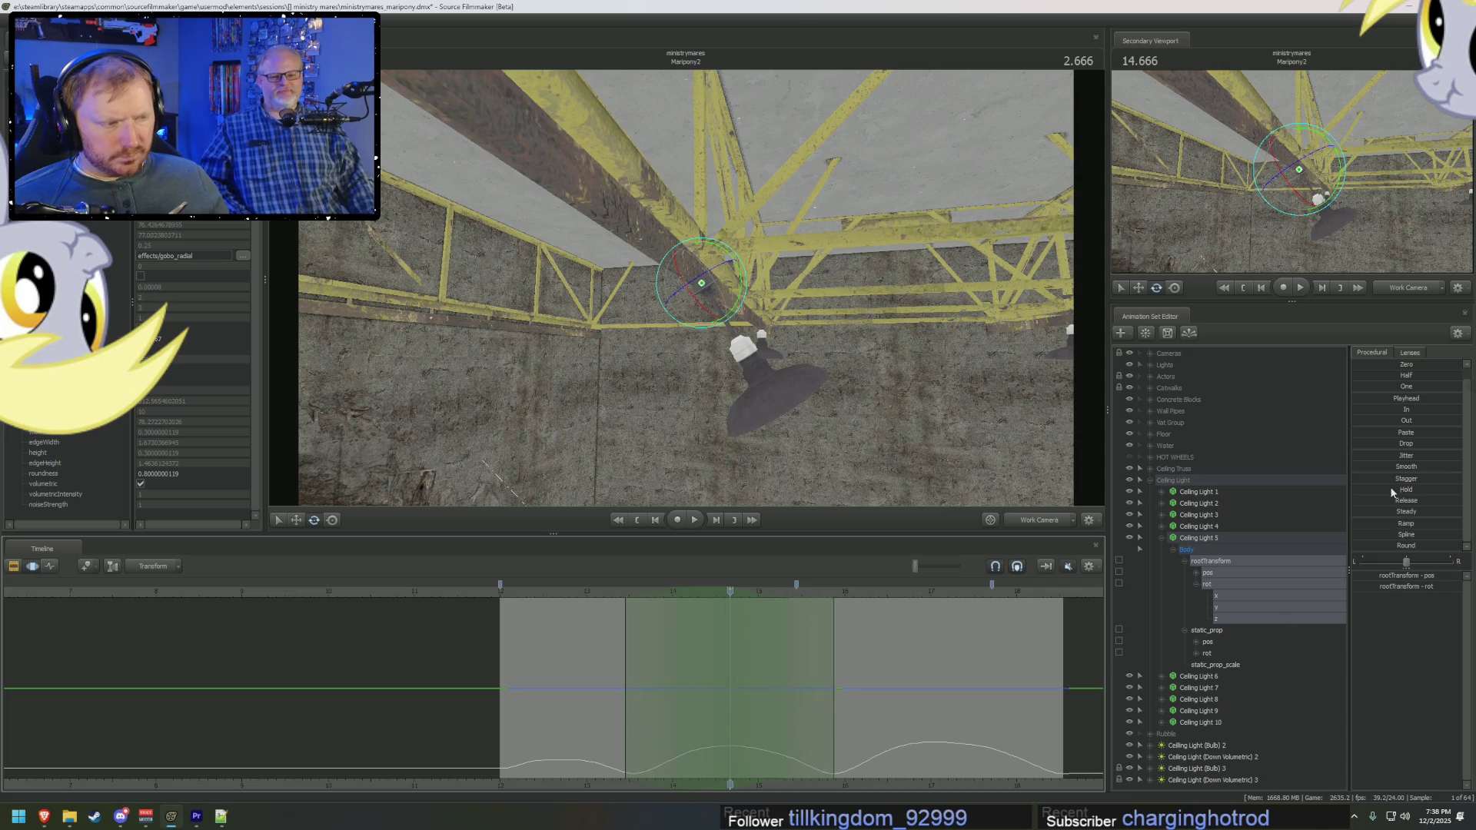
# Step: Apply Hold then Release to the lamp's rotation across the selected range, then scrub to check
pyautogui.moveTo(1391, 492); pyautogui.dragTo(1374, 489)
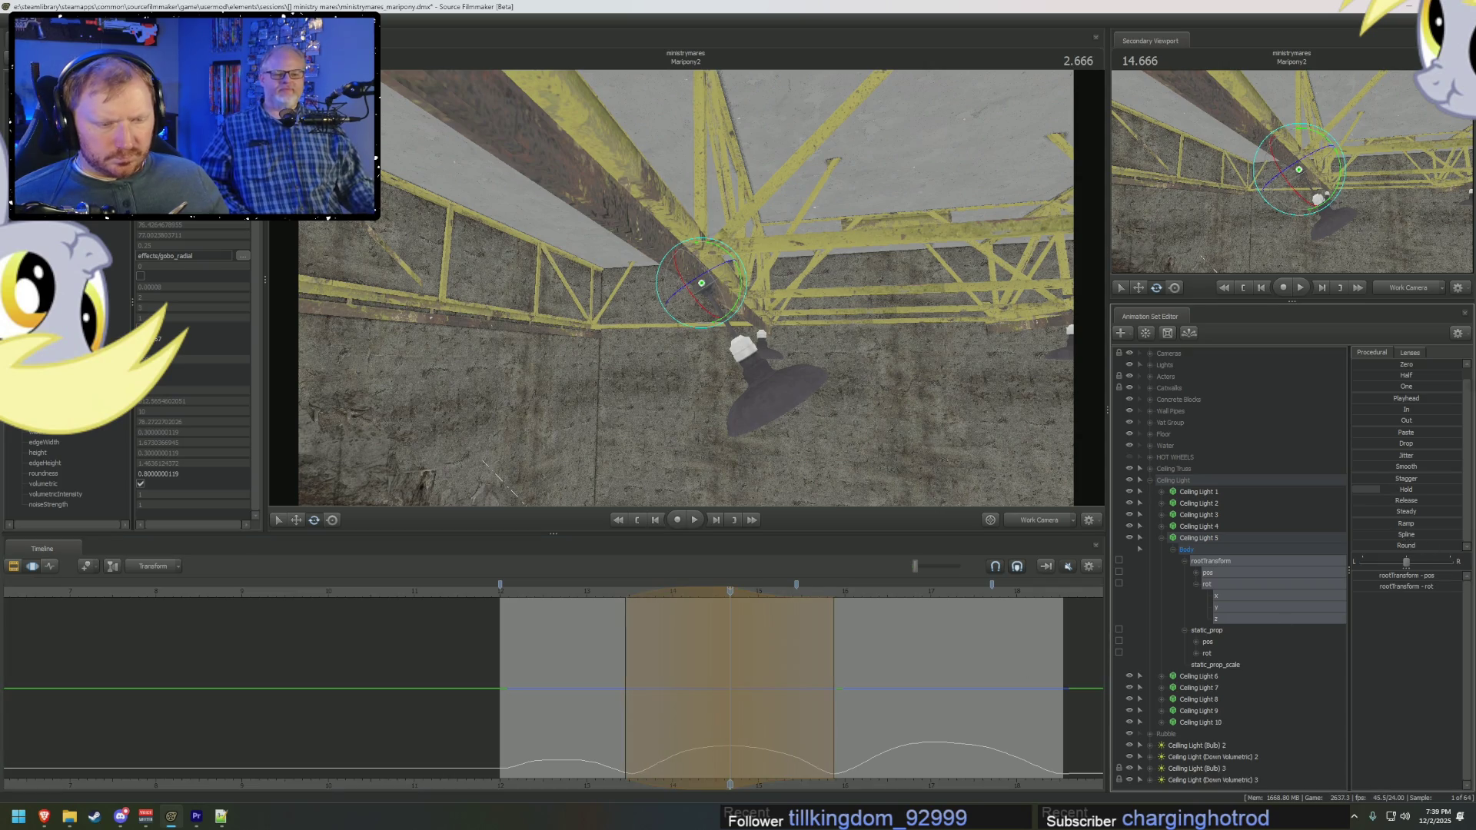
pyautogui.moveTo(1390, 500); pyautogui.dragTo(1372, 500)
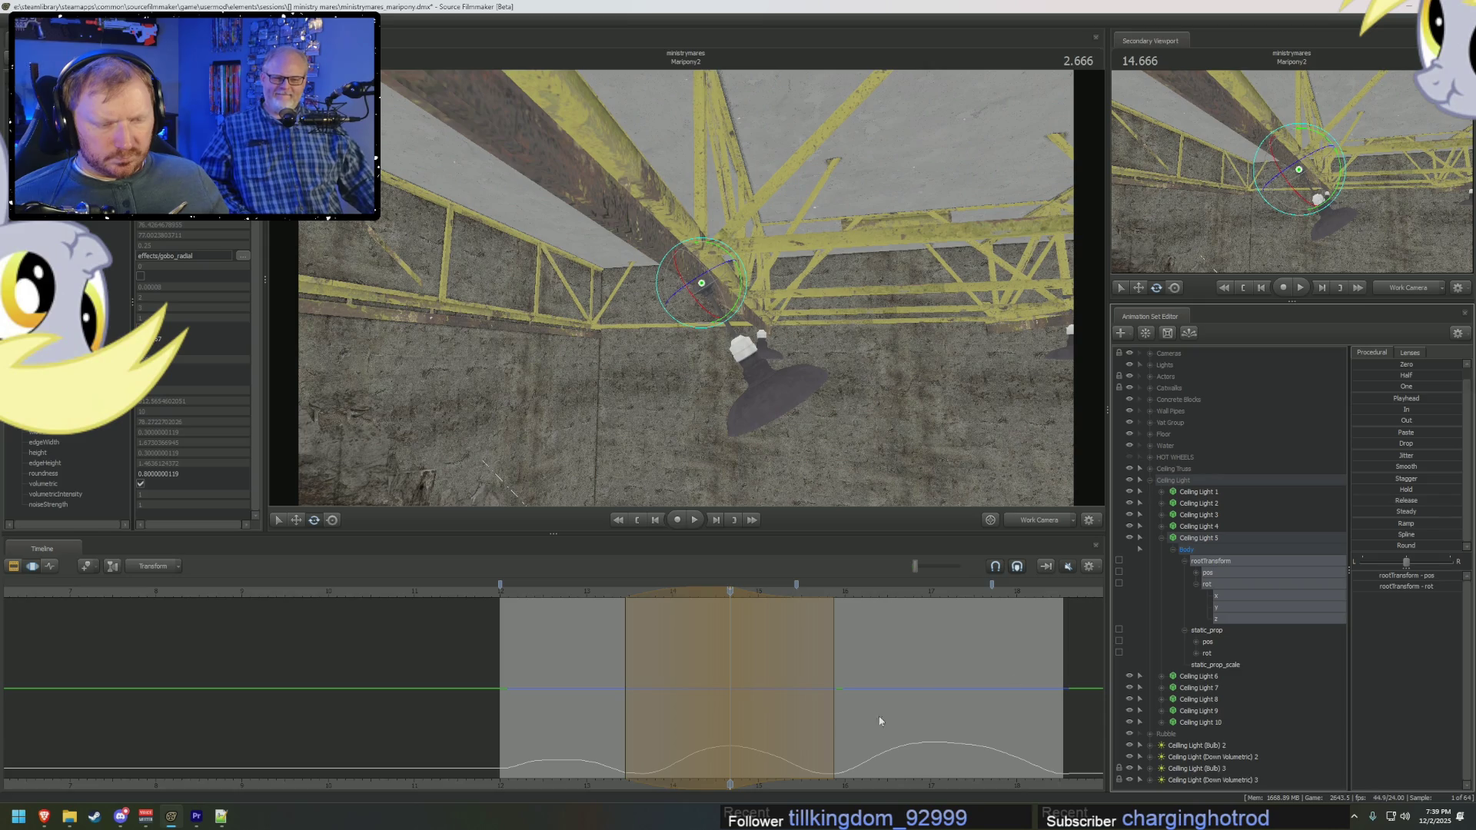
pyautogui.moveTo(730, 752); pyautogui.dragTo(741, 752)
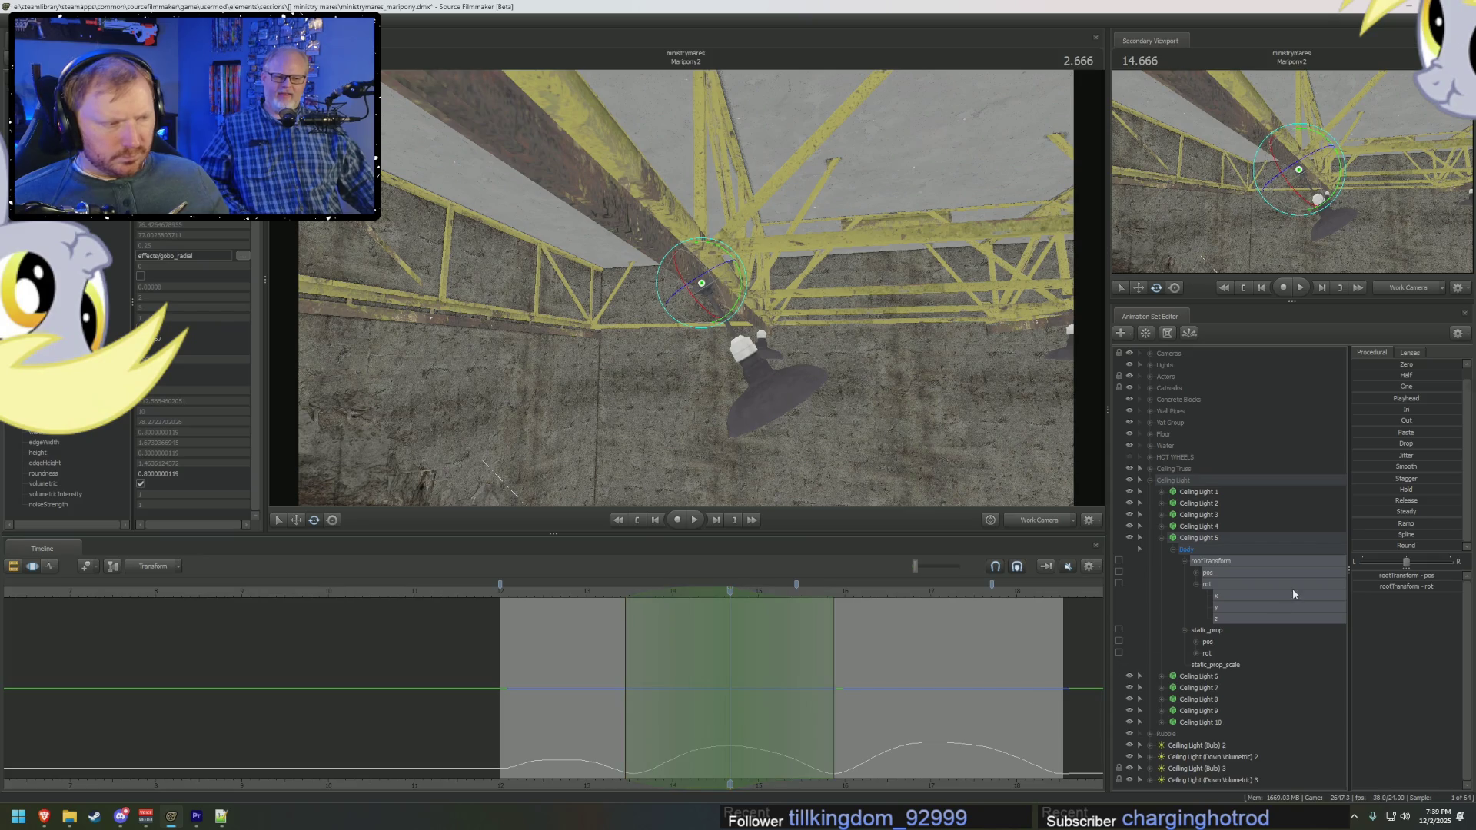
pyautogui.press('space')
pyautogui.moveTo(666, 747)
pyautogui.mouseDown()
pyautogui.moveTo(559, 752)
pyautogui.moveTo(734, 762)
pyautogui.mouseUp()
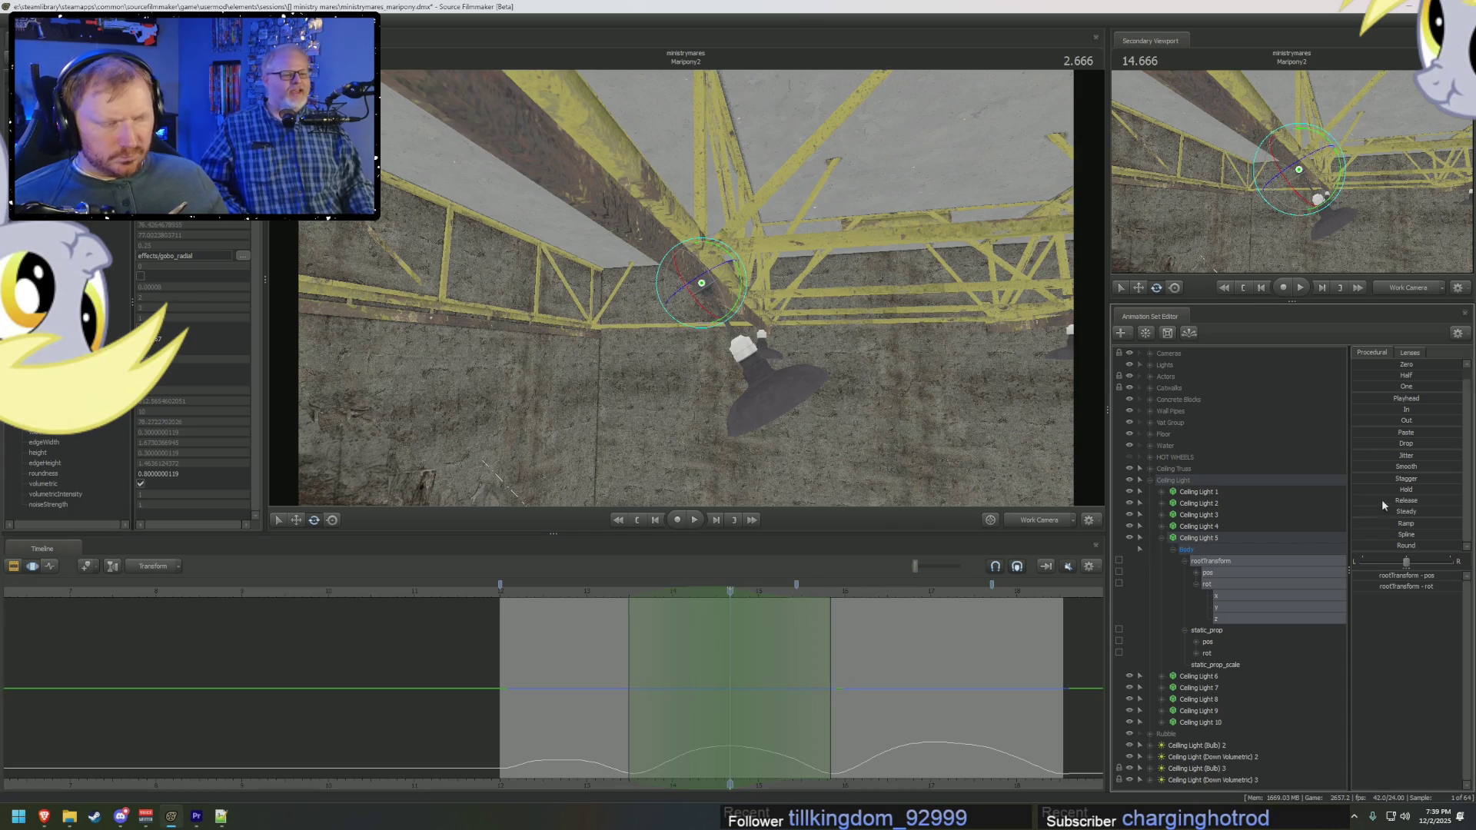
# Step: Recentre the time selection at 3.833, preview the swing, then clear the falloff selection
pyautogui.click(811, 761)
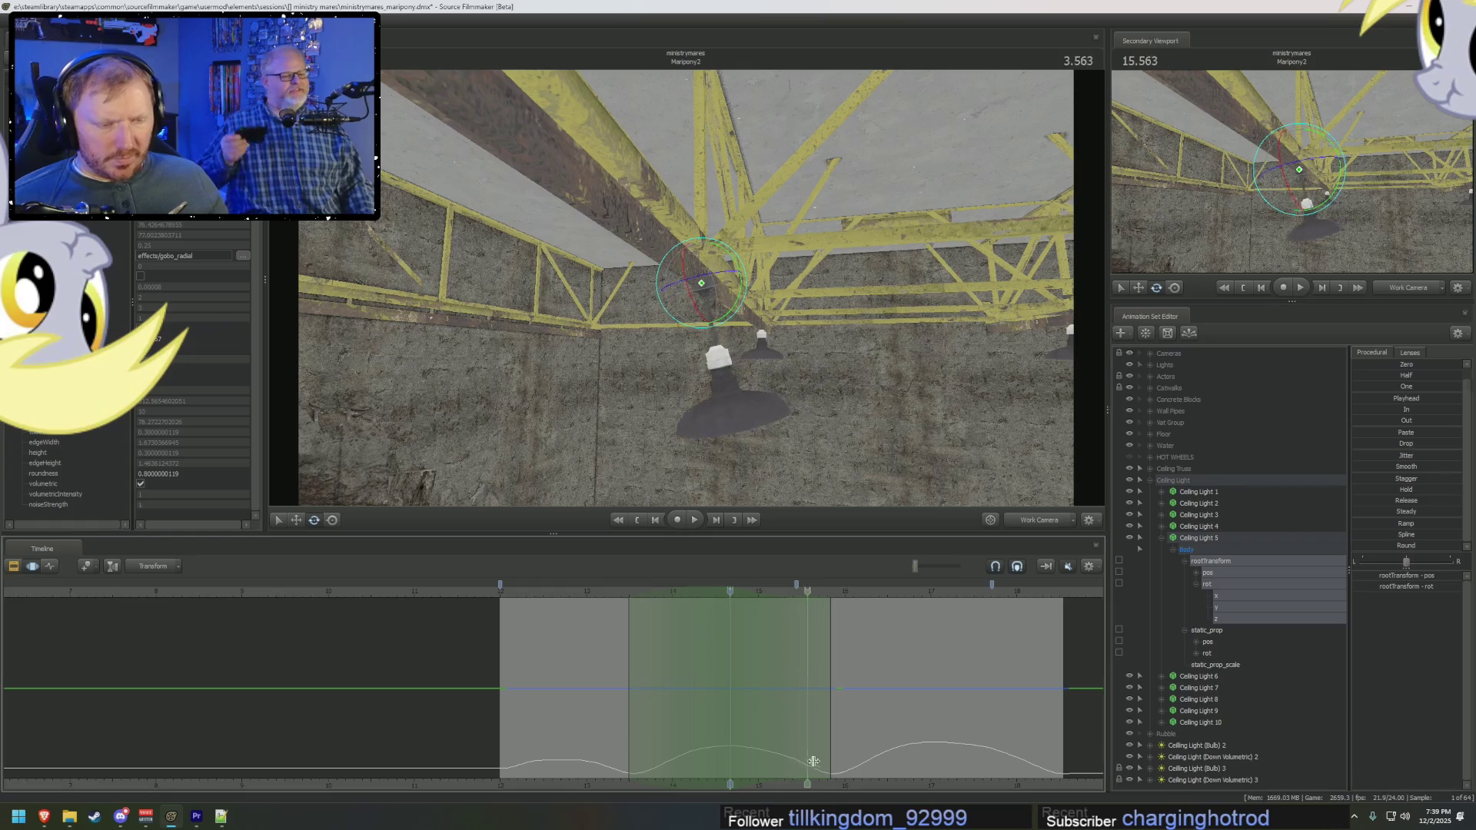
pyautogui.click(830, 761)
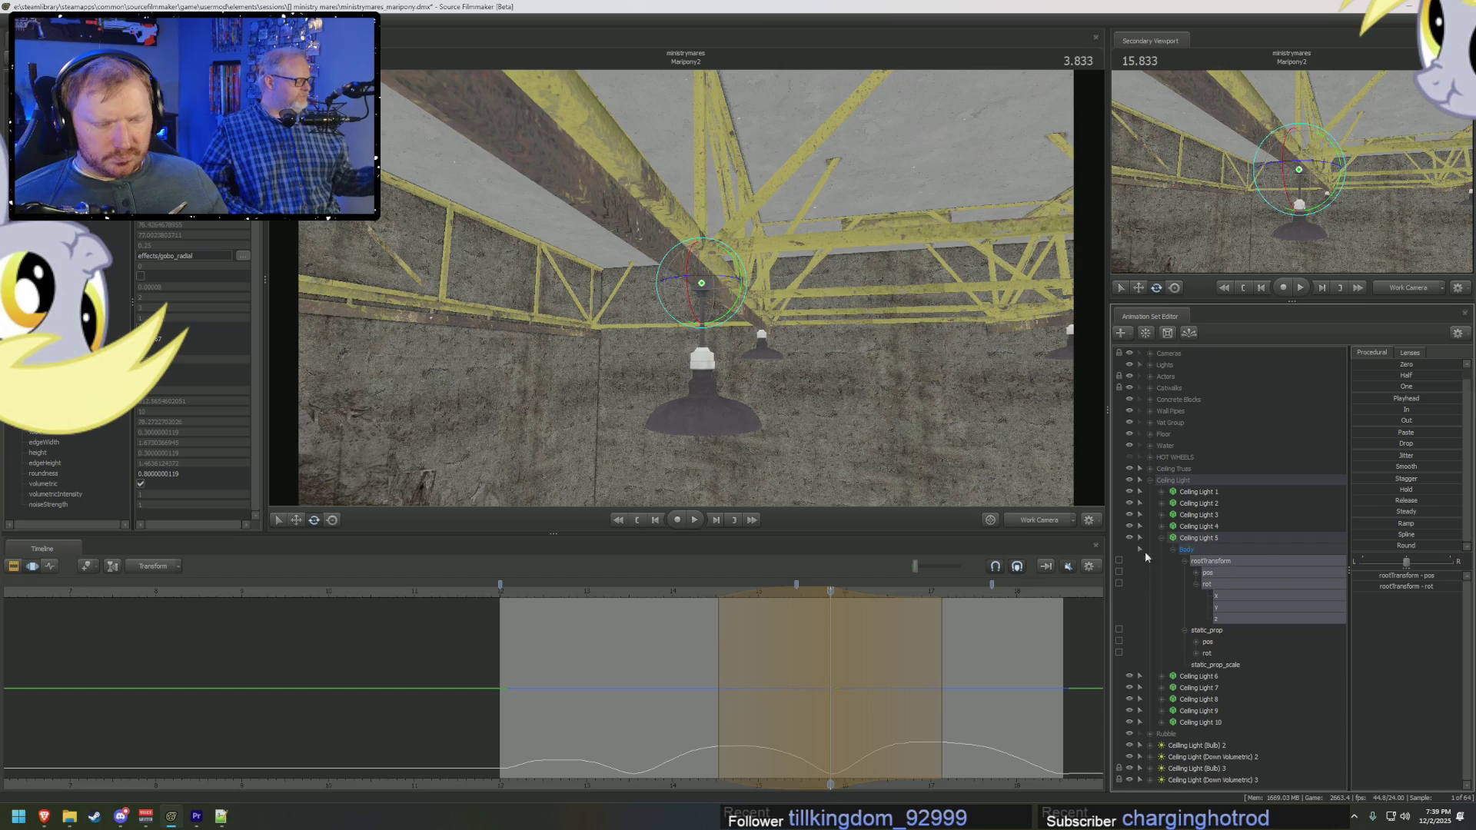
pyautogui.press('space')
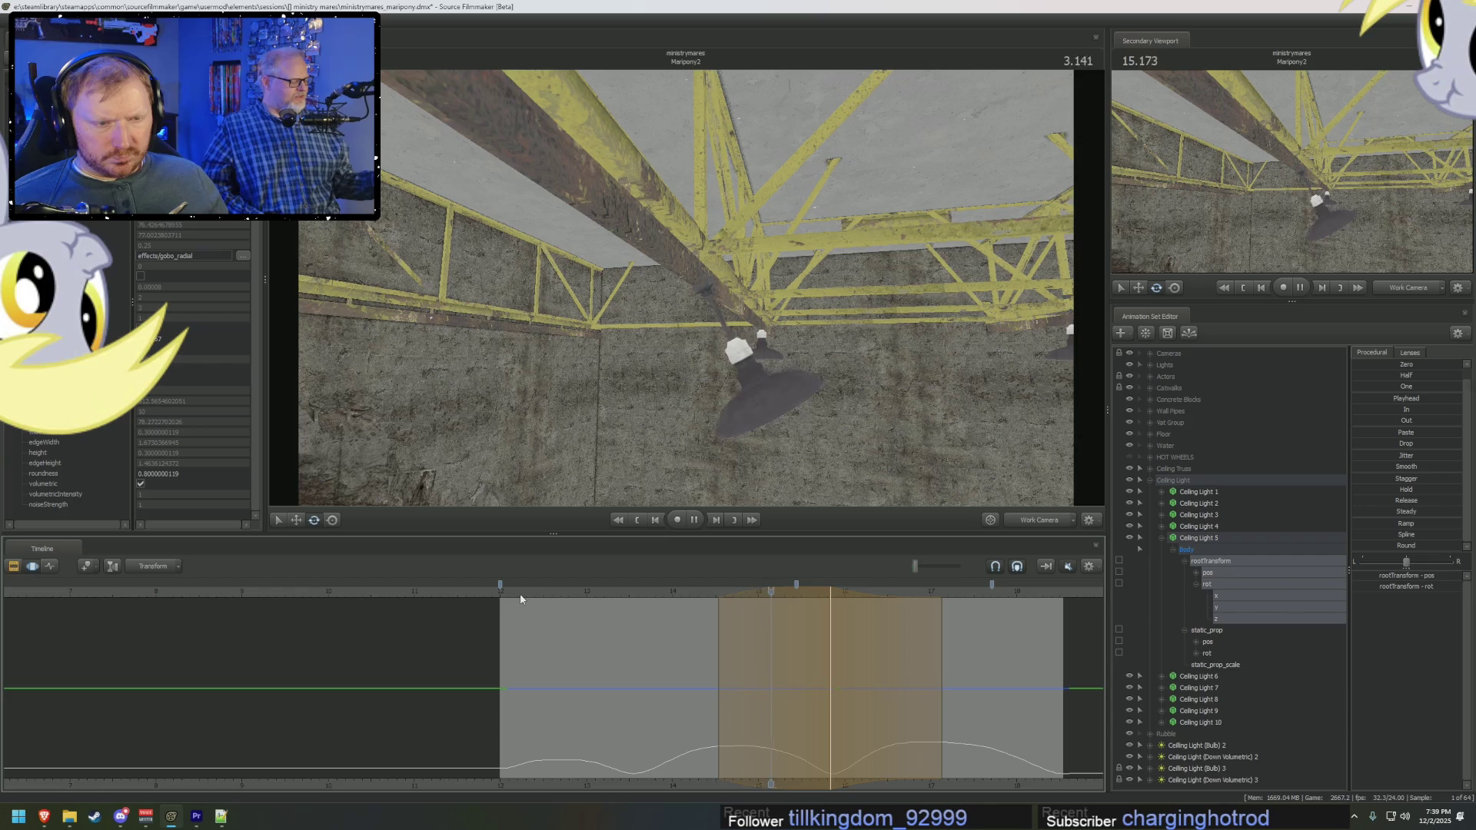
pyautogui.press('space')
pyautogui.click(628, 624)
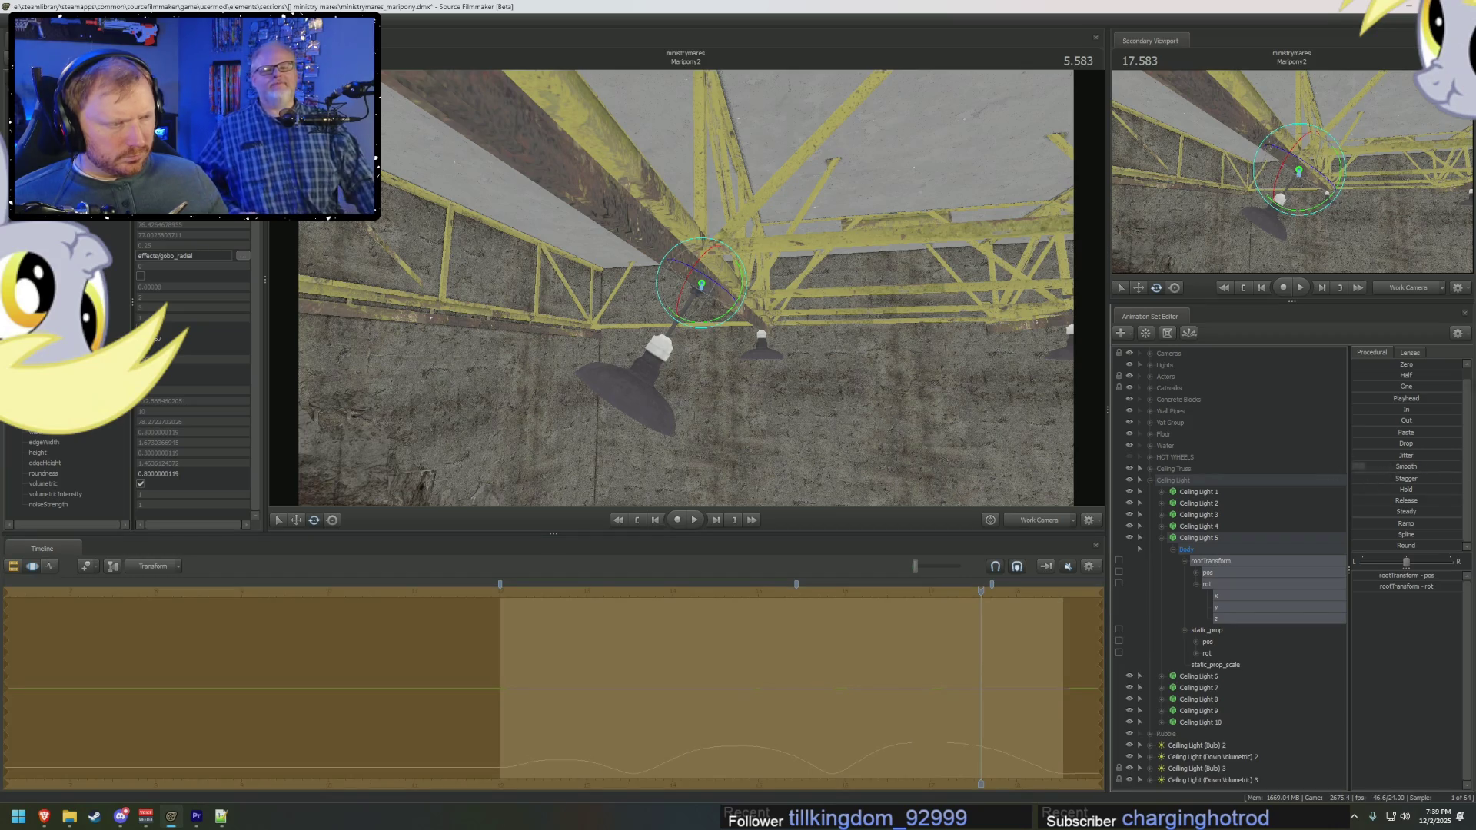
# Step: Play the shot from the start in the Clip Editor to check the lamp's sway
pyautogui.press('F2')
pyautogui.click(509, 593)
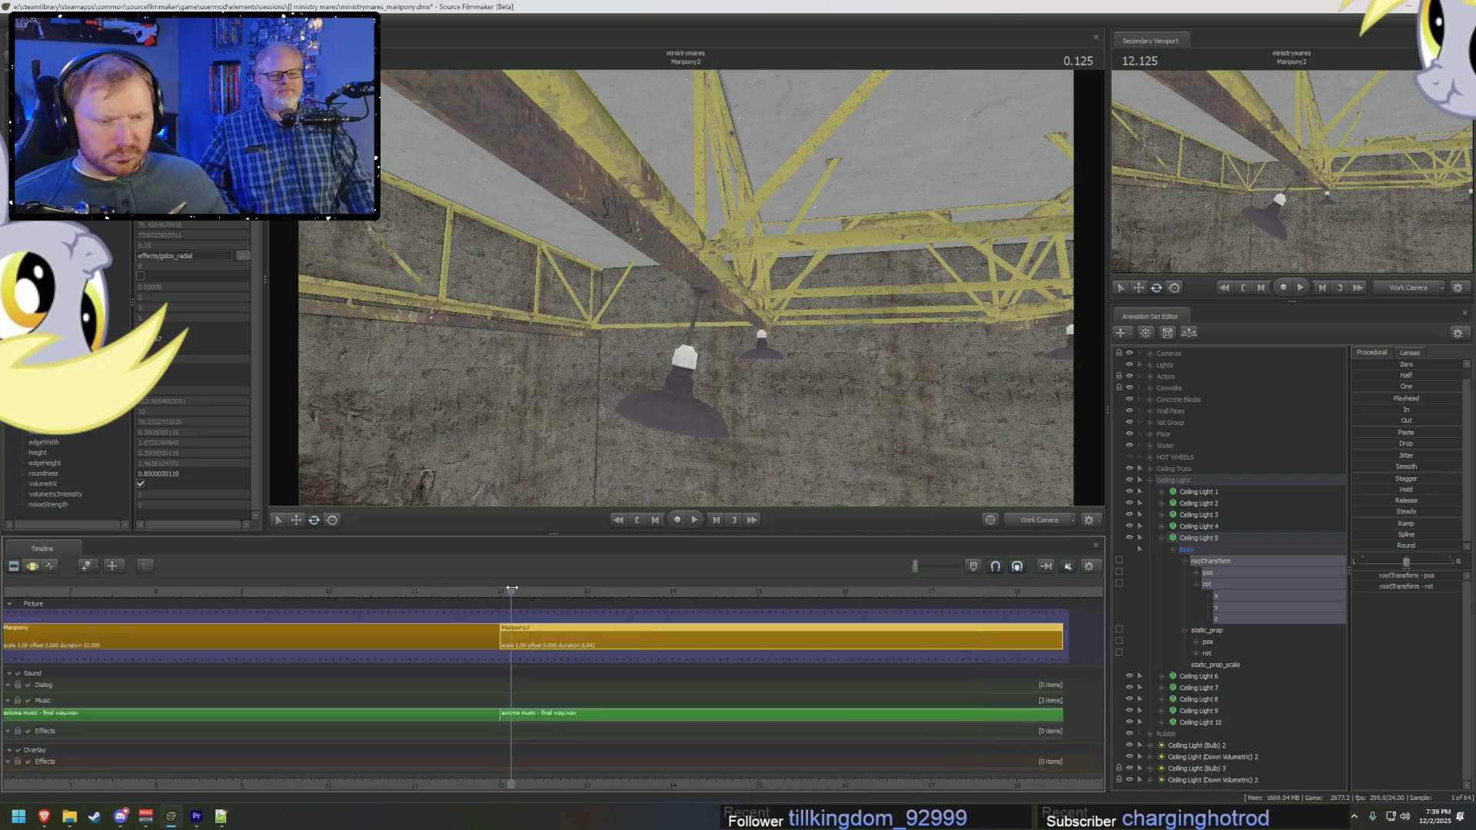
pyautogui.press('space')
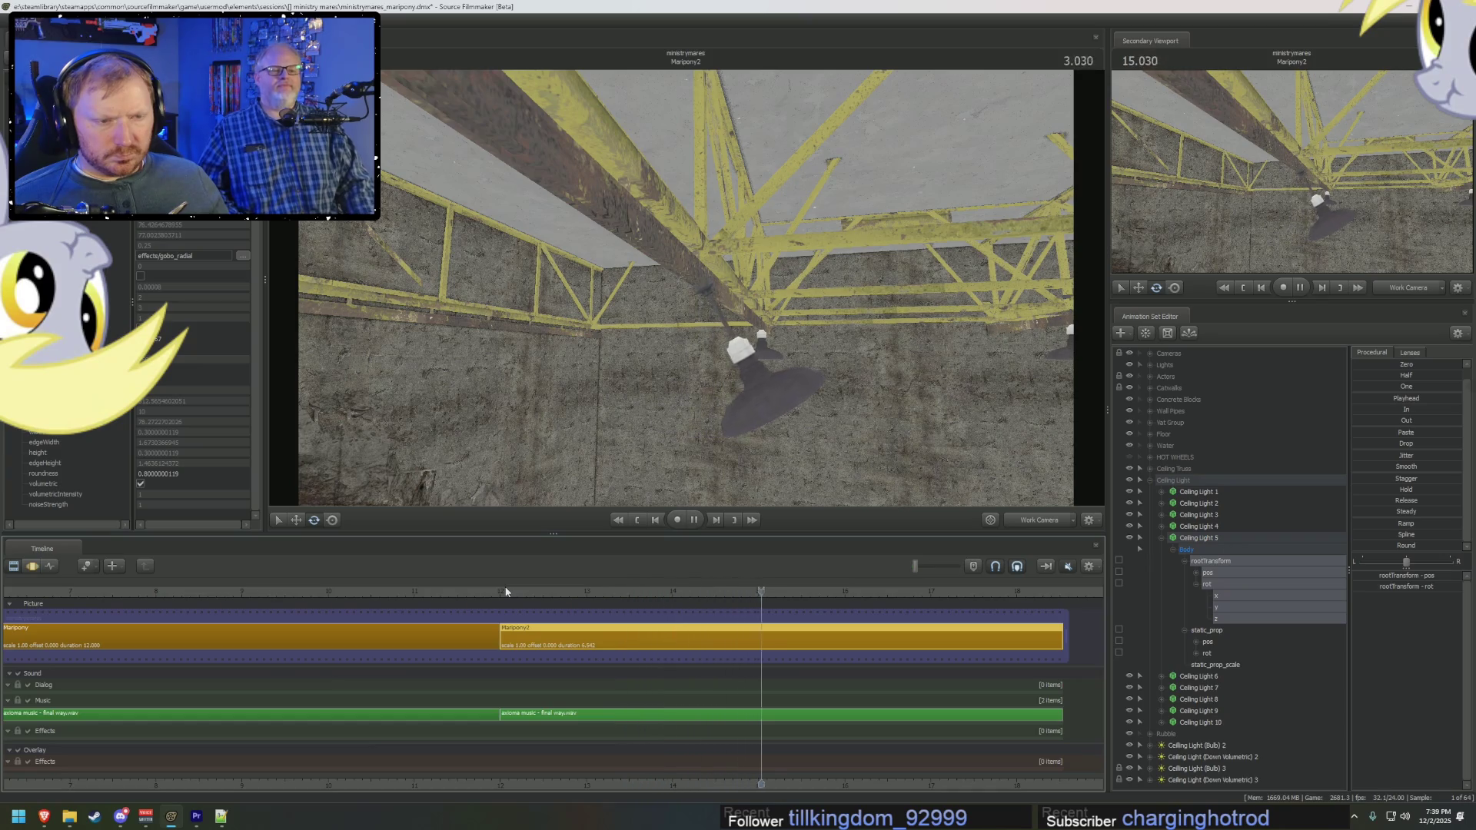
pyautogui.press('space')
pyautogui.rightClick(712, 440)
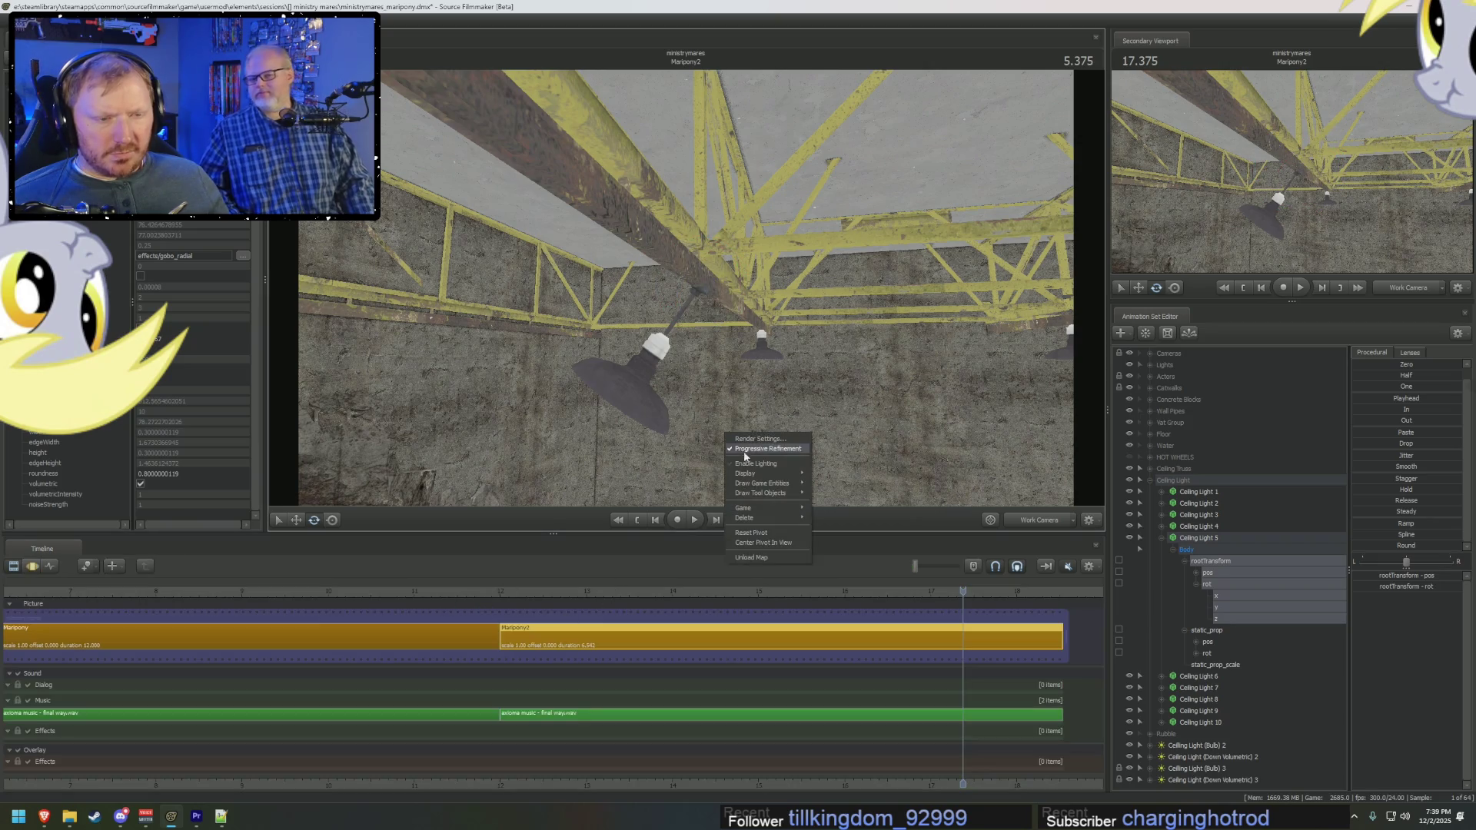
# Step: Enable viewport lighting and play the lit shot, stopping at 15.750
pyautogui.click(513, 592)
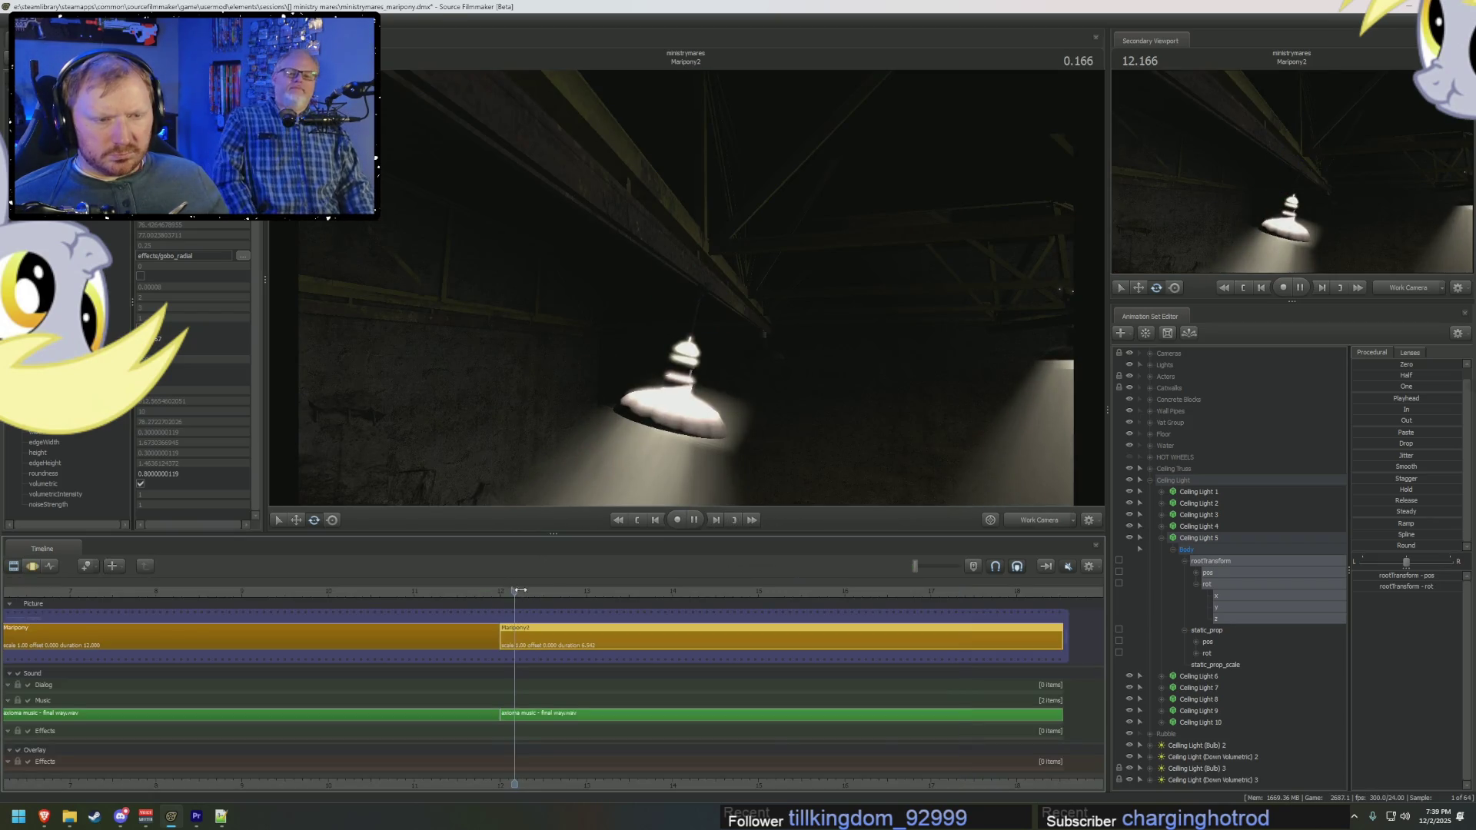
pyautogui.press('space')
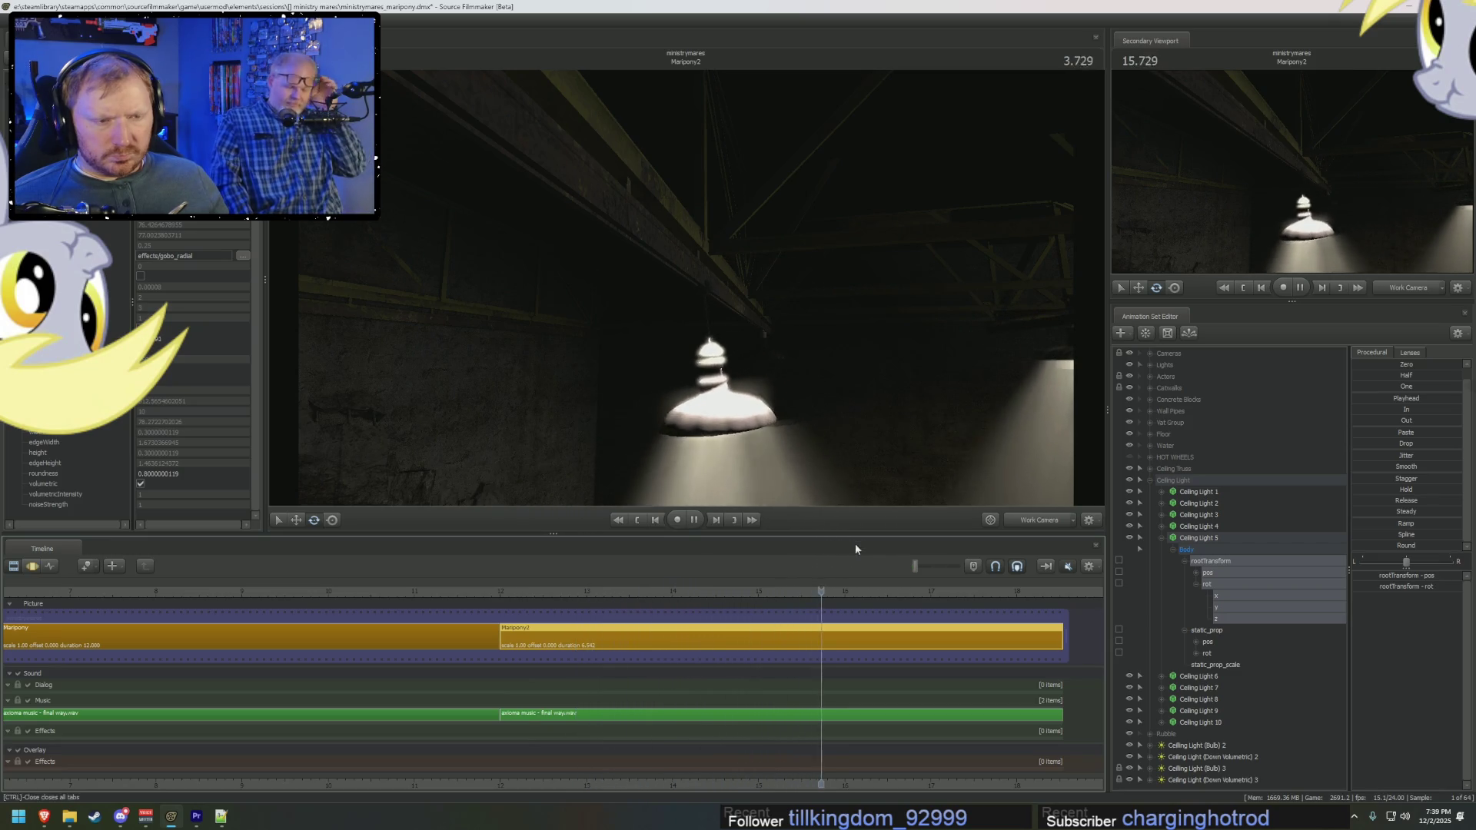
pyautogui.click(824, 592)
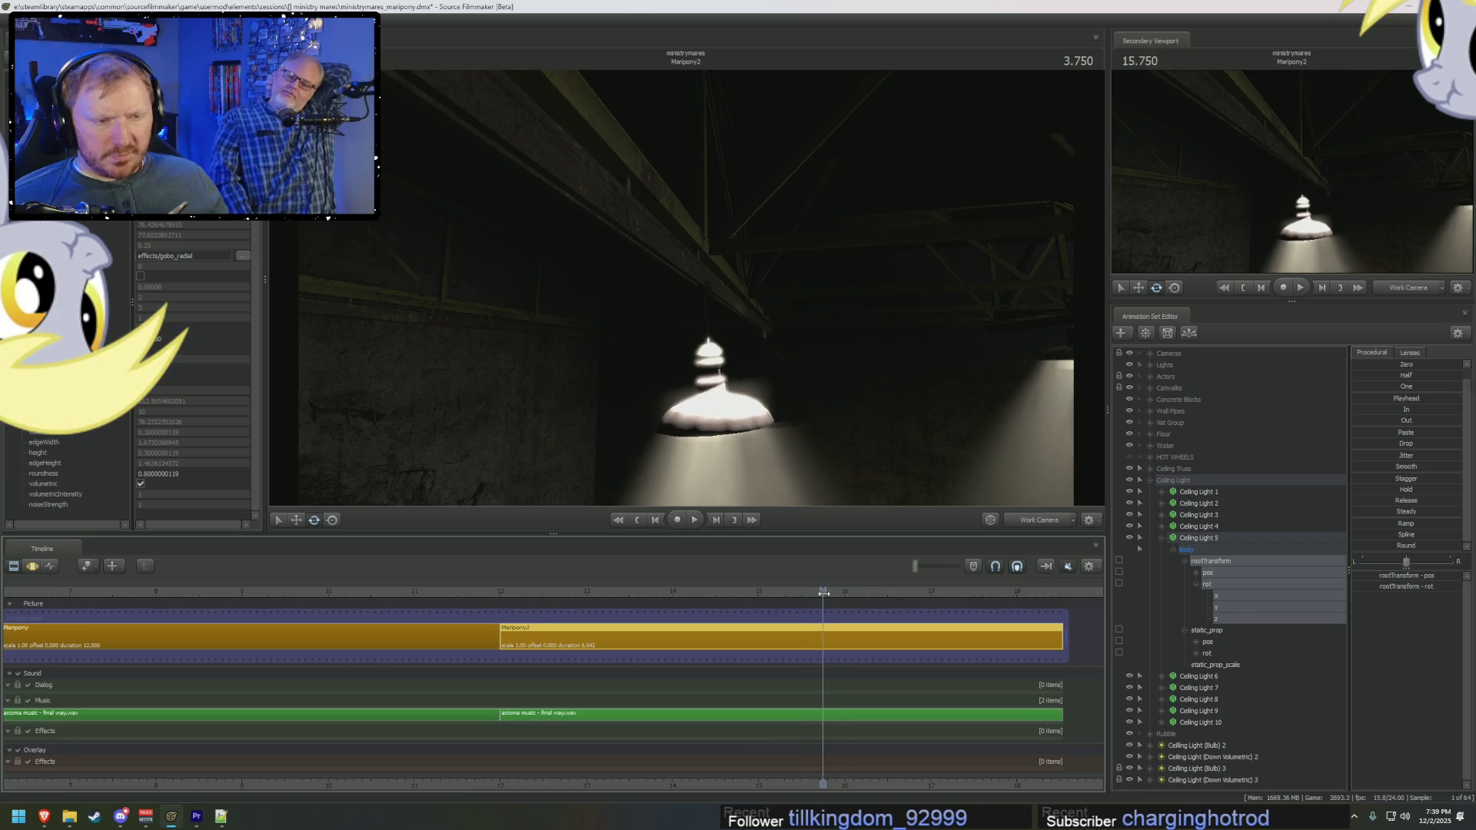
# Step: Select Ceiling Light (Bulb) 3 with Down Volumetric 3, replay, and expand Bulb 3's controls
pyautogui.click(1162, 537)
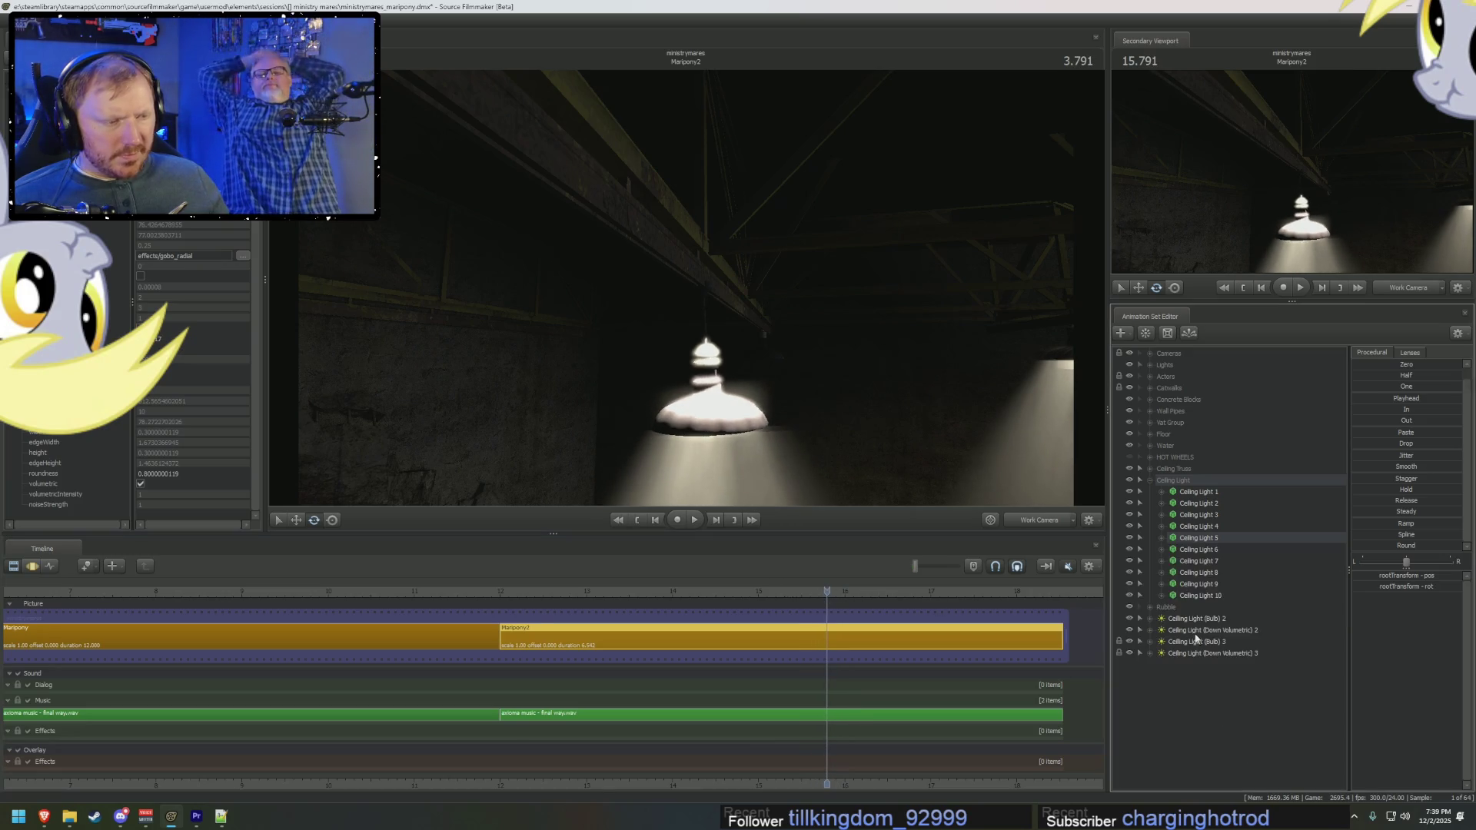
pyautogui.click(1196, 640)
pyautogui.keyDown('ctrl'); pyautogui.click(1196, 653); pyautogui.keyUp('ctrl')
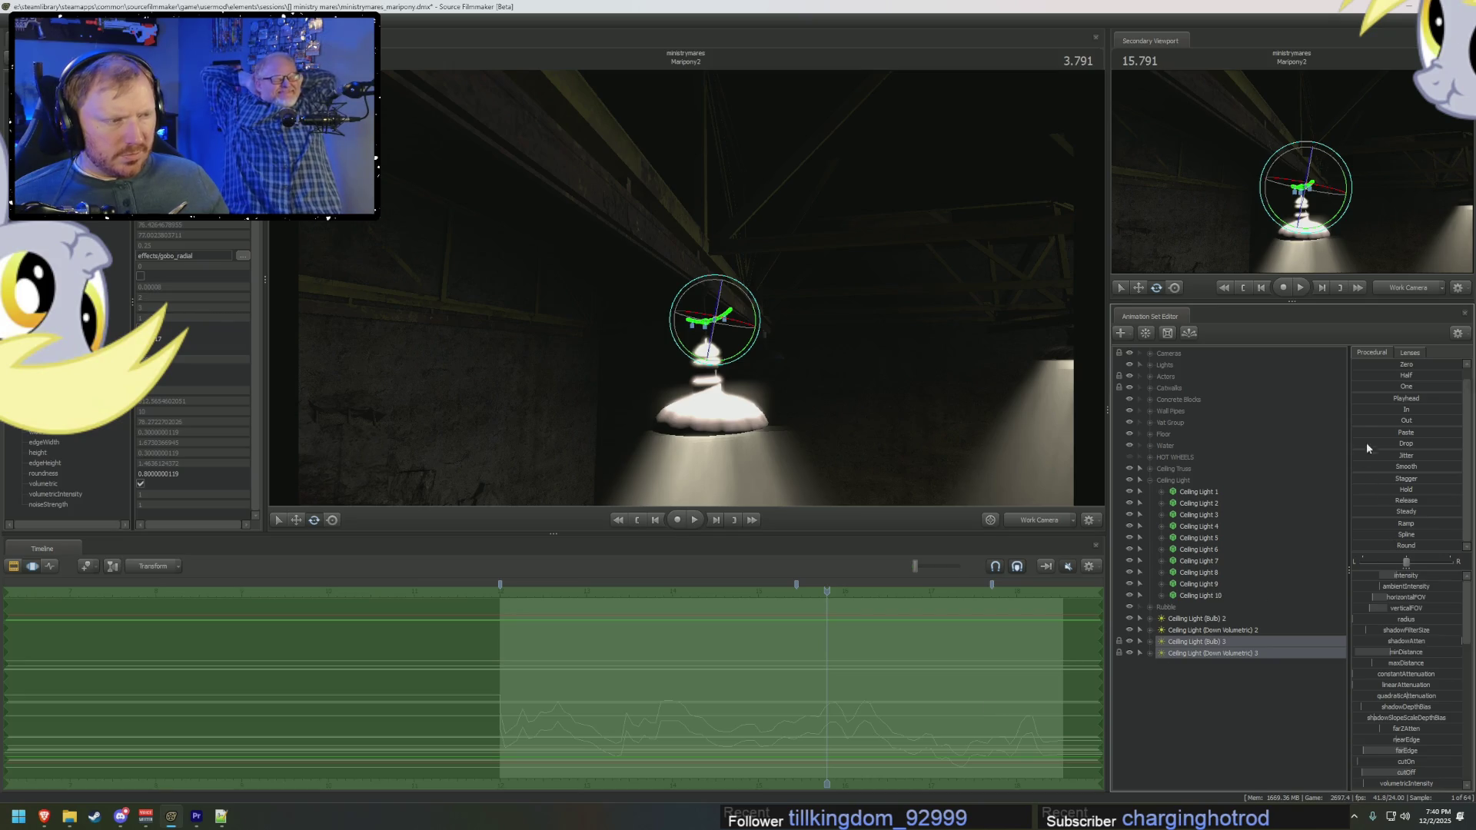
pyautogui.press('F3')
pyautogui.press('space')
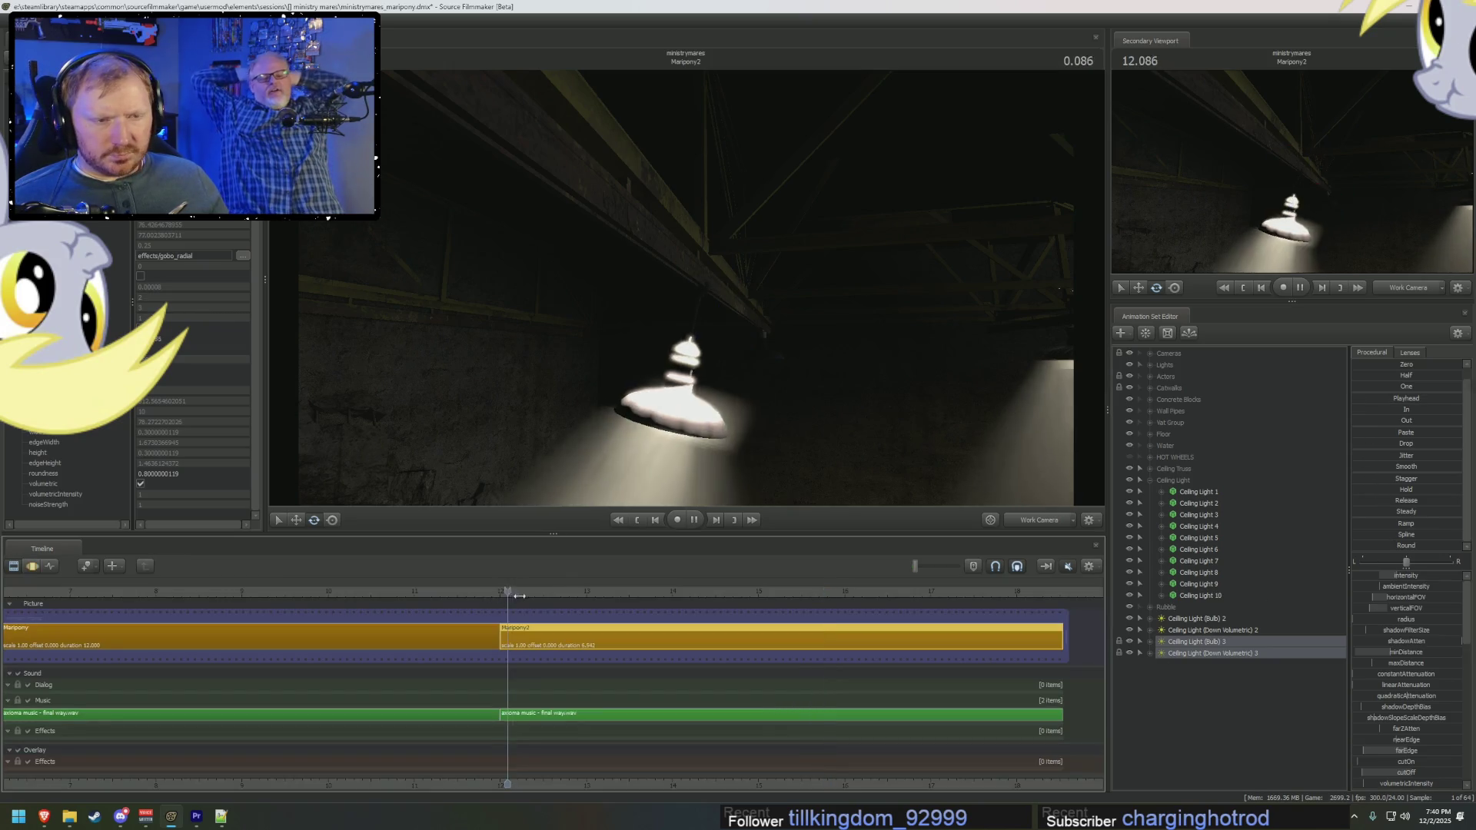
pyautogui.press('space')
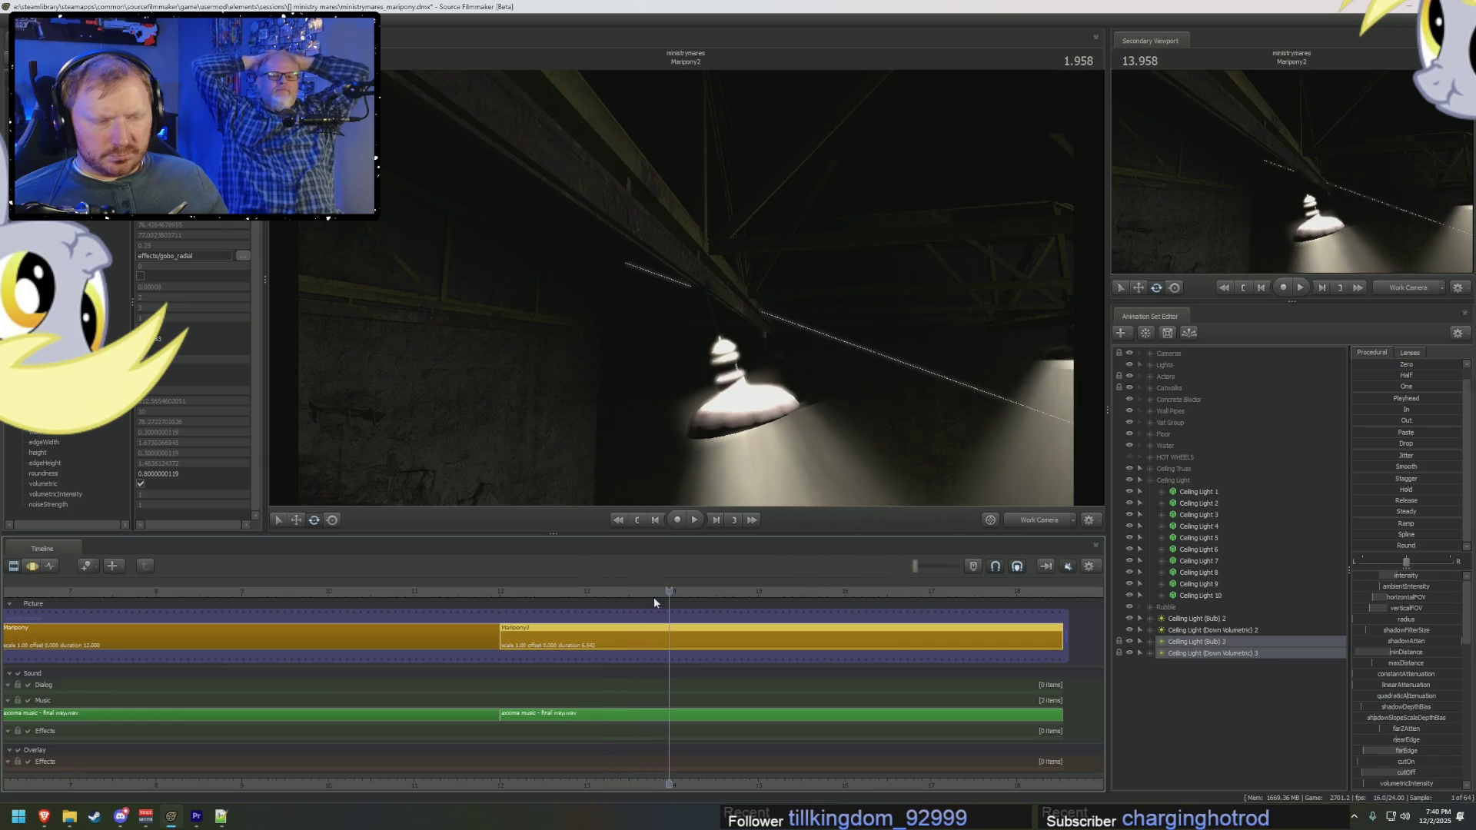
pyautogui.click(1151, 642)
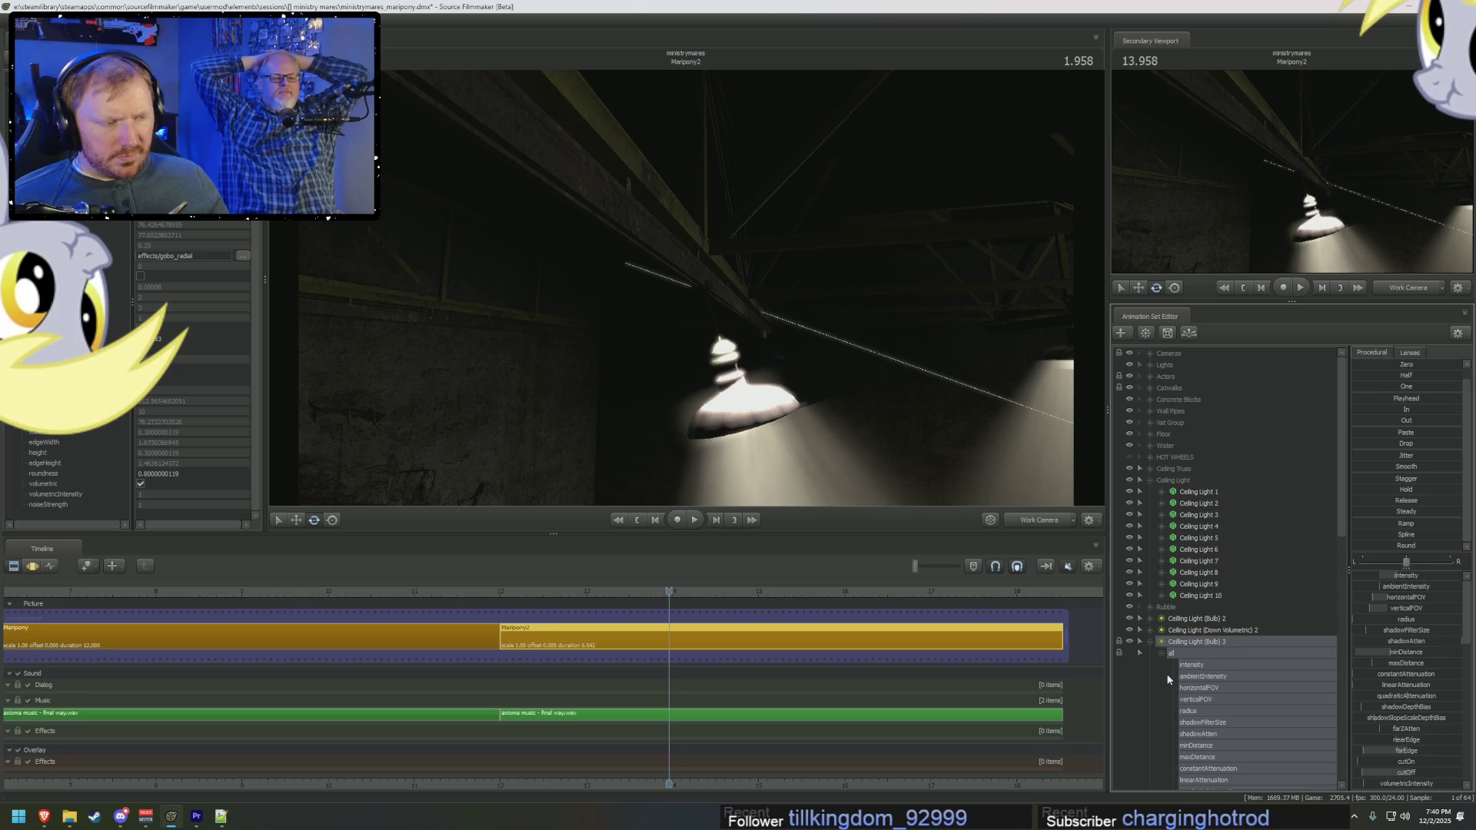
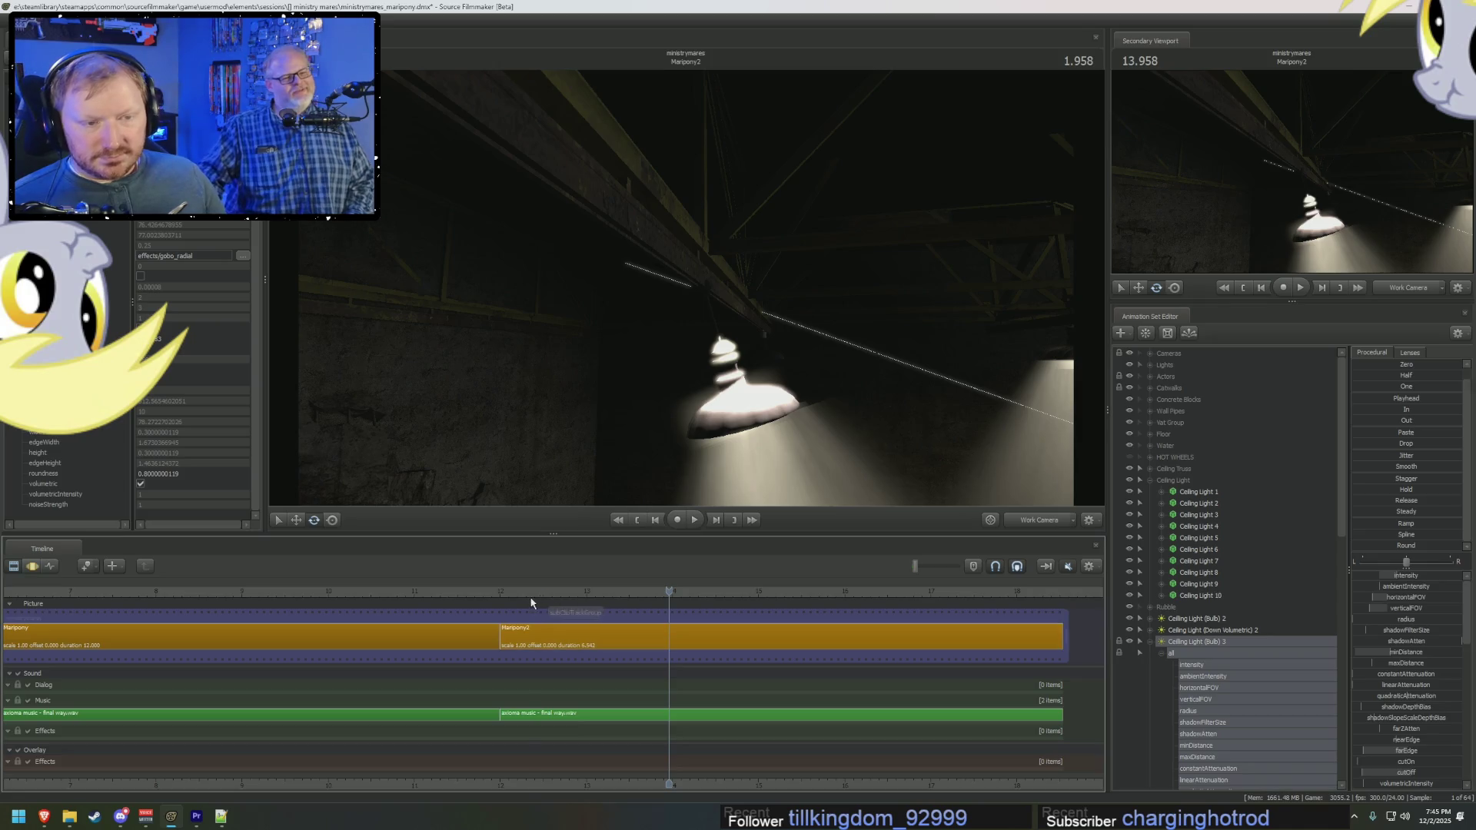
# Step: Review the lamp's swing, then show Ceiling Light (Bulb) 3's transform curves in the Motion Editor
pyautogui.moveTo(534, 595); pyautogui.dragTo(572, 592)
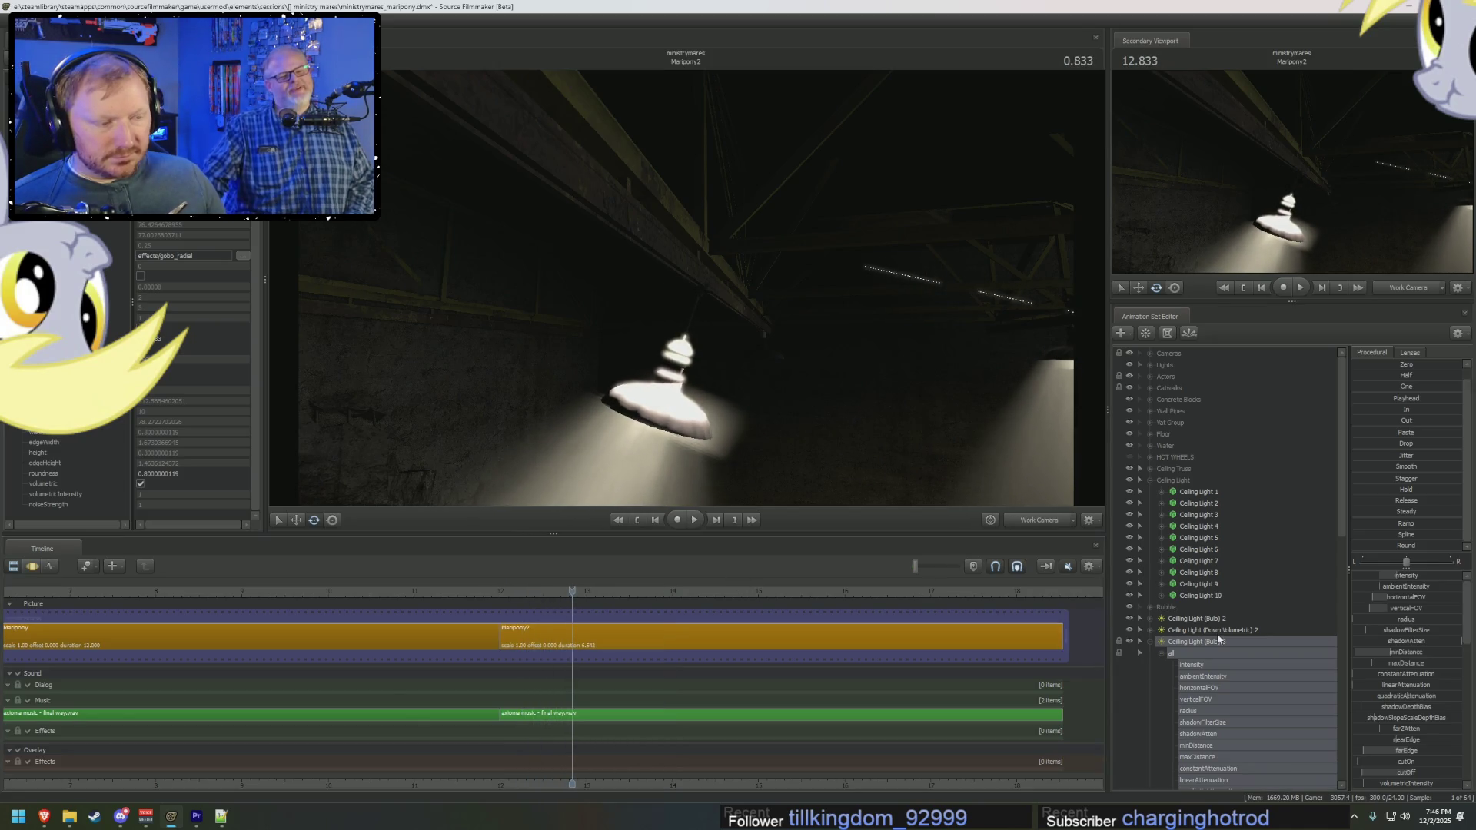
pyautogui.moveTo(584, 594); pyautogui.dragTo(637, 602)
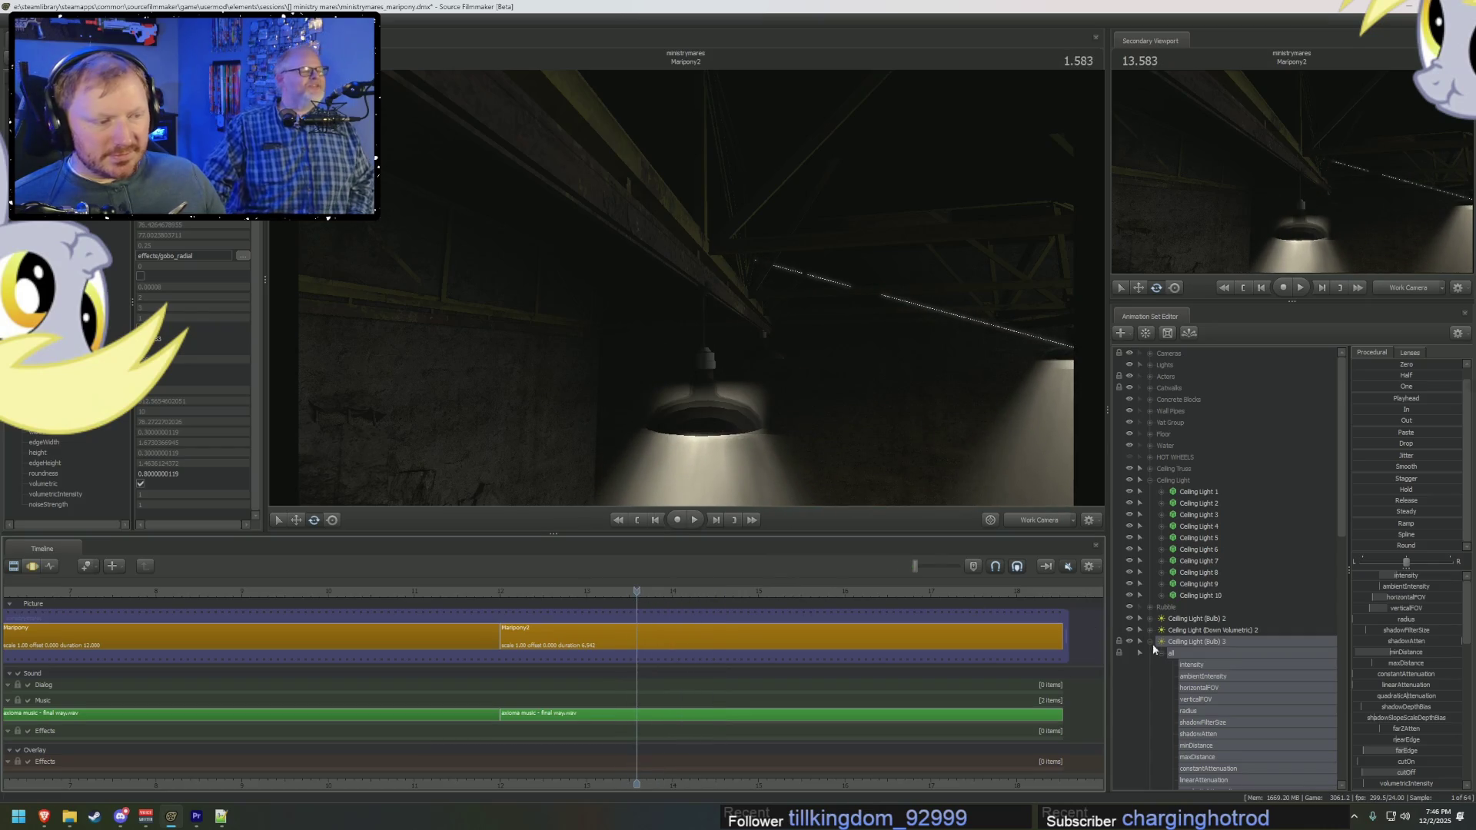
pyautogui.scroll(-6, 1203, 669)
pyautogui.scroll(-8, 1198, 696)
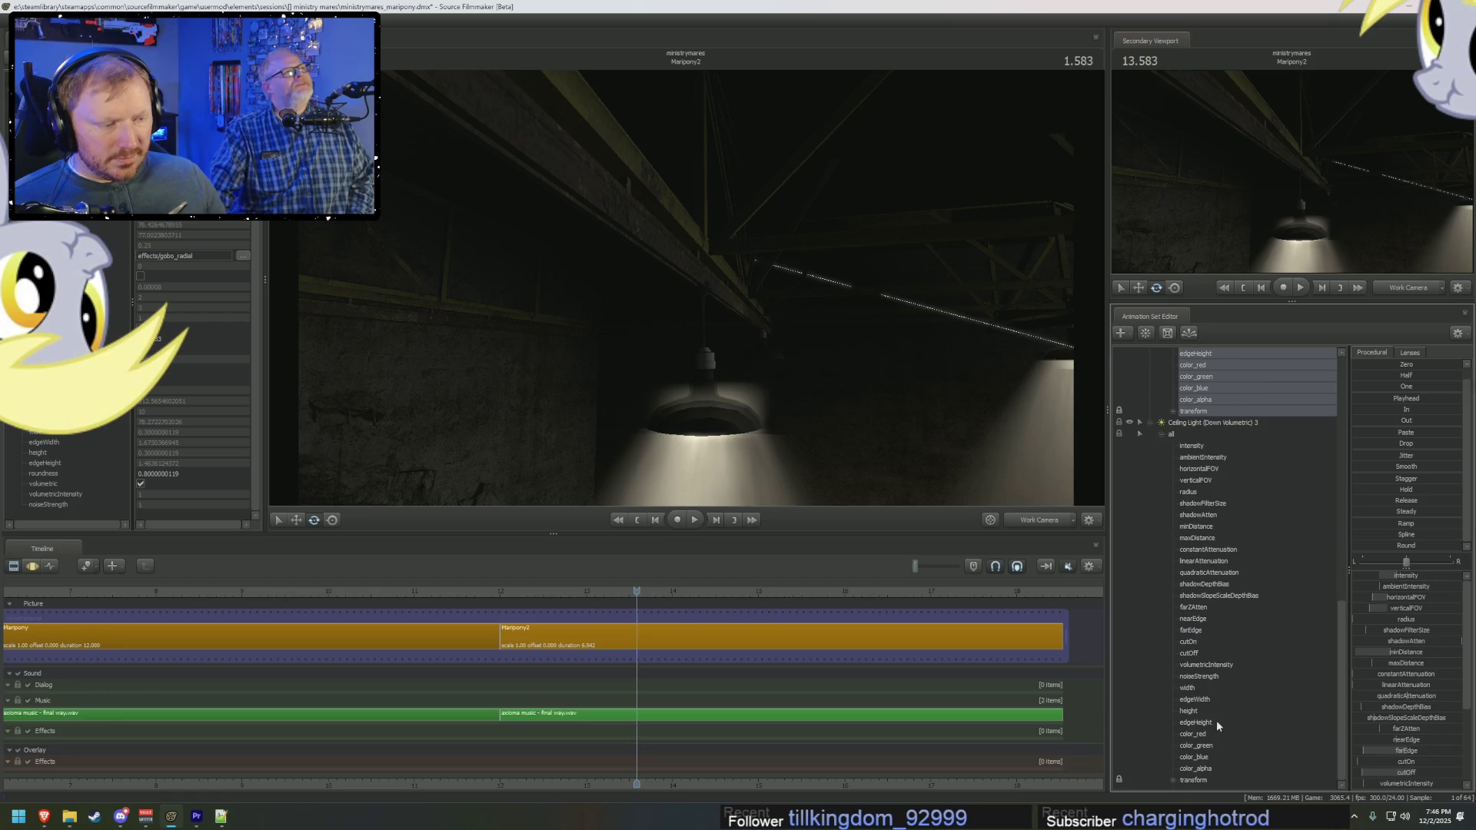
pyautogui.click(1202, 780)
pyautogui.scroll(1, 1197, 565)
pyautogui.click(1194, 550)
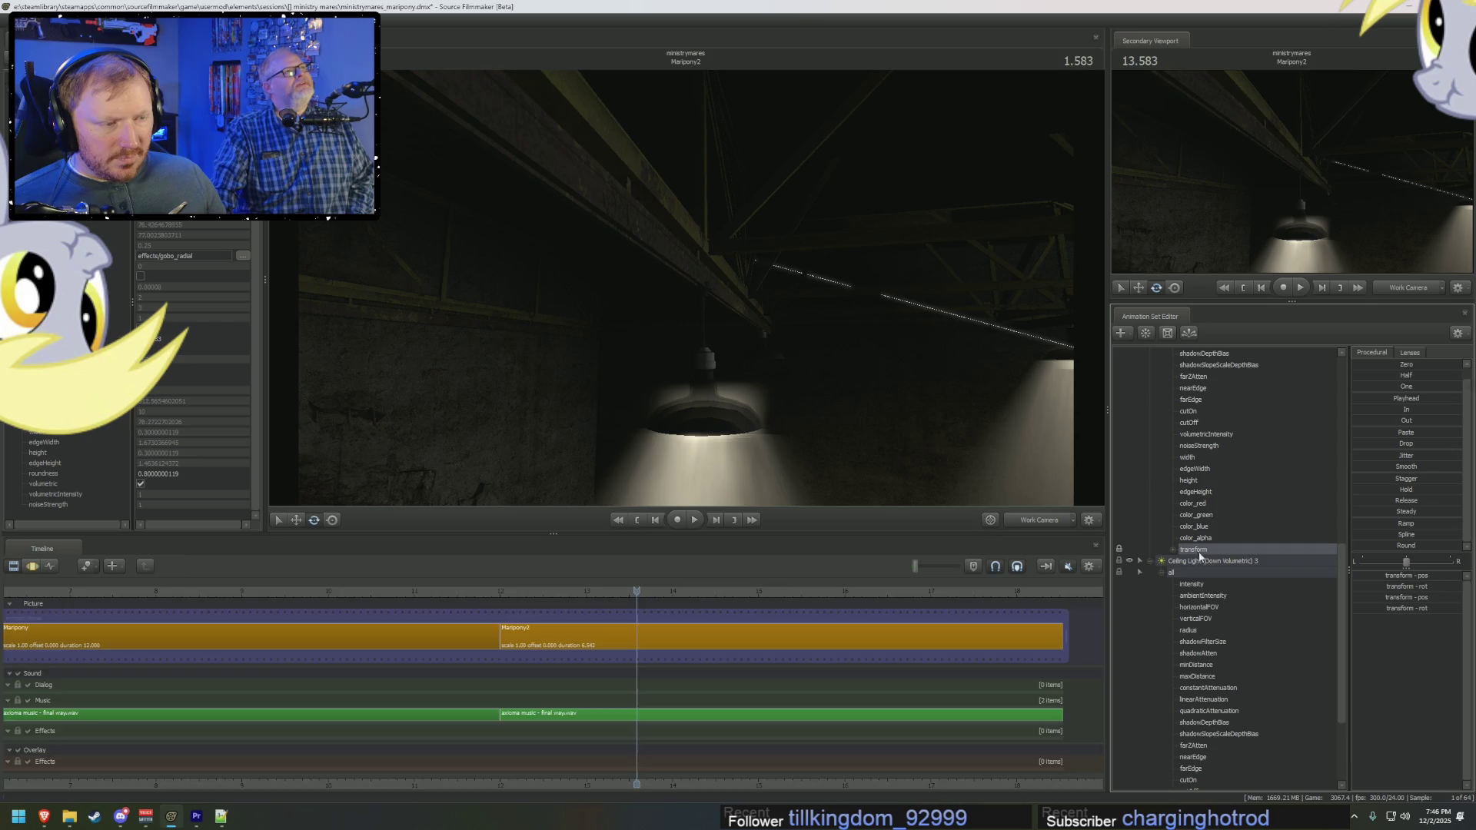
pyautogui.press('F3')
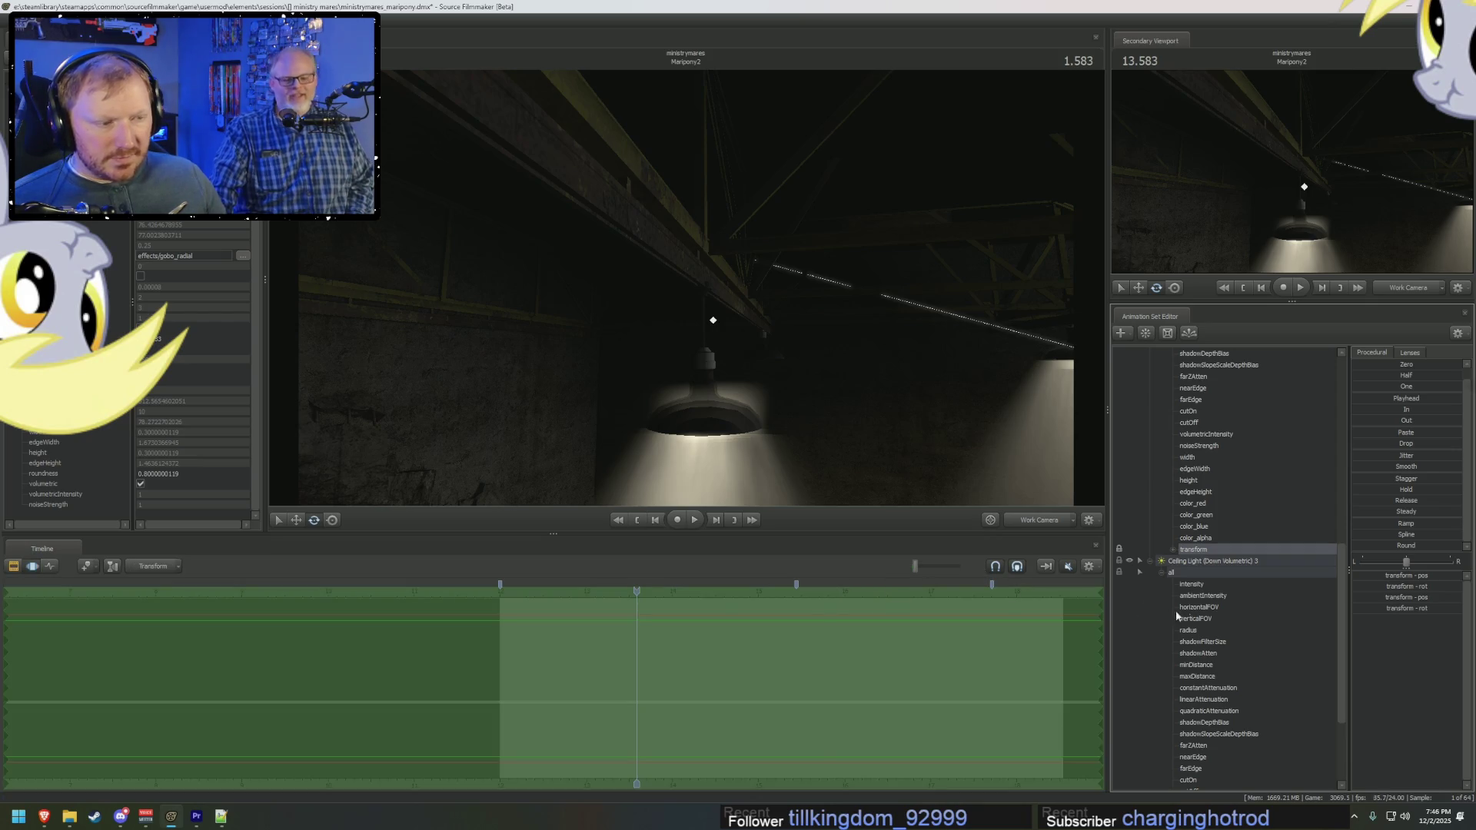
# Step: Expand Ceiling Light 5 and collapse its extra and static_prop branches
pyautogui.scroll(8, 1204, 572)
pyautogui.scroll(4, 1204, 573)
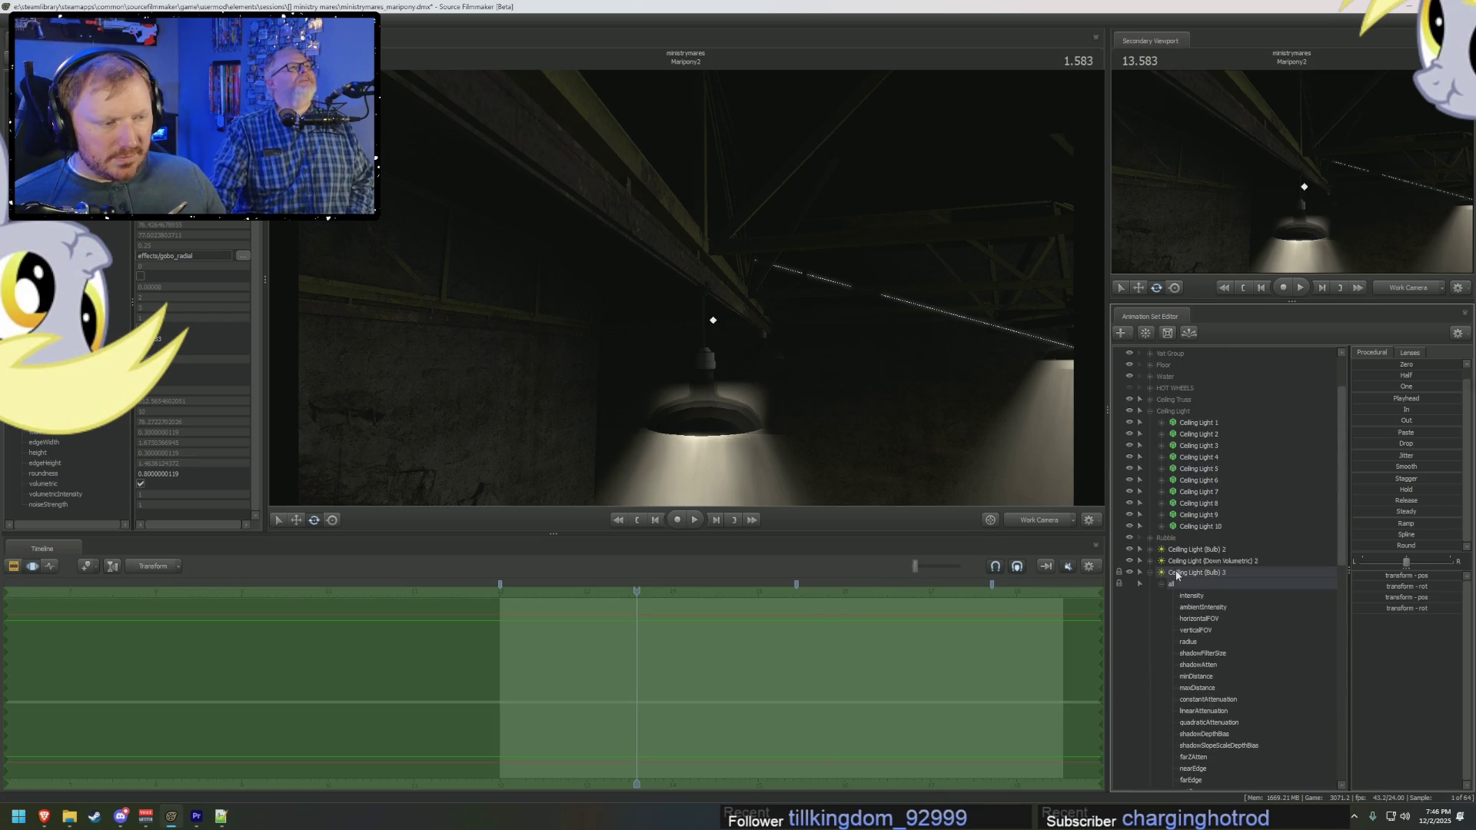
pyautogui.click(1196, 484)
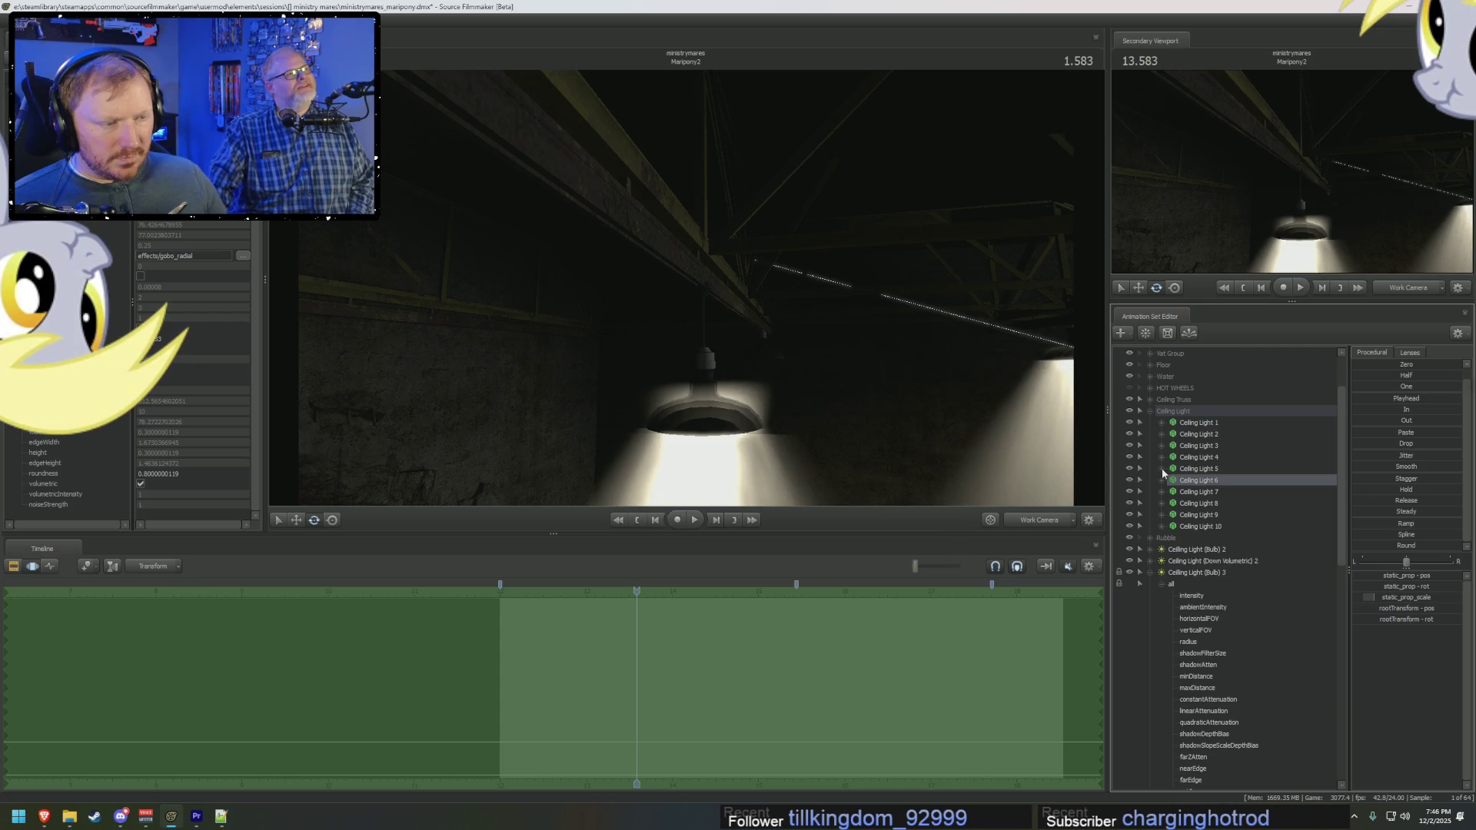
pyautogui.click(1162, 468)
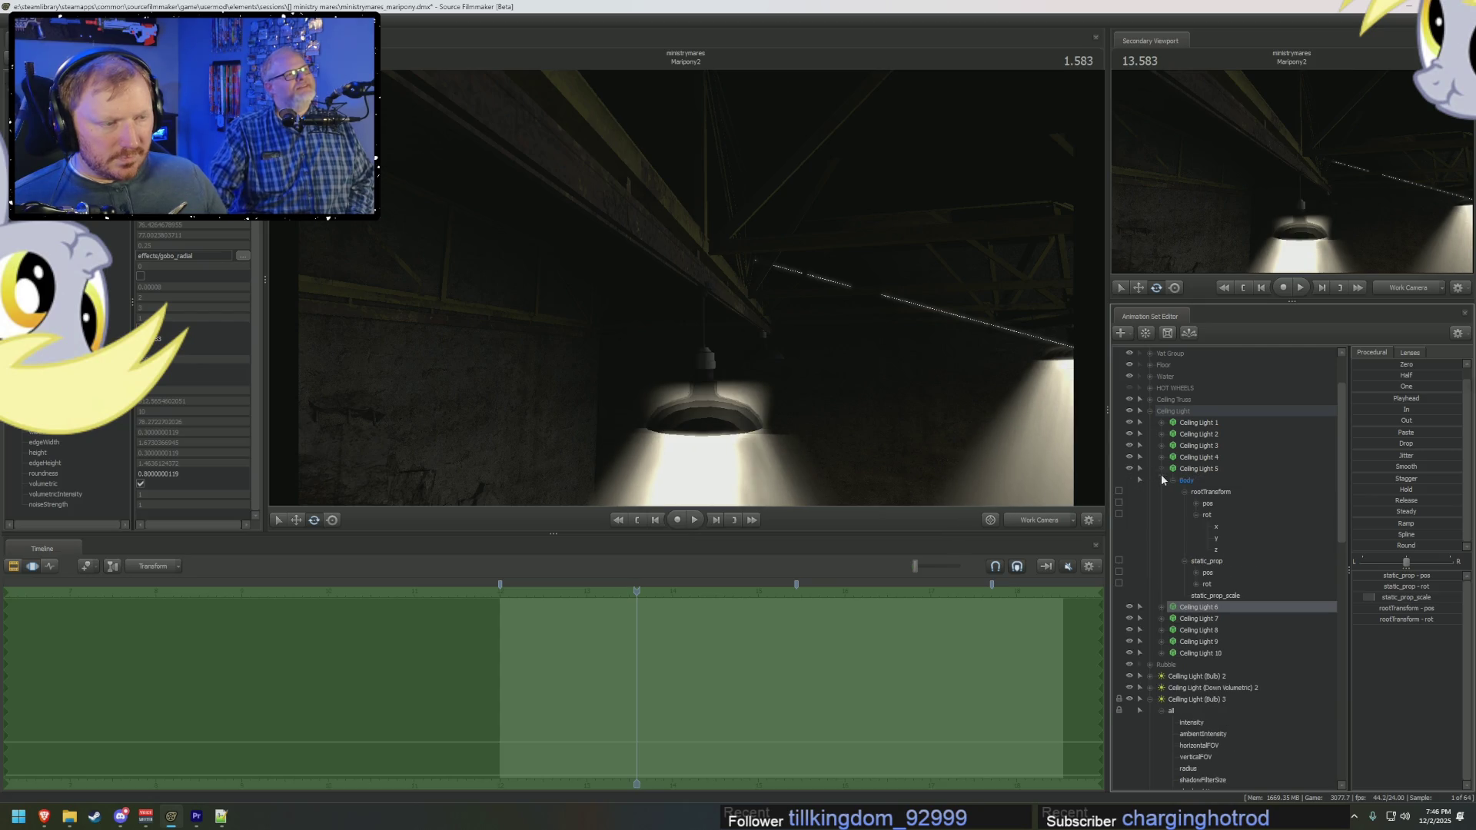
pyautogui.click(1196, 515)
pyautogui.click(1184, 527)
pyautogui.scroll(-3, 1205, 569)
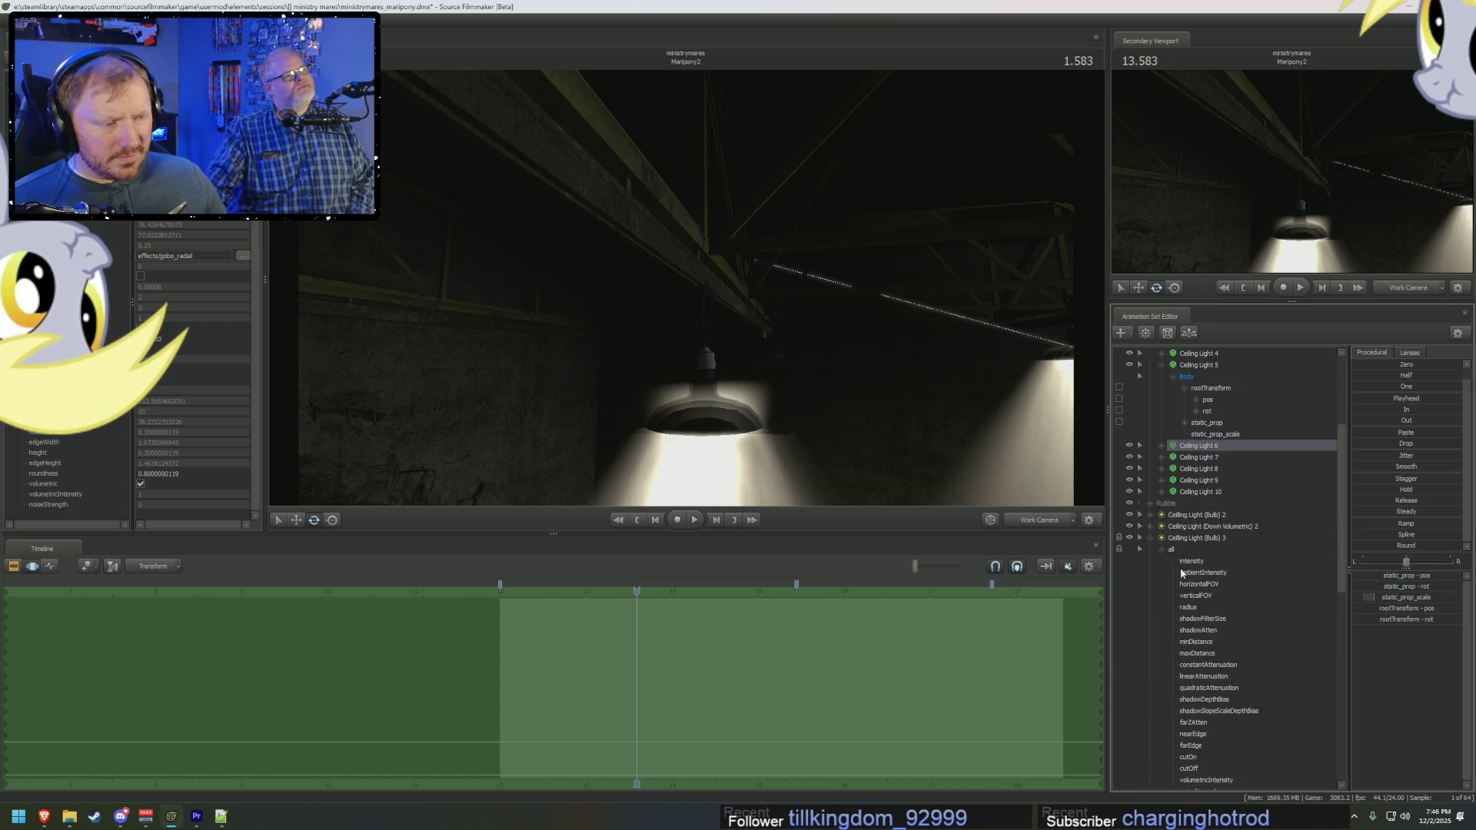
pyautogui.scroll(-3, 1181, 572)
pyautogui.scroll(-3, 1188, 607)
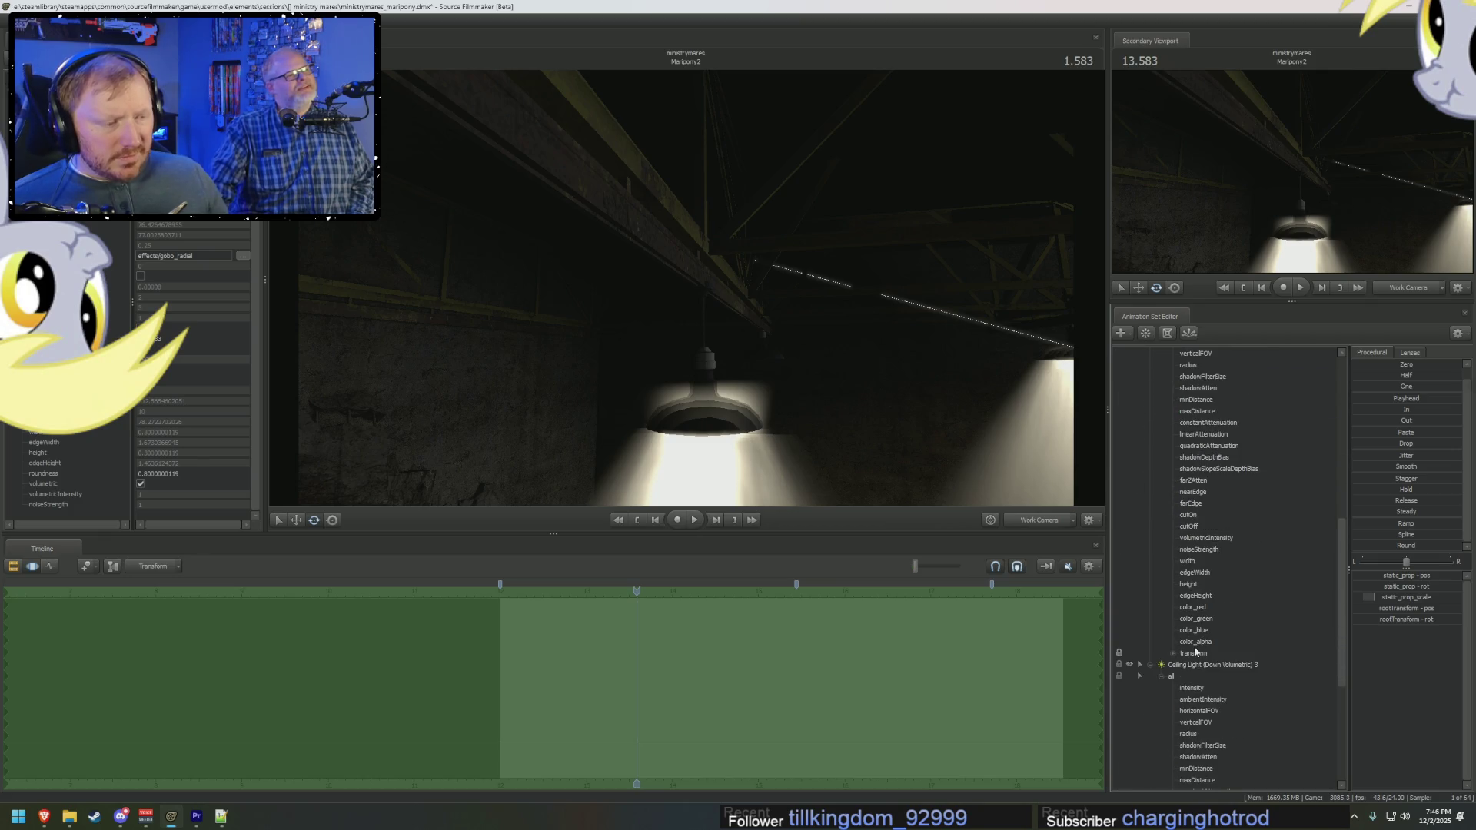
pyautogui.scroll(4, 1190, 538)
pyautogui.scroll(3, 1186, 458)
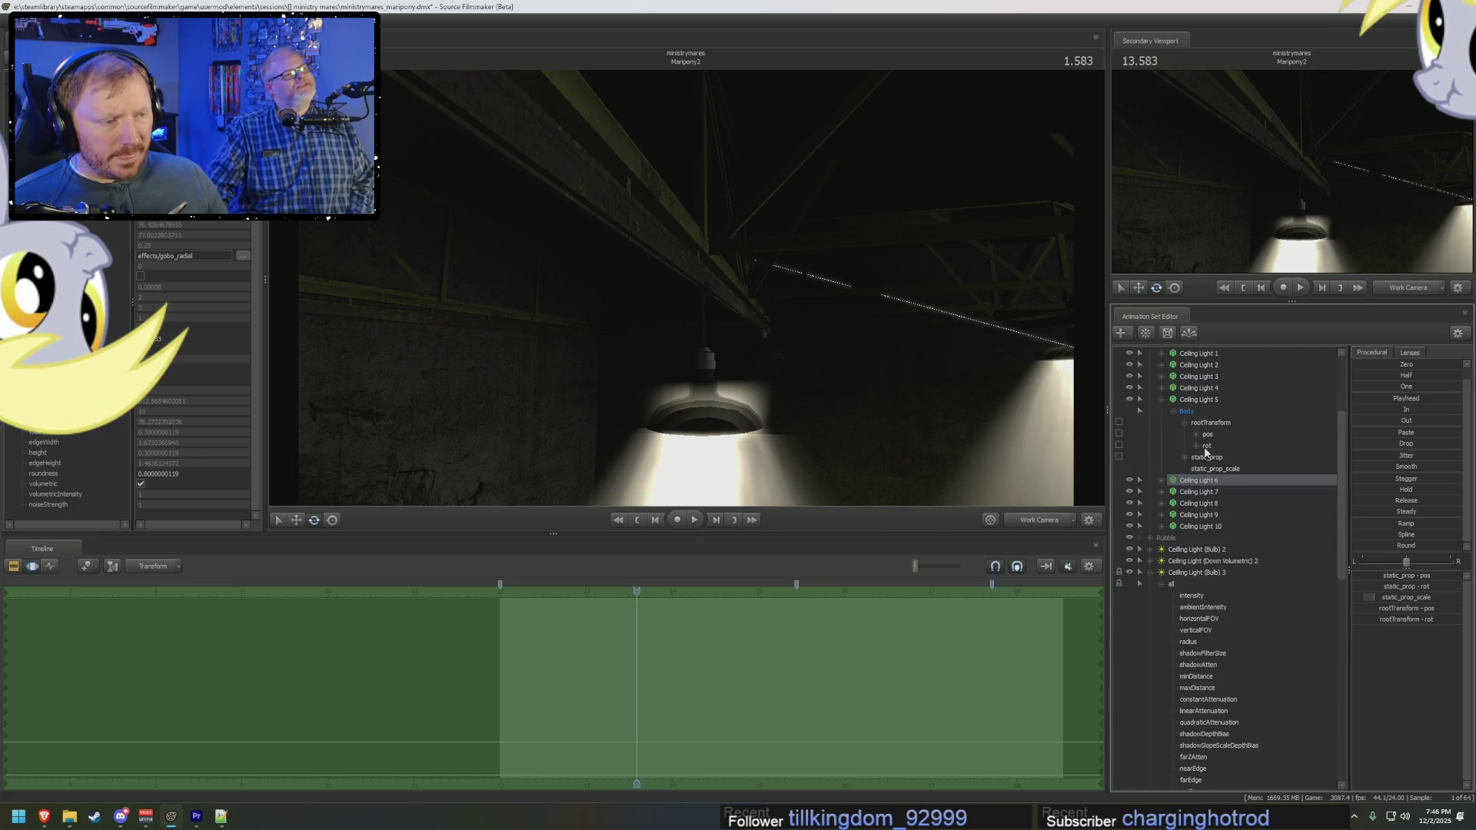
# Step: Drag Ceiling Light 5's rootTransform onto the light's transform to link them
pyautogui.click(1213, 424)
pyautogui.click(1209, 448)
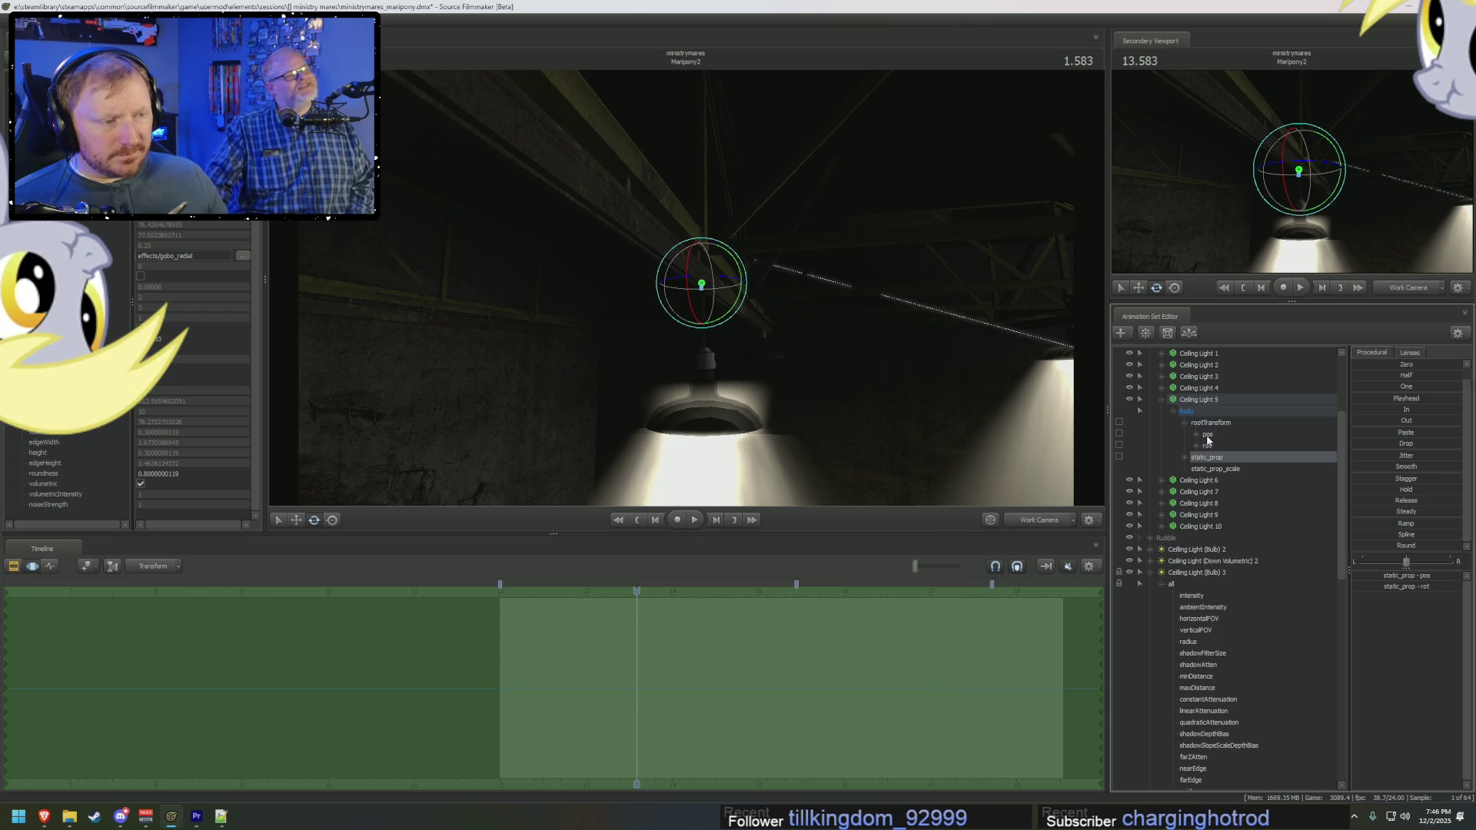
pyautogui.click(1213, 423)
pyautogui.moveTo(1187, 742); pyautogui.dragTo(1207, 763)
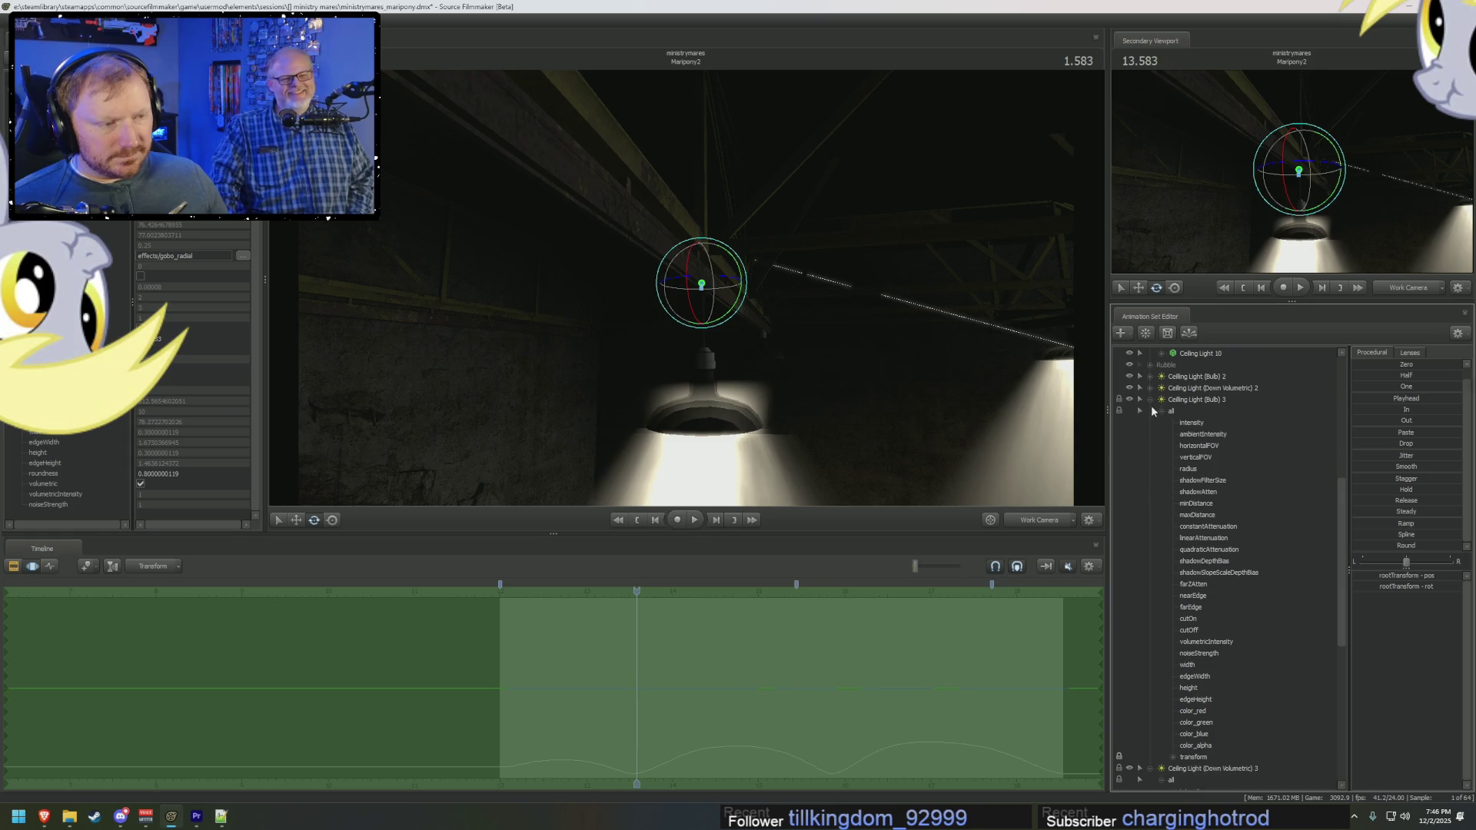
pyautogui.moveTo(1205, 367); pyautogui.dragTo(1172, 778)
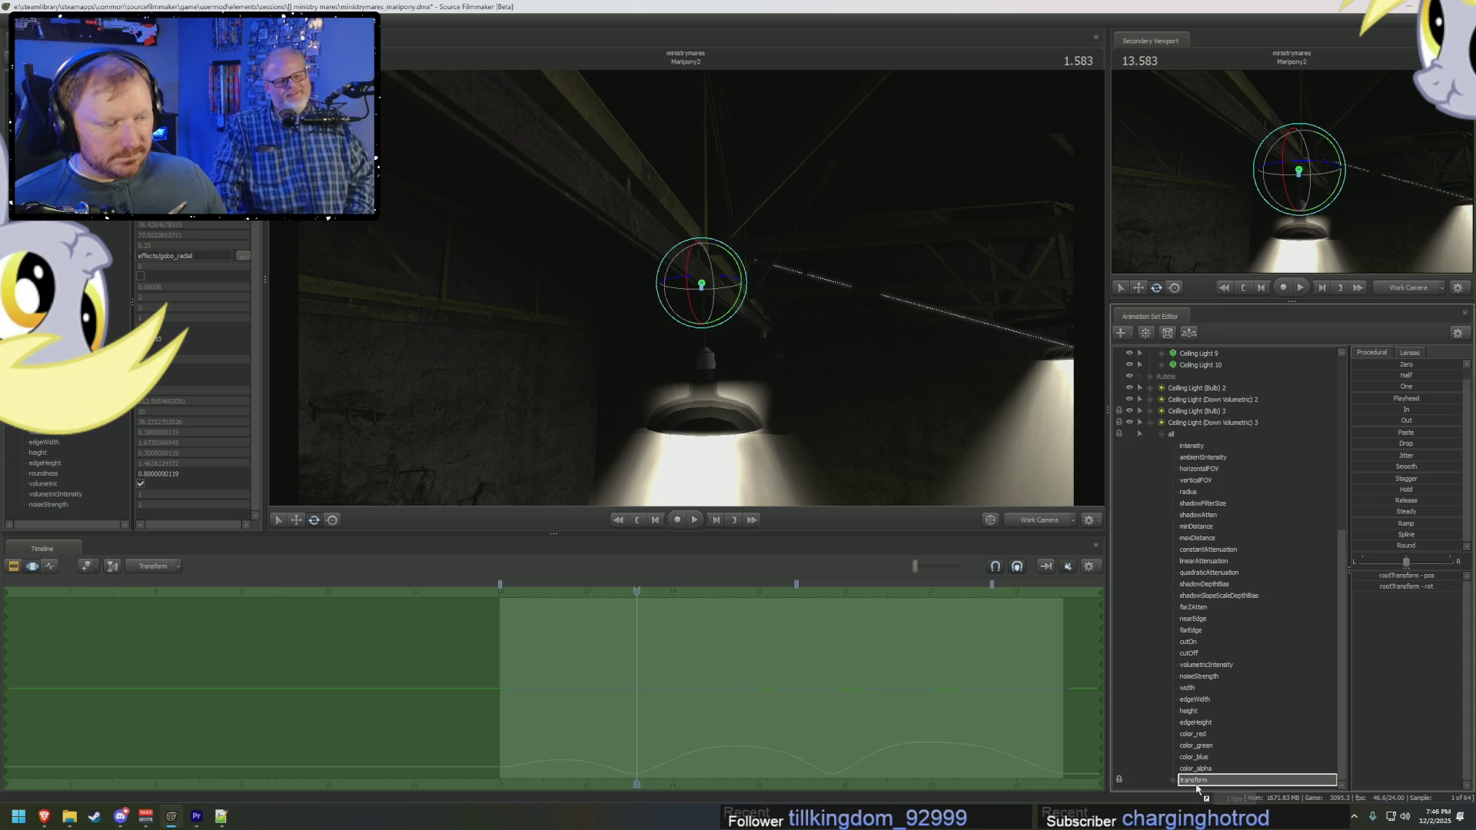
pyautogui.moveTo(1173, 778); pyautogui.dragTo(1191, 779)
# Step: Select the Ceiling Light (Down Volumetric) 3 and Ceiling Light (Bulb) 3 controls
pyautogui.scroll(4, 1184, 546)
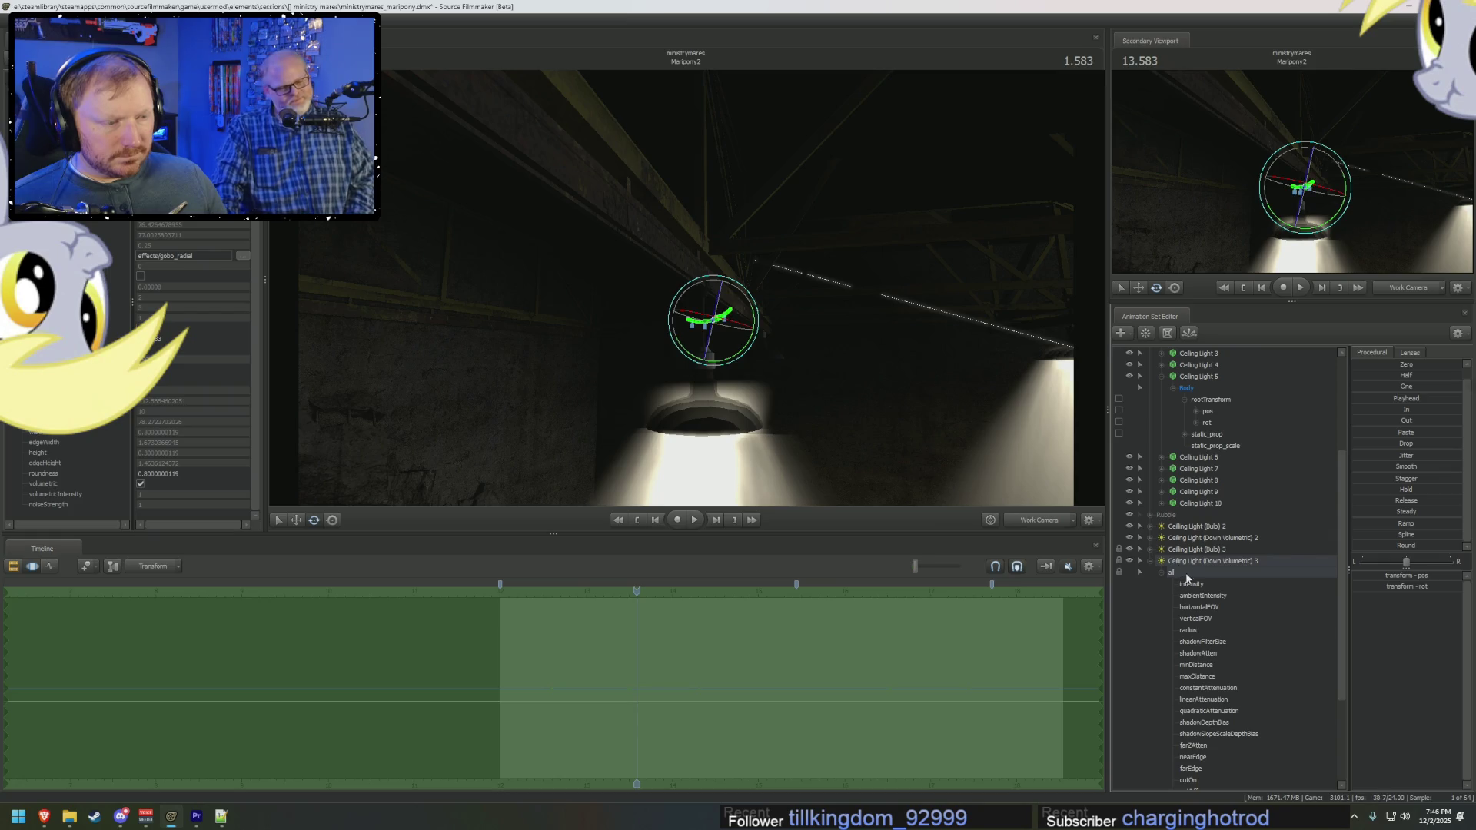
pyautogui.click(1147, 560)
pyautogui.click(1149, 561)
pyautogui.keyDown('ctrl'); pyautogui.click(1191, 711); pyautogui.keyUp('ctrl')
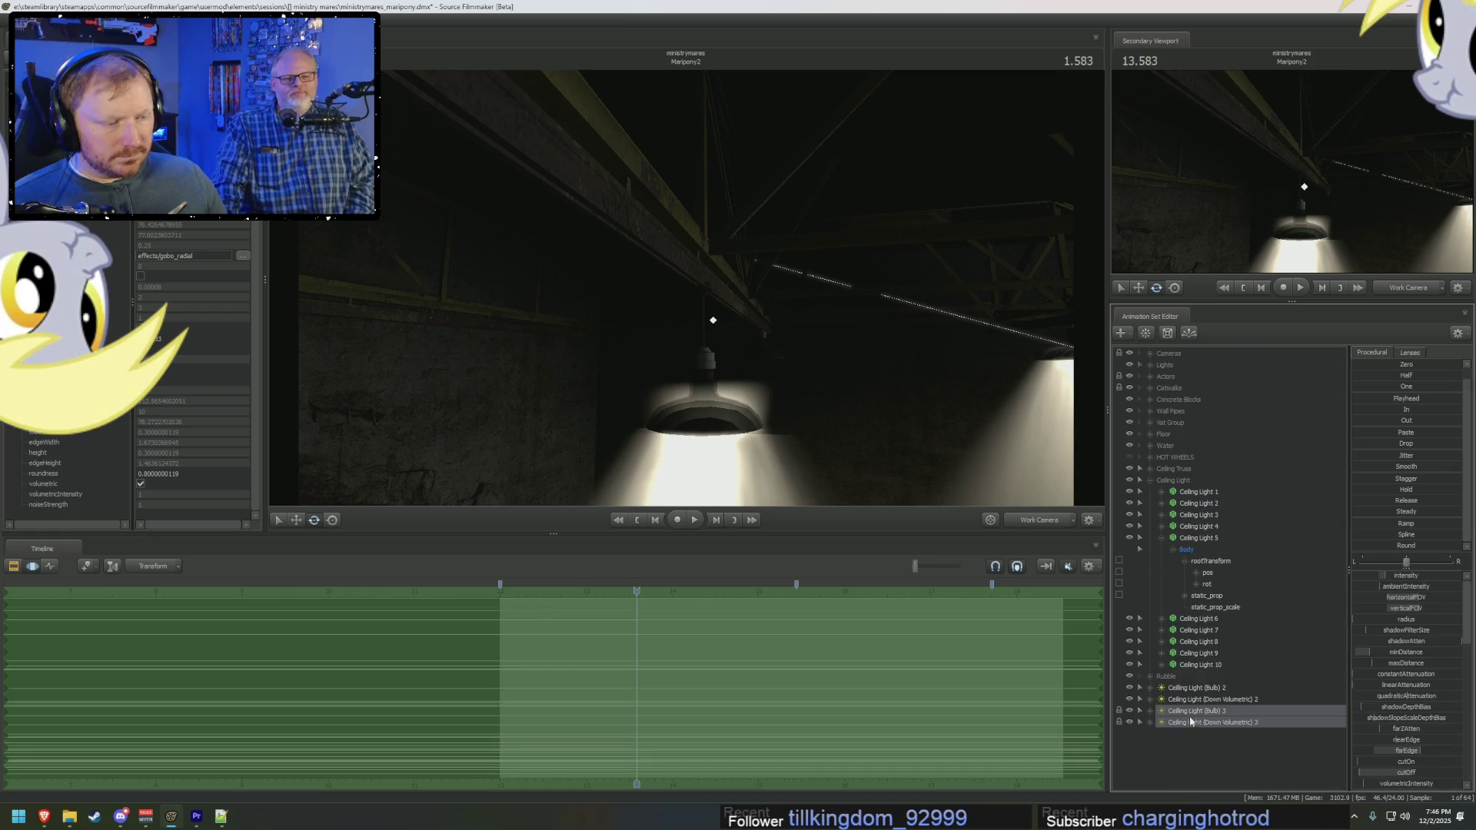
# Step: Apply the Playhead preset to both lights, play the swing, and return to about 3.75
pyautogui.click(1361, 399)
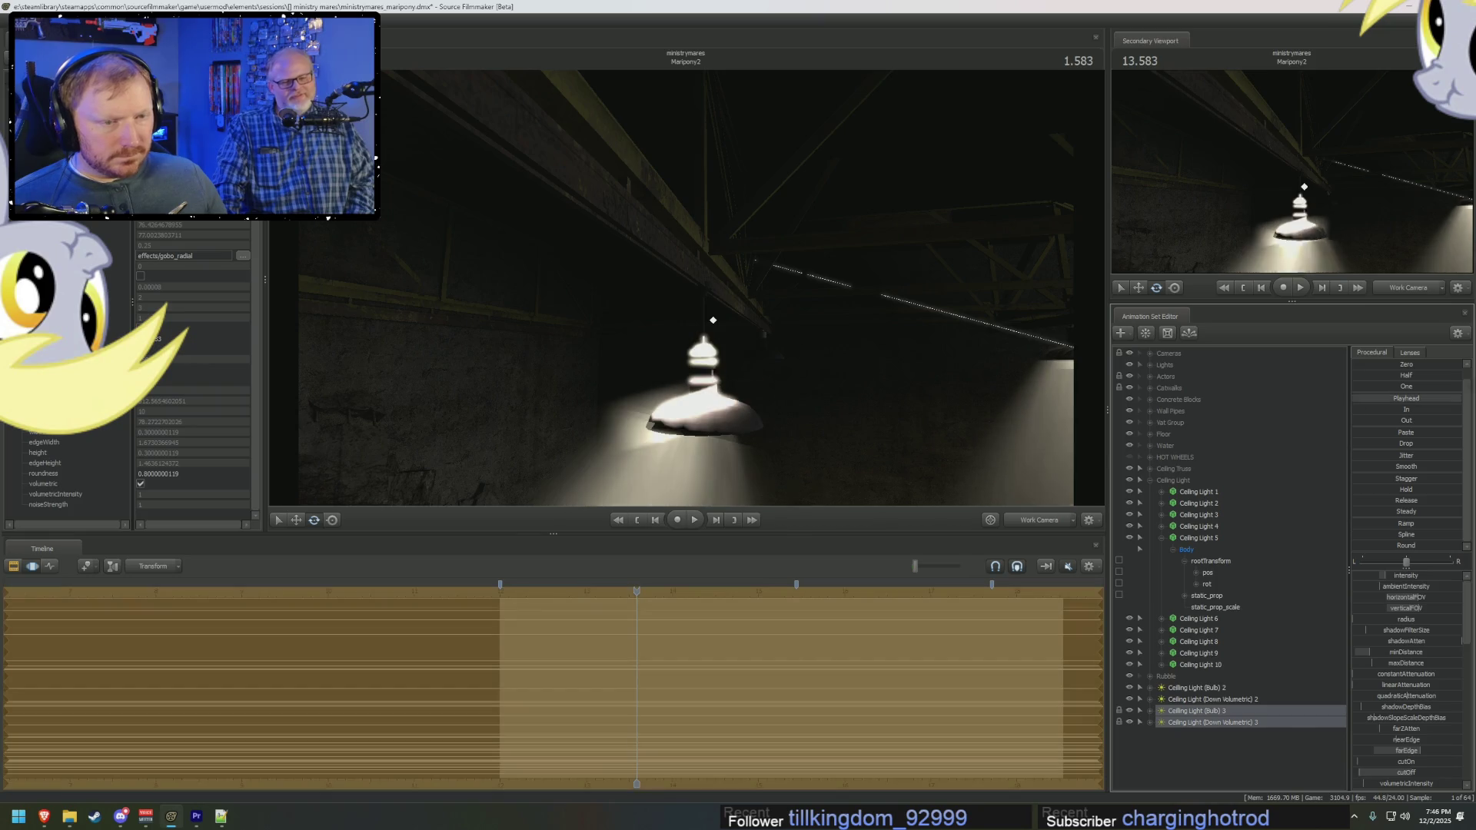
pyautogui.press('space')
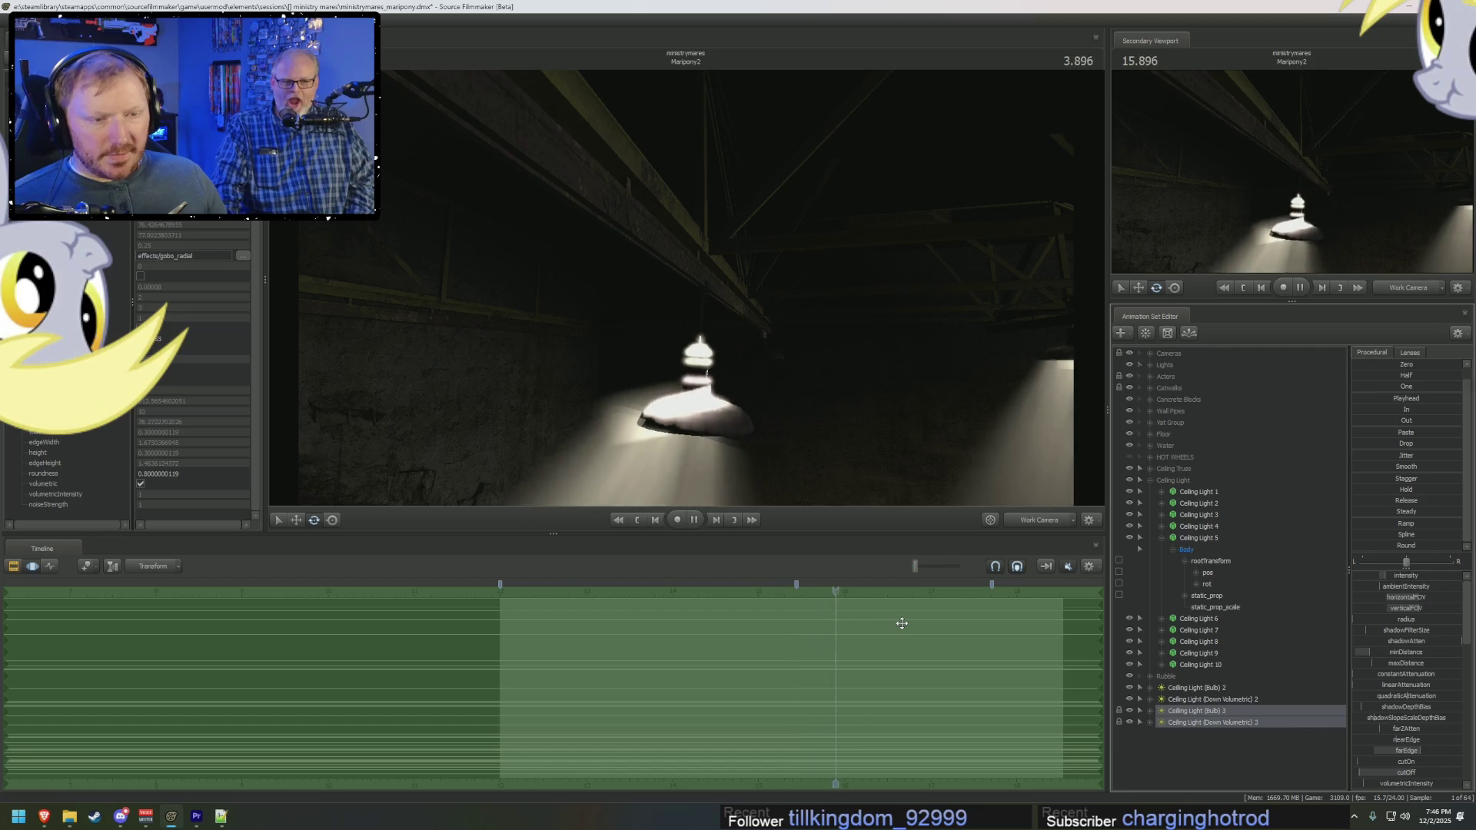
pyautogui.press('space')
pyautogui.moveTo(843, 608); pyautogui.dragTo(822, 608)
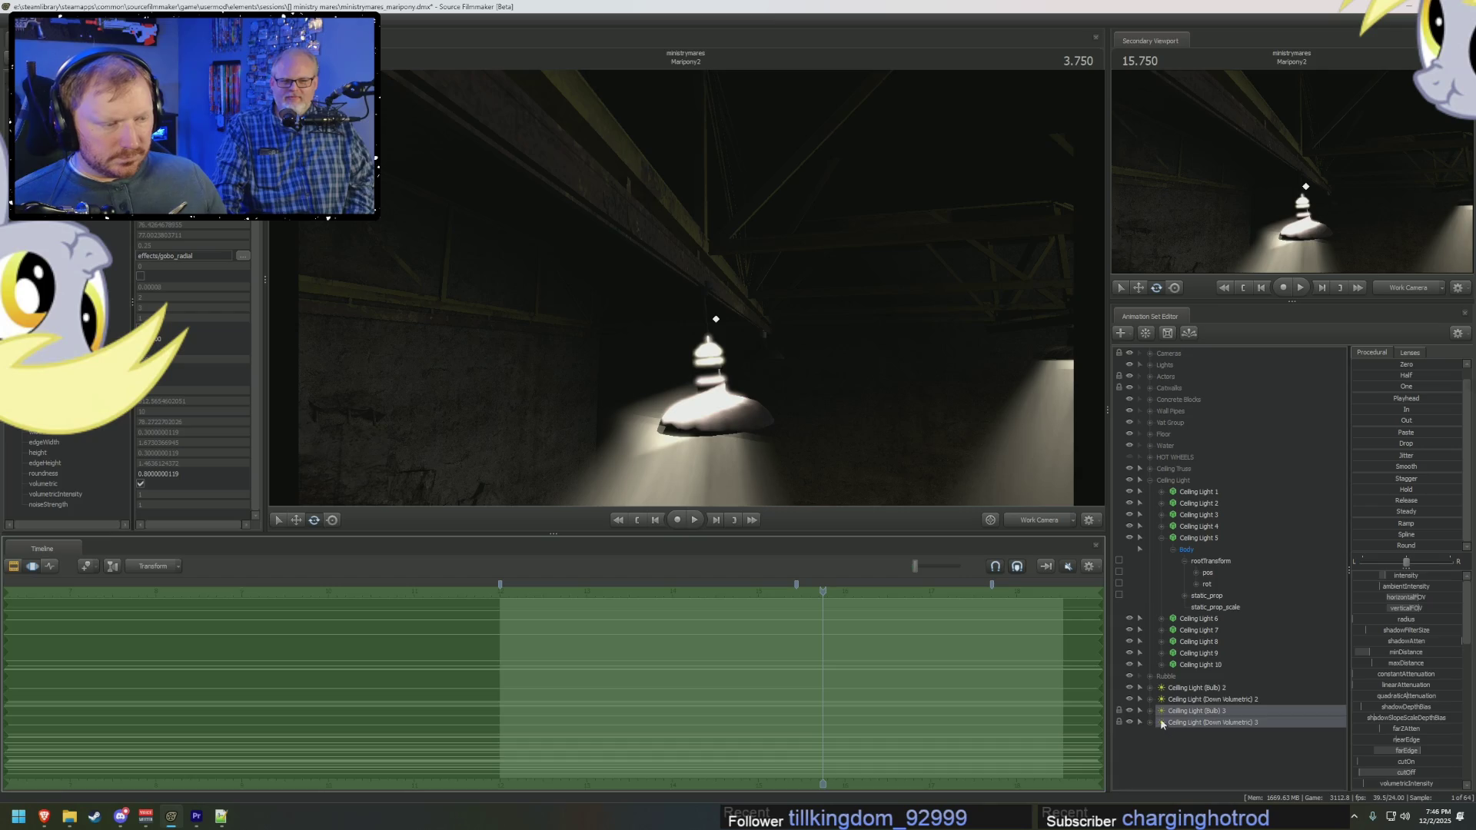
# Step: Expand the light's control list and select its intensity control
pyautogui.click(1162, 722)
pyautogui.scroll(-5, 1227, 705)
pyautogui.click(1200, 562)
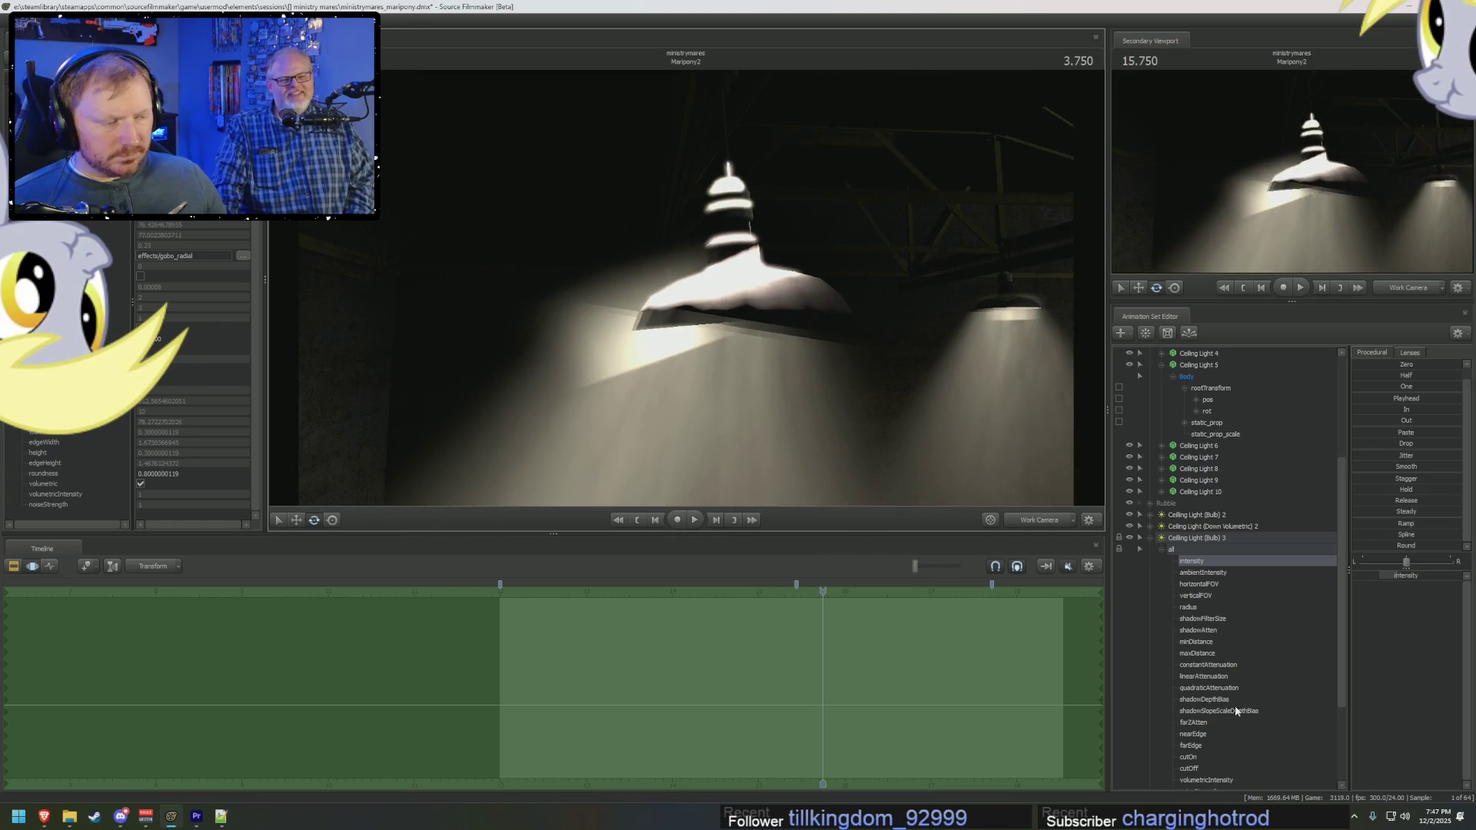
# Step: Rotate the light to line up with the lamp and nudge it slightly left
pyautogui.scroll(-4, 1242, 705)
pyautogui.click(1194, 768)
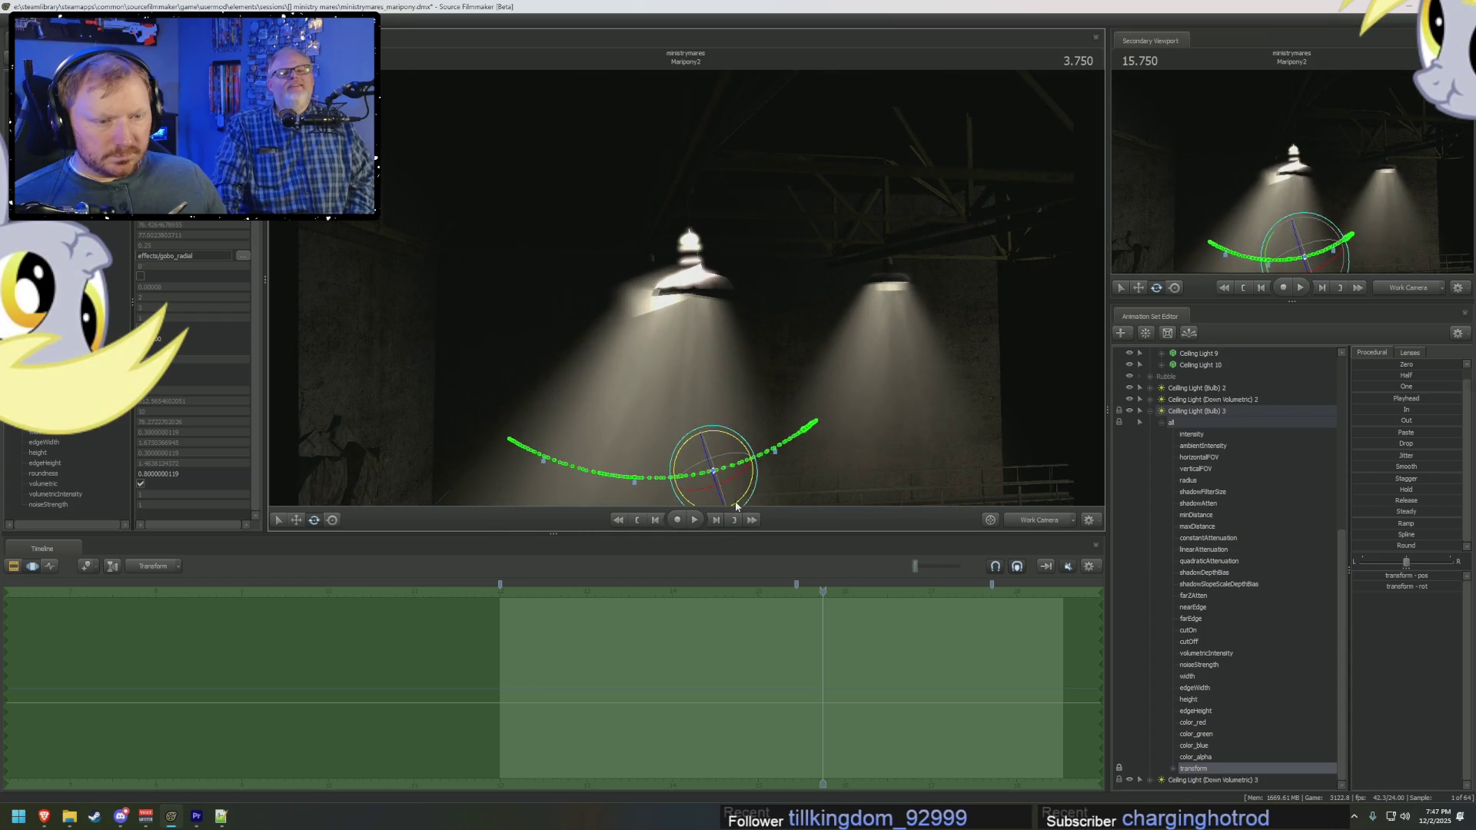
pyautogui.moveTo(736, 506); pyautogui.dragTo(681, 496)
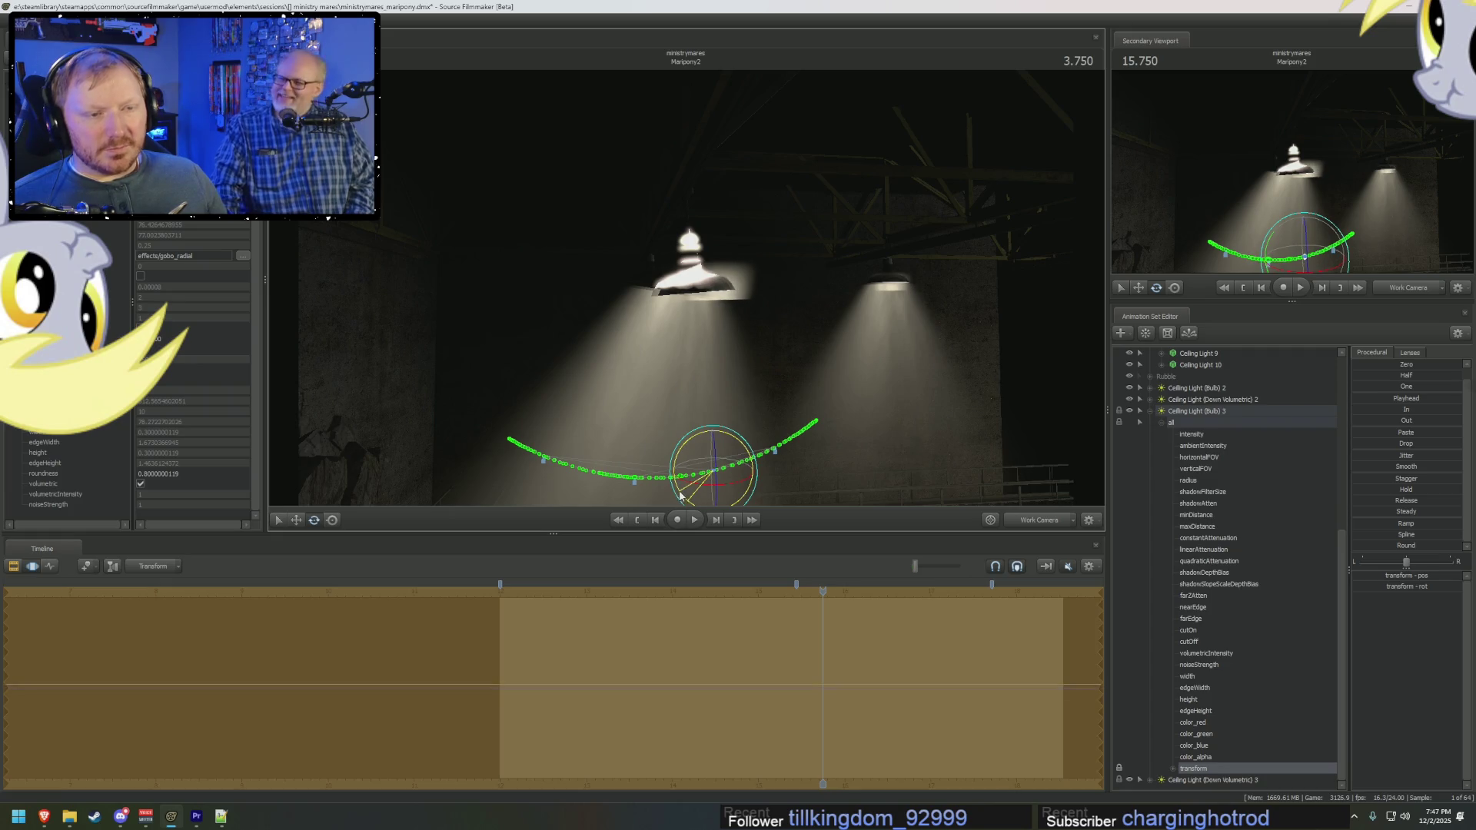
pyautogui.press('w')
pyautogui.moveTo(692, 452); pyautogui.dragTo(683, 454)
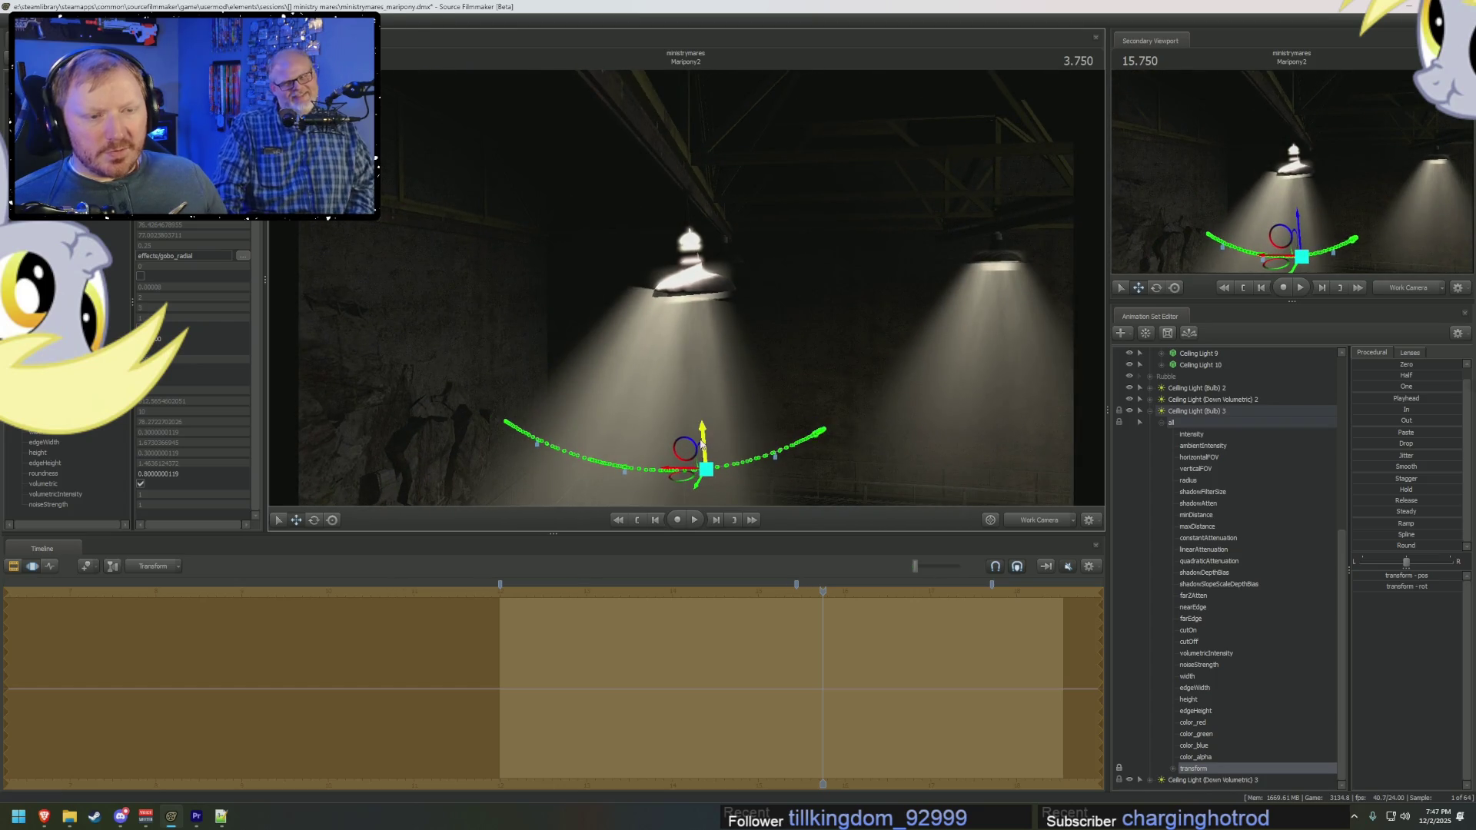
pyautogui.hotkey('ctrl', '1')
pyautogui.hotkey('ctrl', '2')
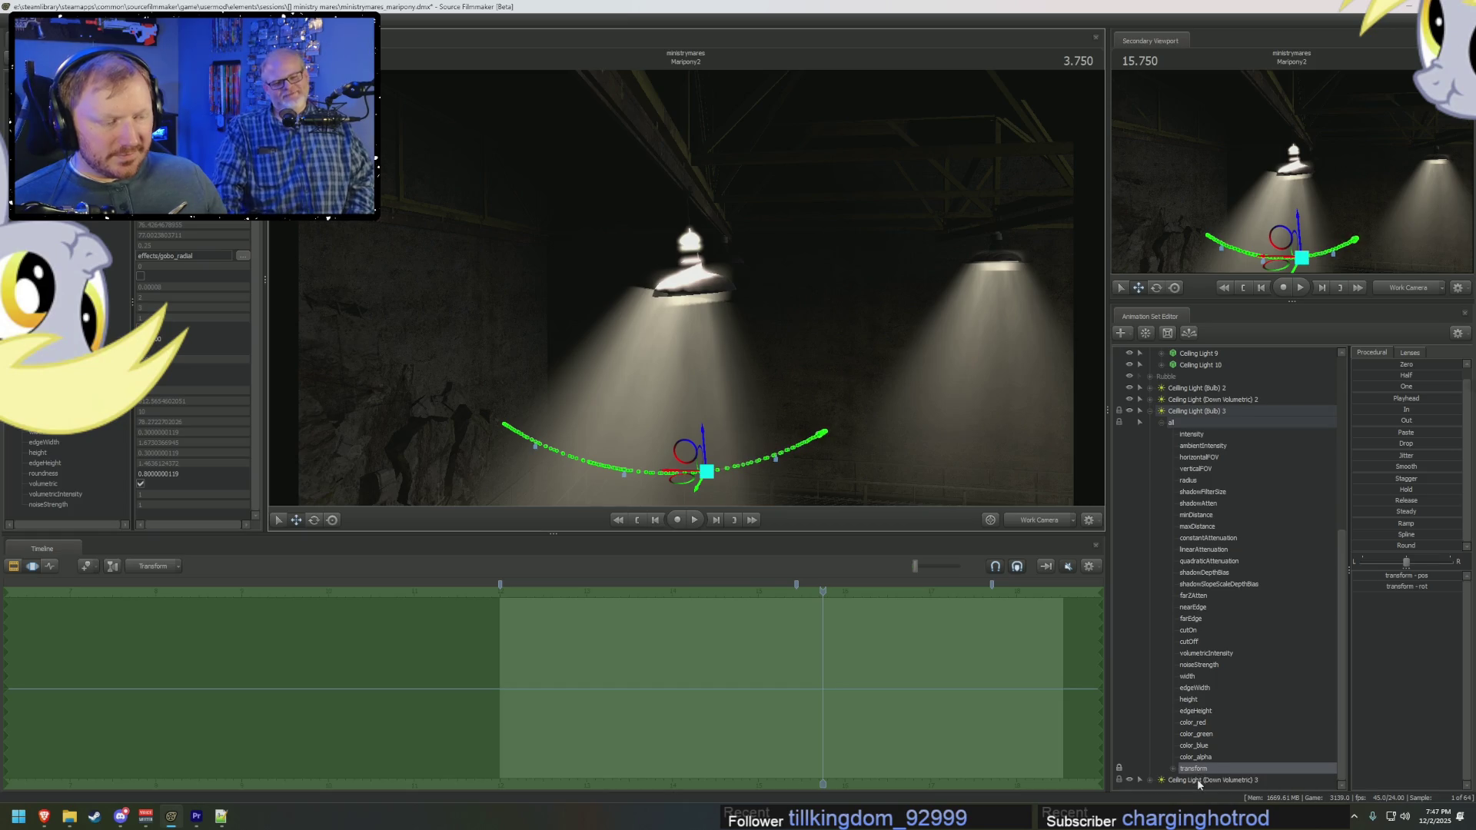
# Step: Select Ceiling Light (Down Volumetric) 3's transform and rotate its beam
pyautogui.click(1199, 780)
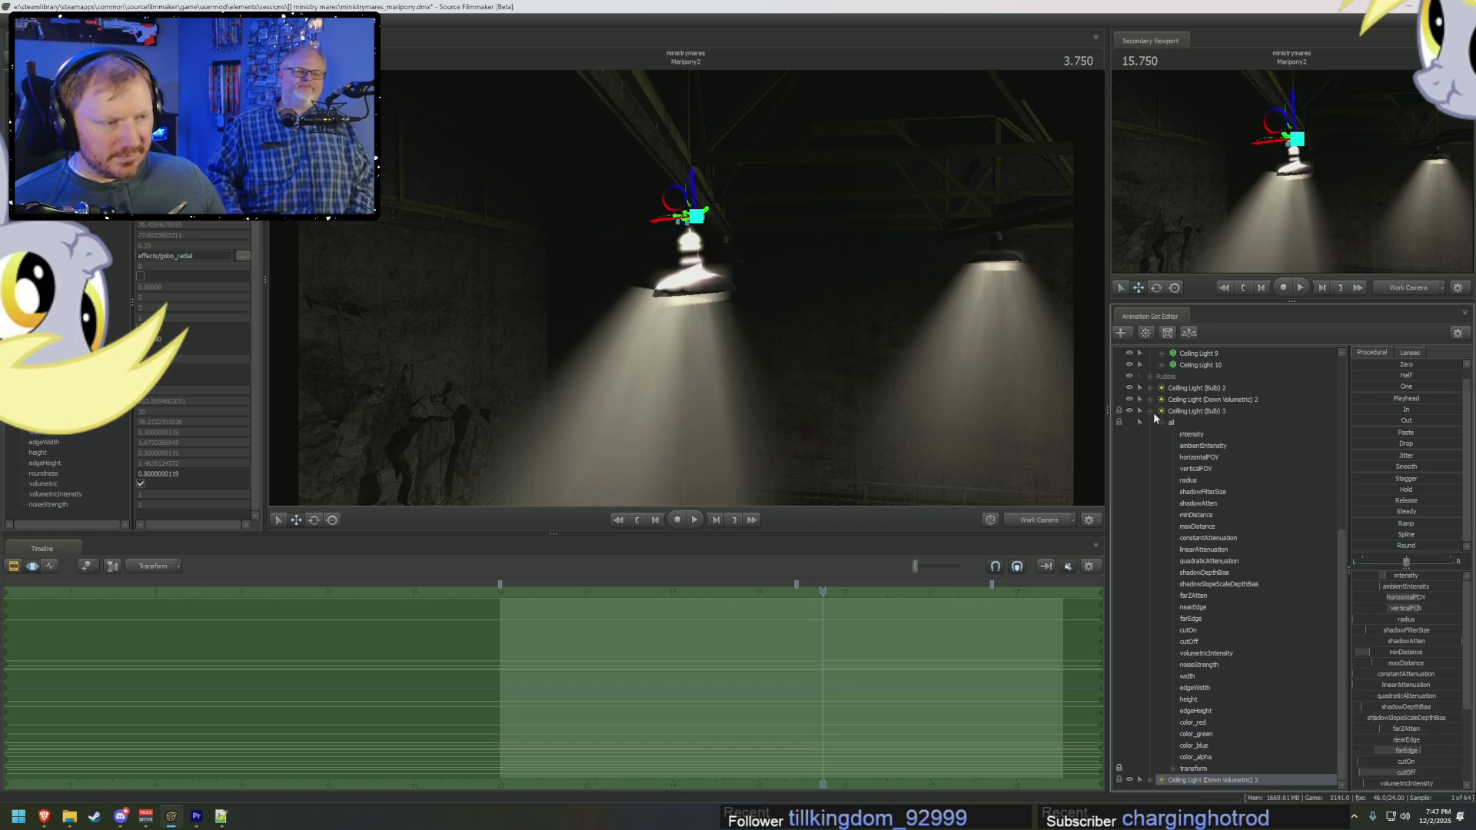
pyautogui.click(1154, 417)
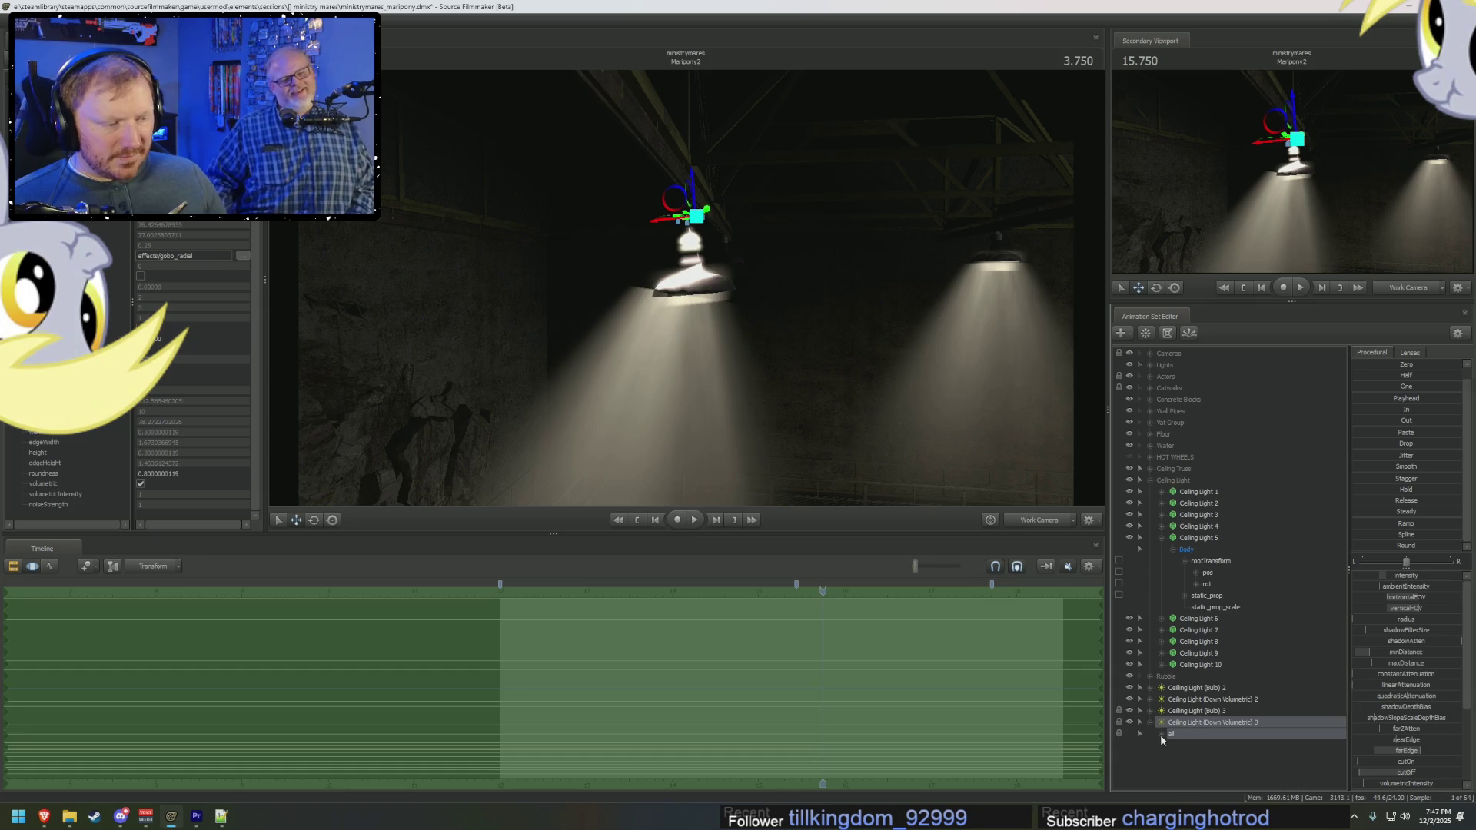
pyautogui.click(1161, 735)
pyautogui.scroll(-9, 1176, 740)
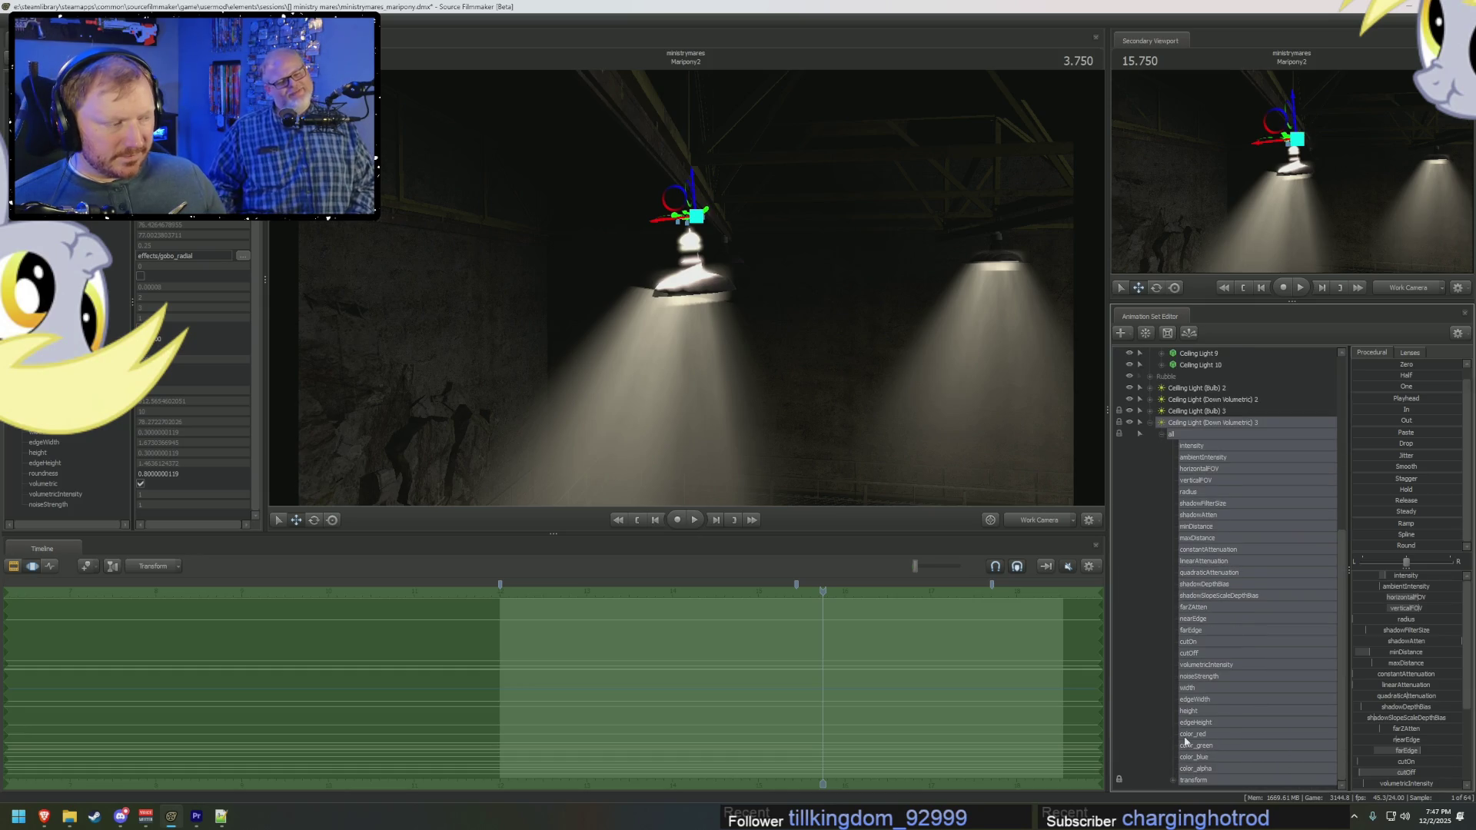
pyautogui.click(1193, 780)
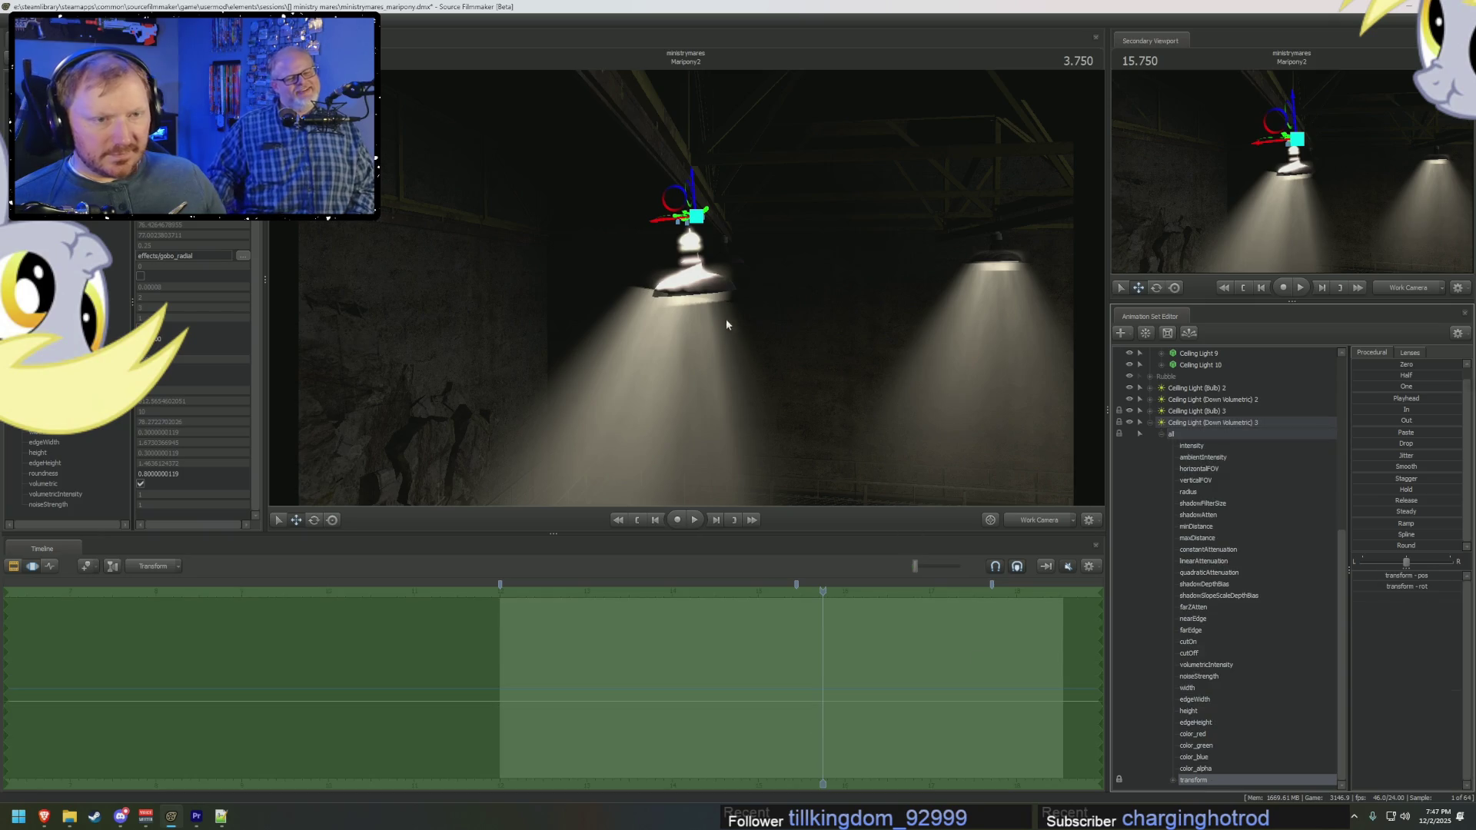
pyautogui.press('e')
pyautogui.moveTo(718, 186); pyautogui.dragTo(706, 182)
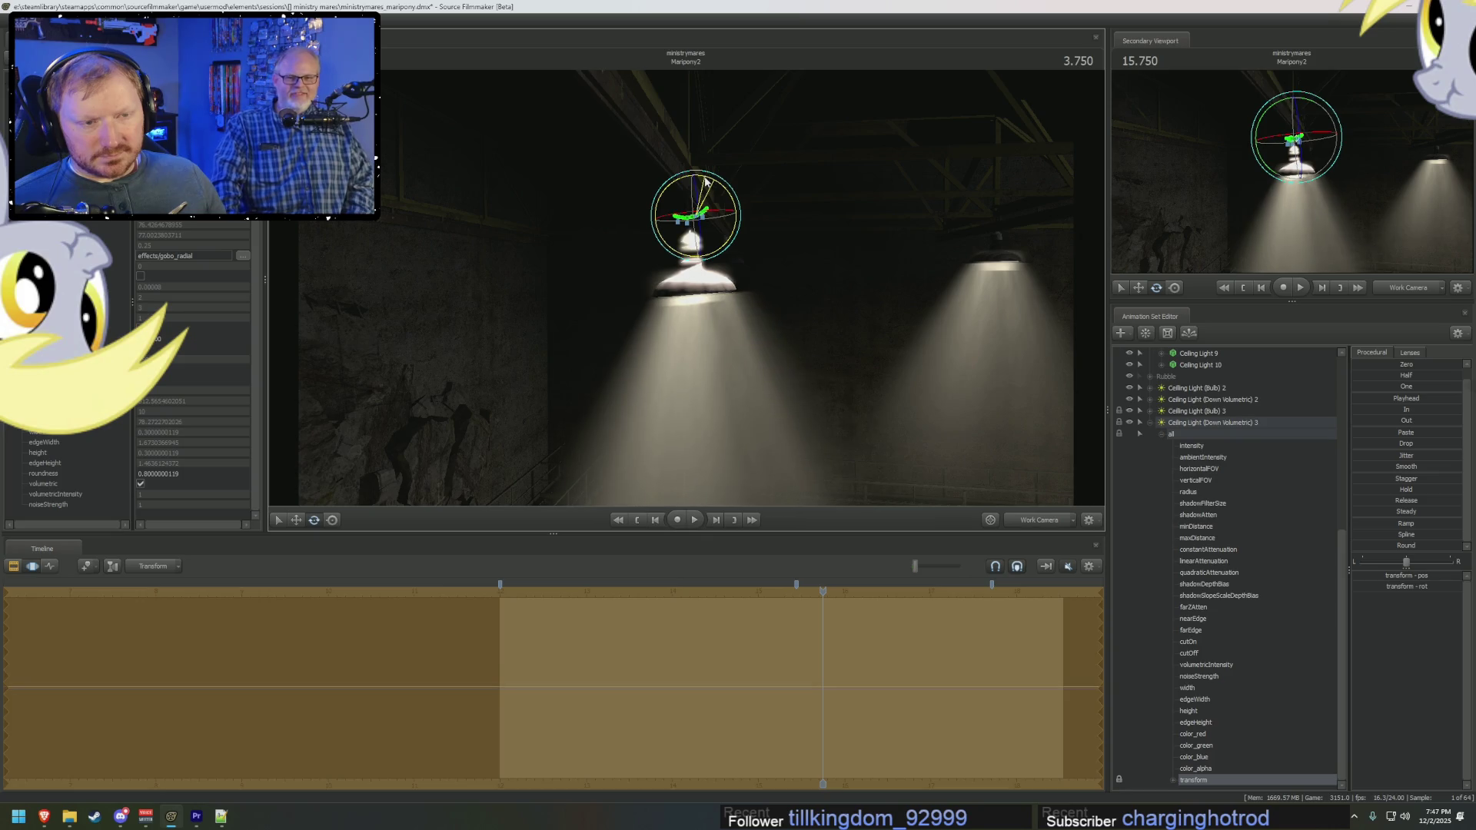
# Step: Lower the ceiling lamp slightly and tilt it so the beam swings left at 4.208
pyautogui.press('w')
pyautogui.moveTo(682, 204); pyautogui.dragTo(680, 217)
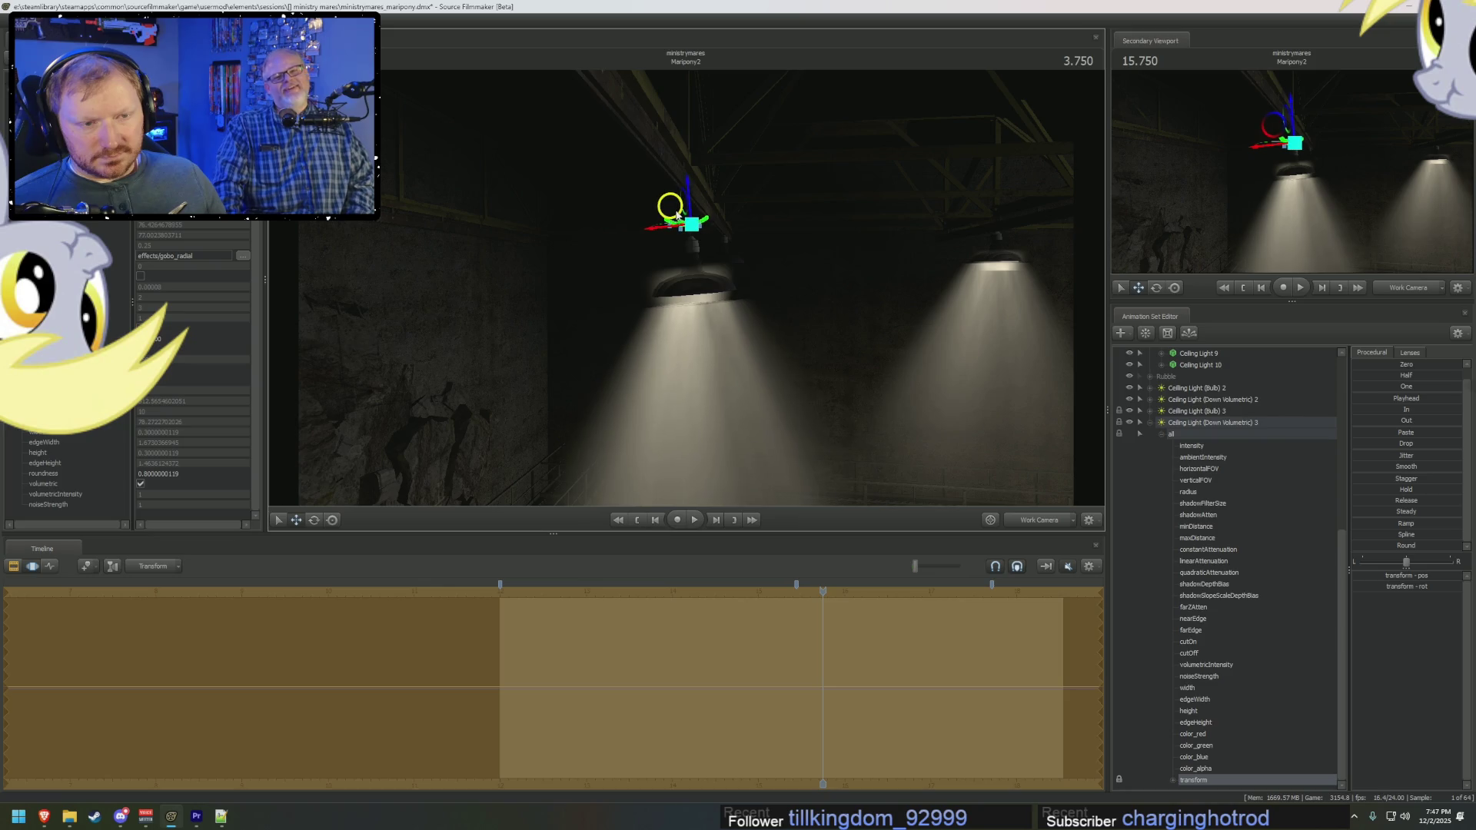
pyautogui.moveTo(680, 217); pyautogui.dragTo(675, 218)
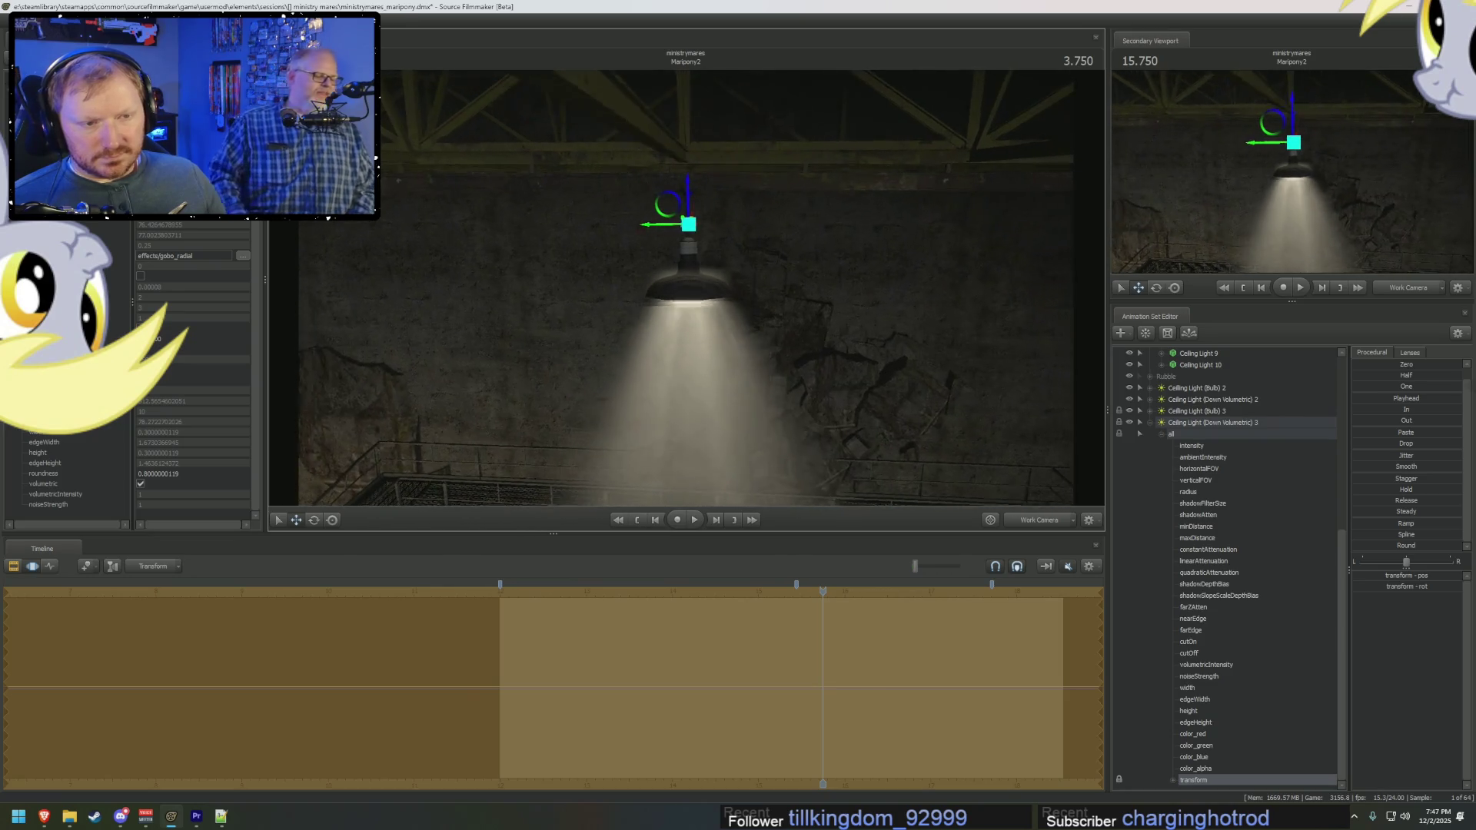
pyautogui.press('e')
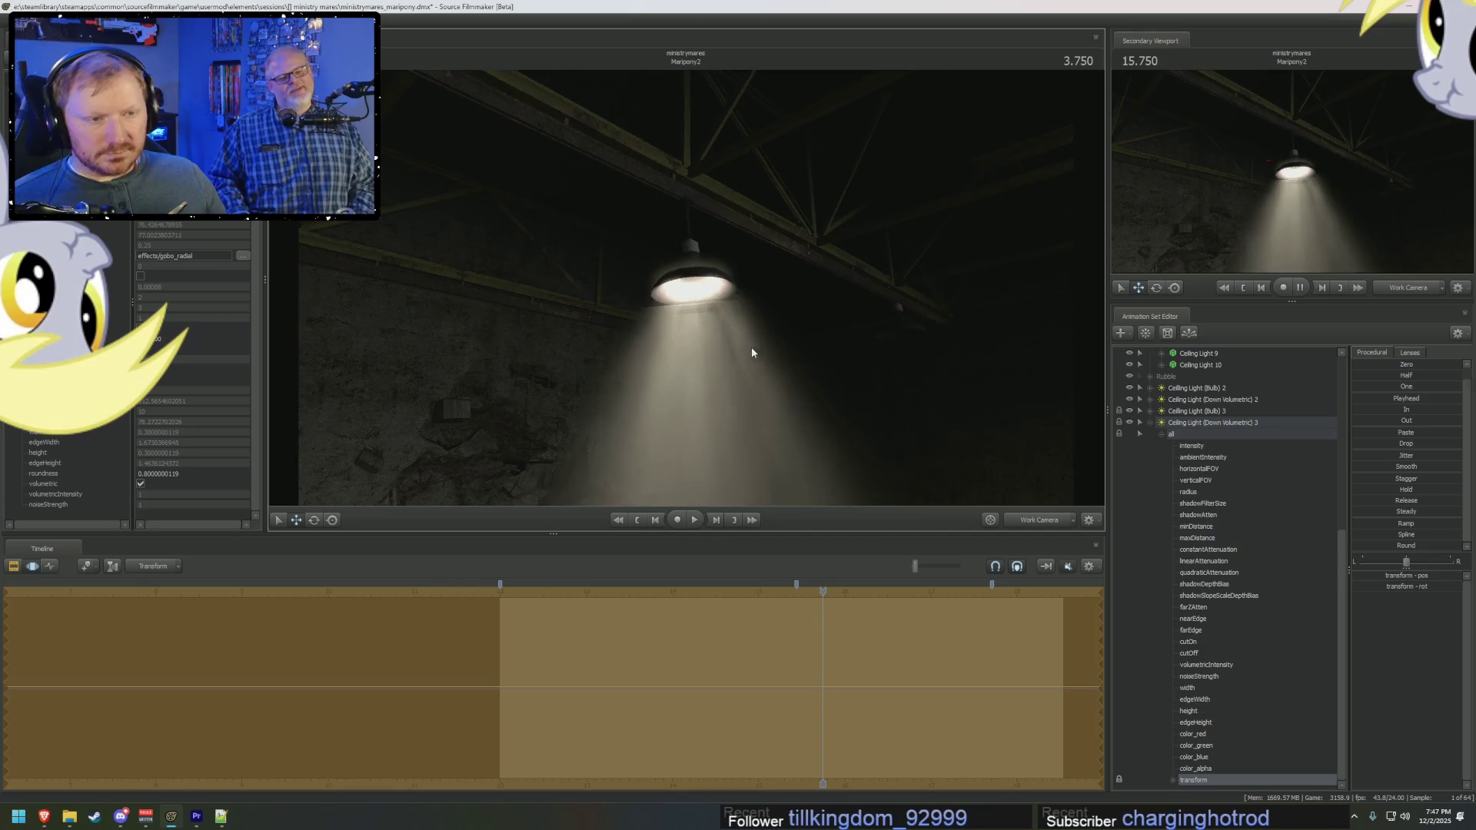
pyautogui.moveTo(679, 223); pyautogui.dragTo(739, 358)
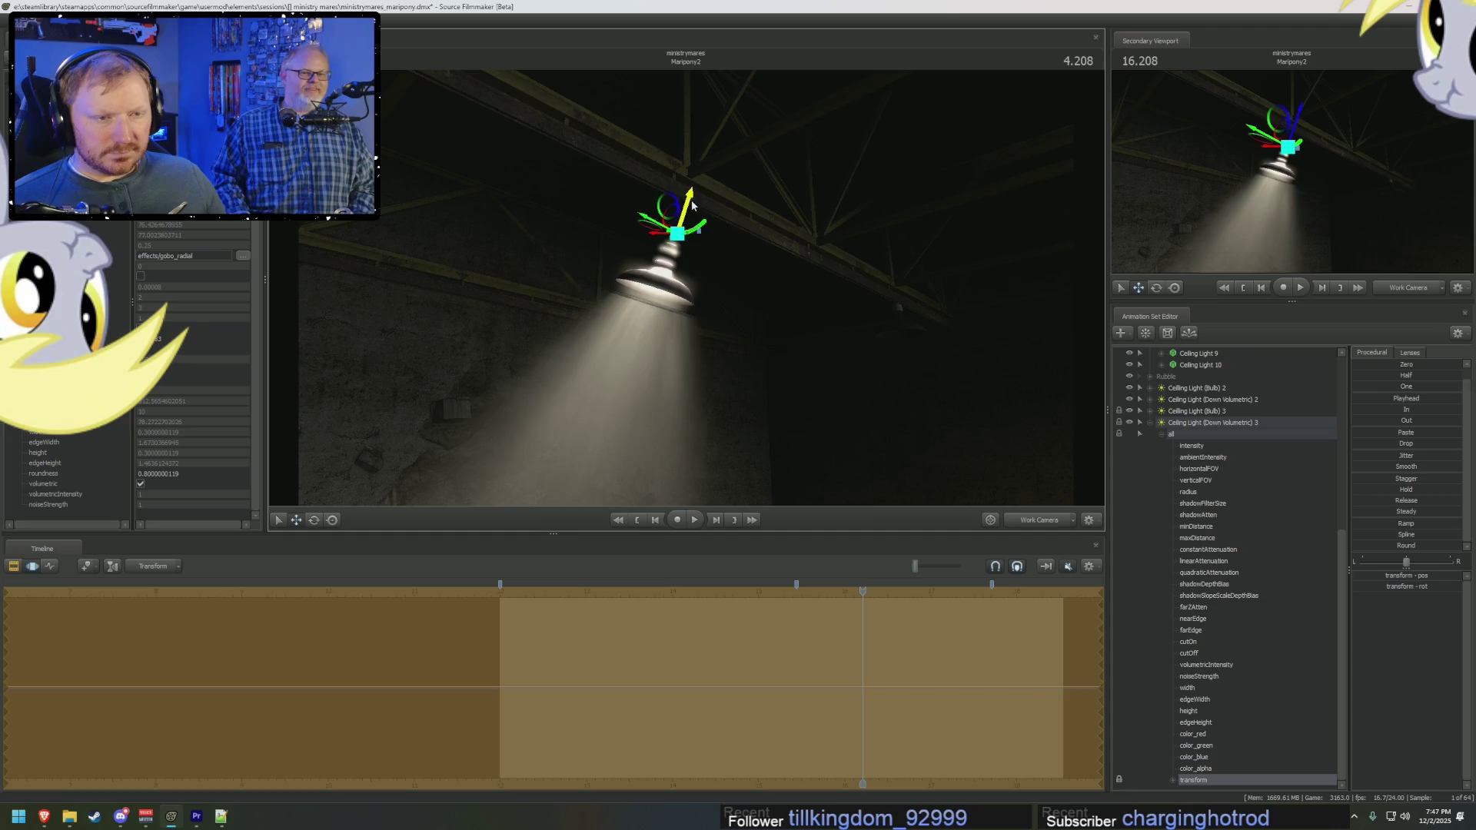
pyautogui.click(675, 632)
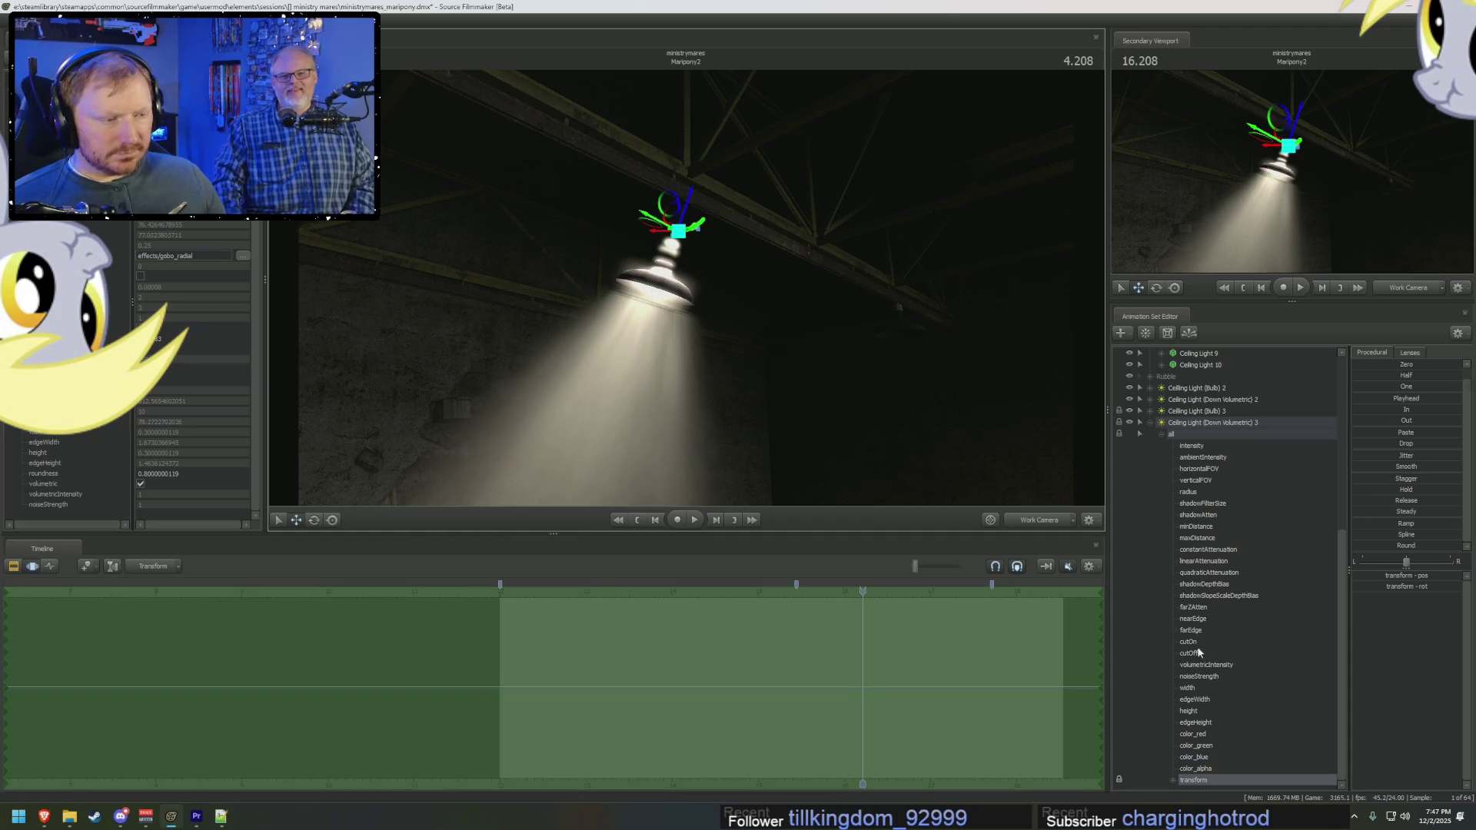
pyautogui.click(1200, 527)
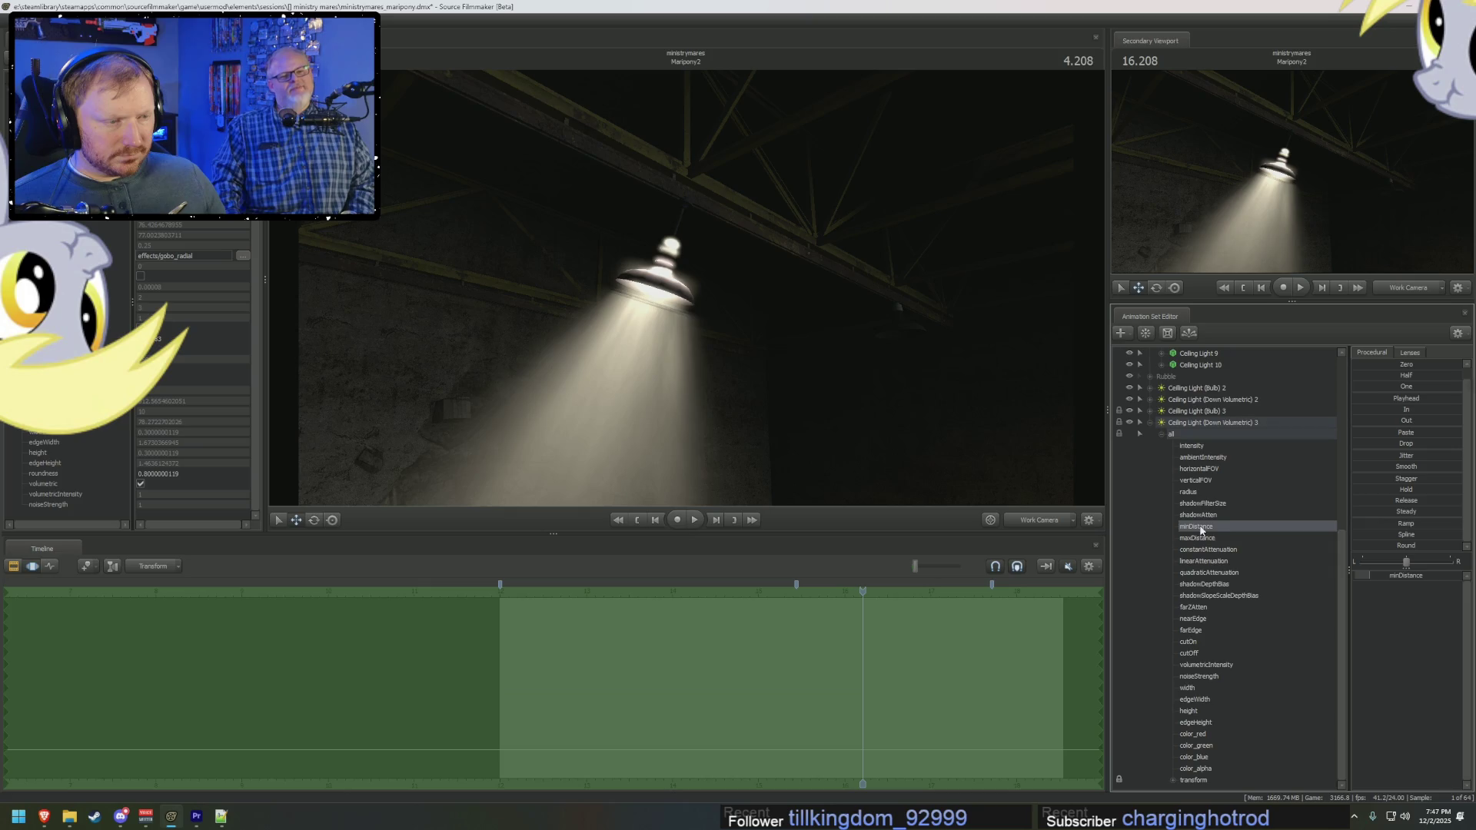
pyautogui.click(1376, 589)
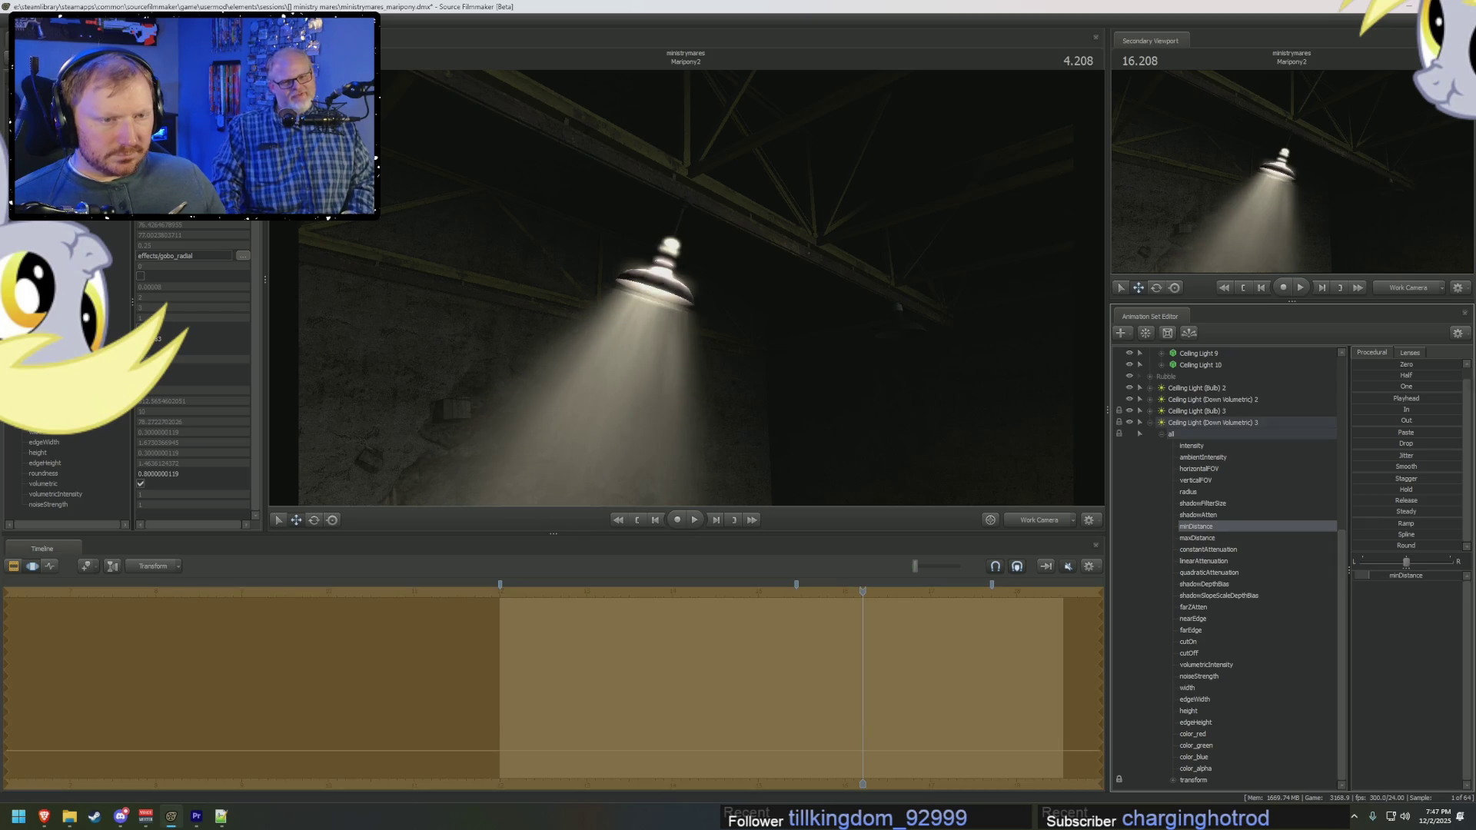
pyautogui.moveTo(1377, 589); pyautogui.dragTo(1344, 686)
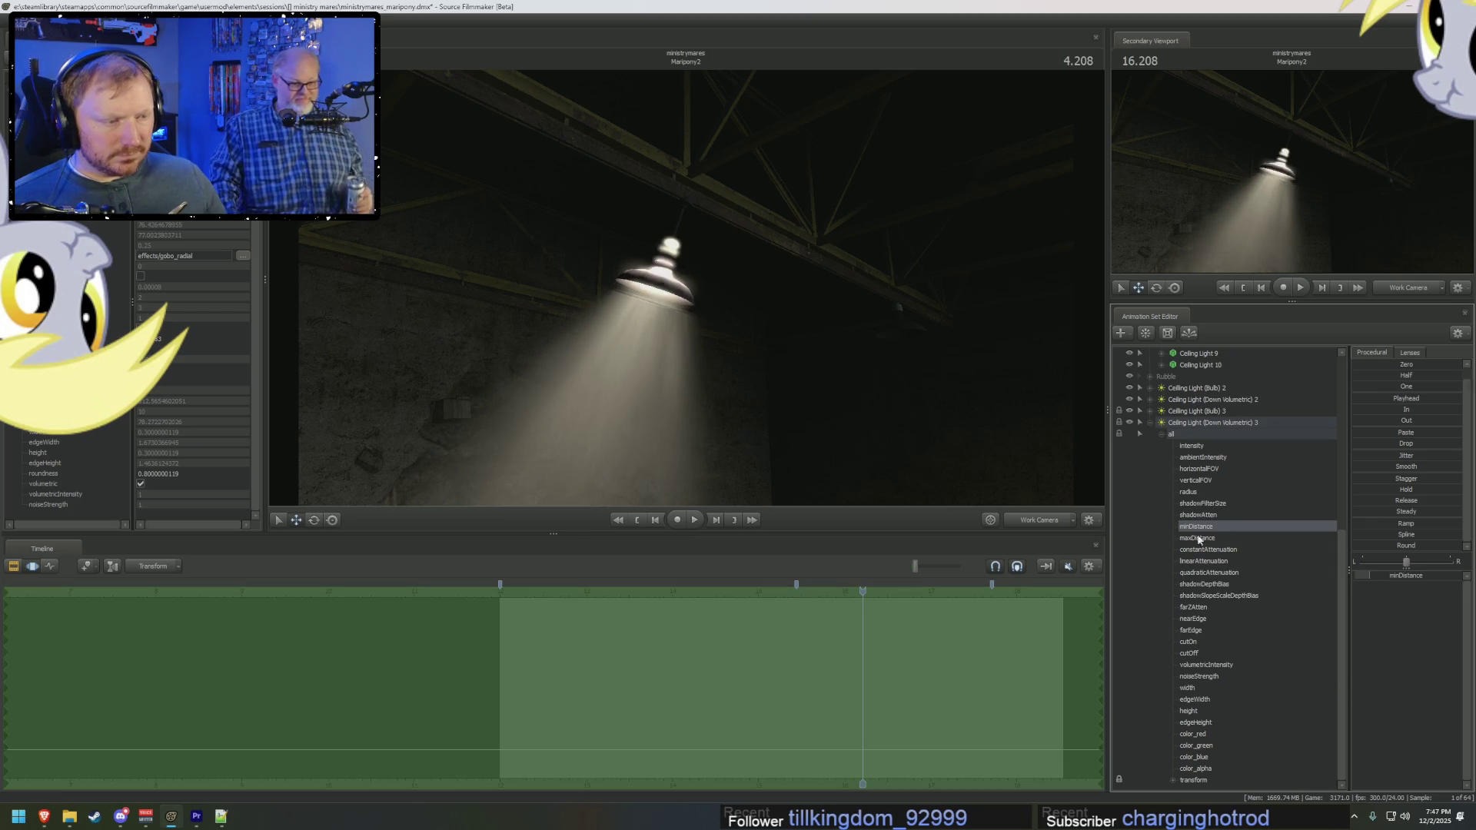
pyautogui.click(1181, 644)
pyautogui.click(1184, 653)
pyautogui.click(1347, 592)
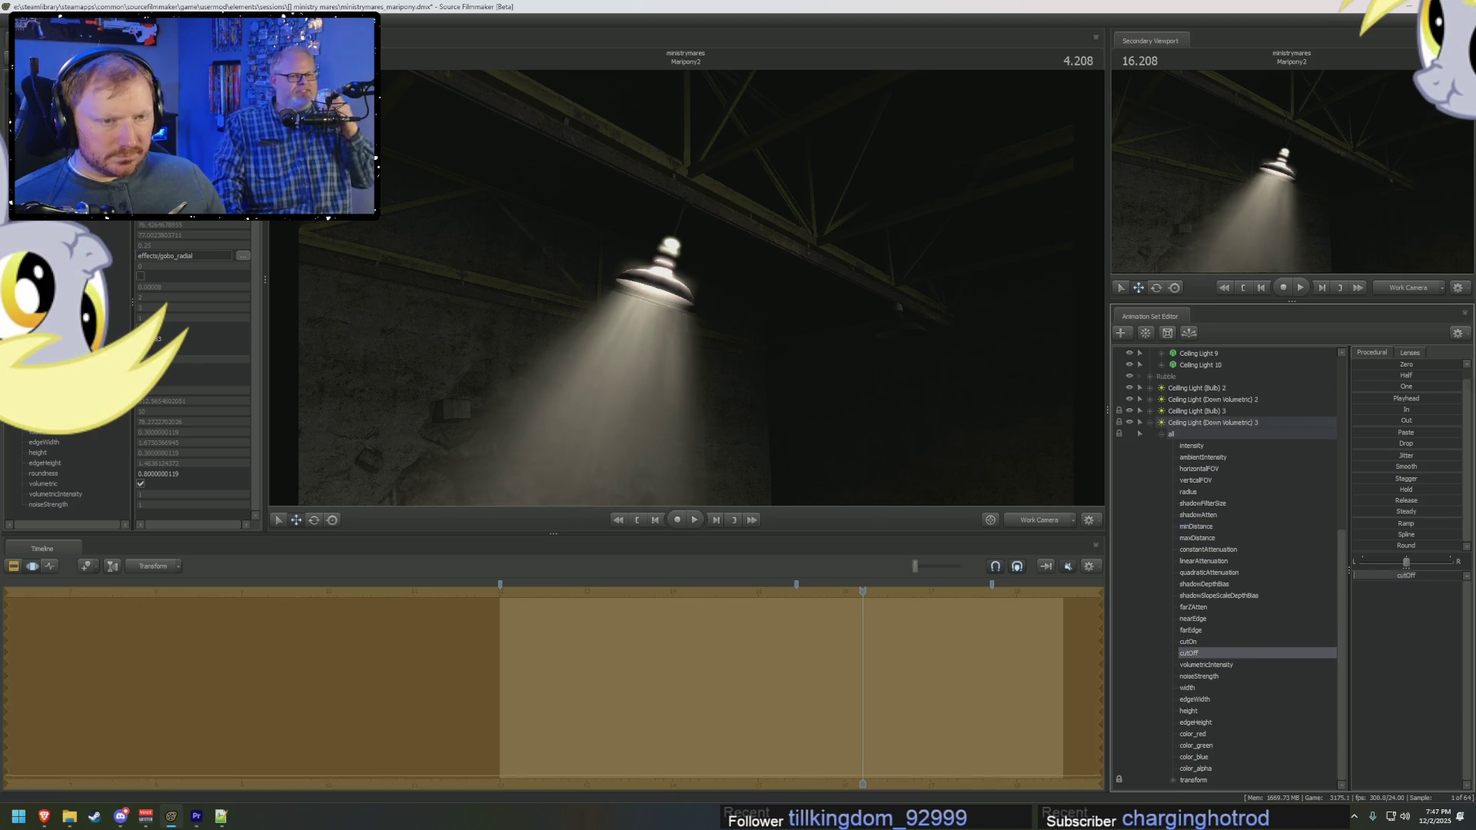
pyautogui.click(1188, 642)
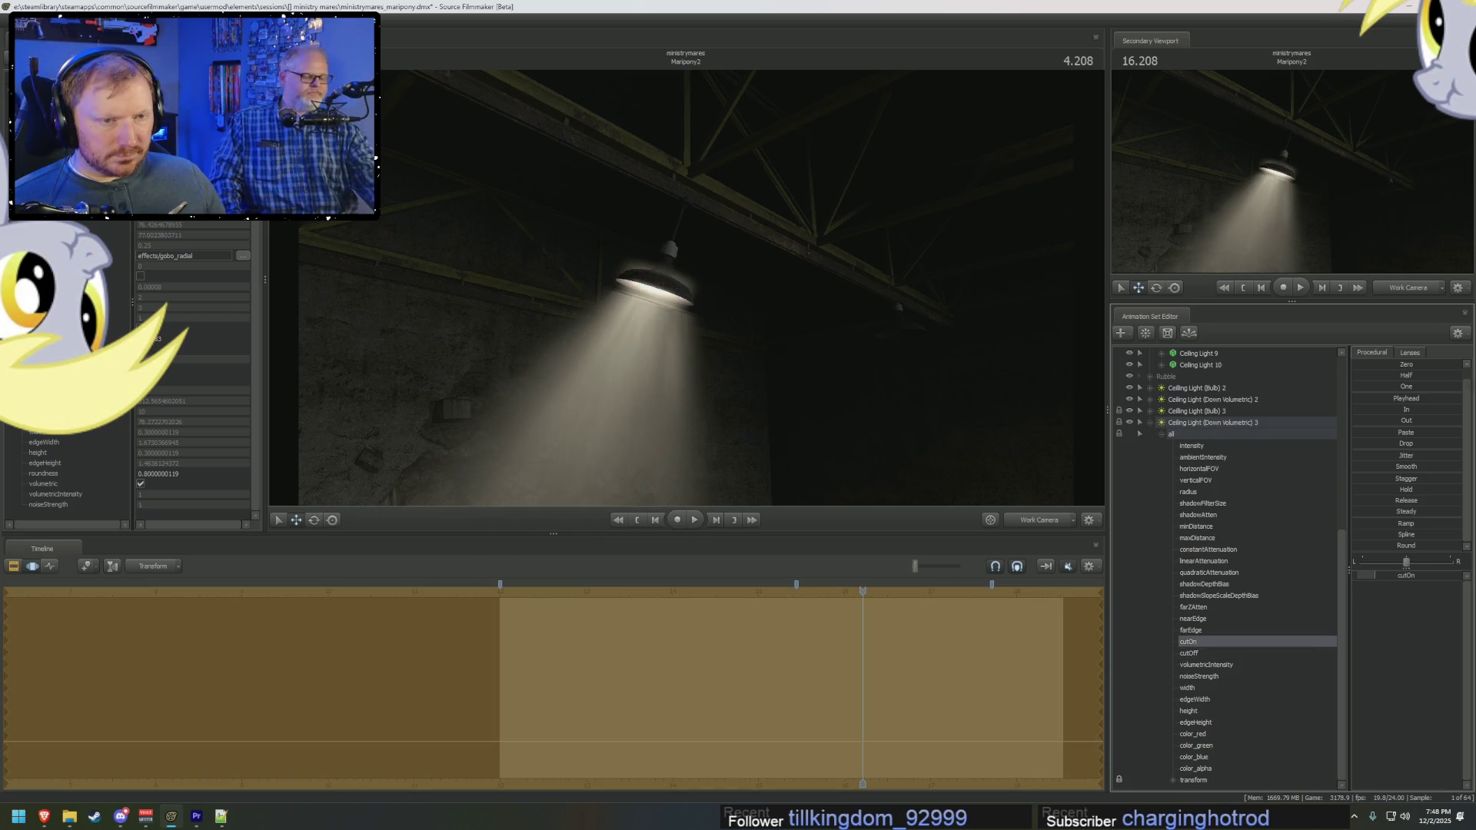
pyautogui.click(1203, 652)
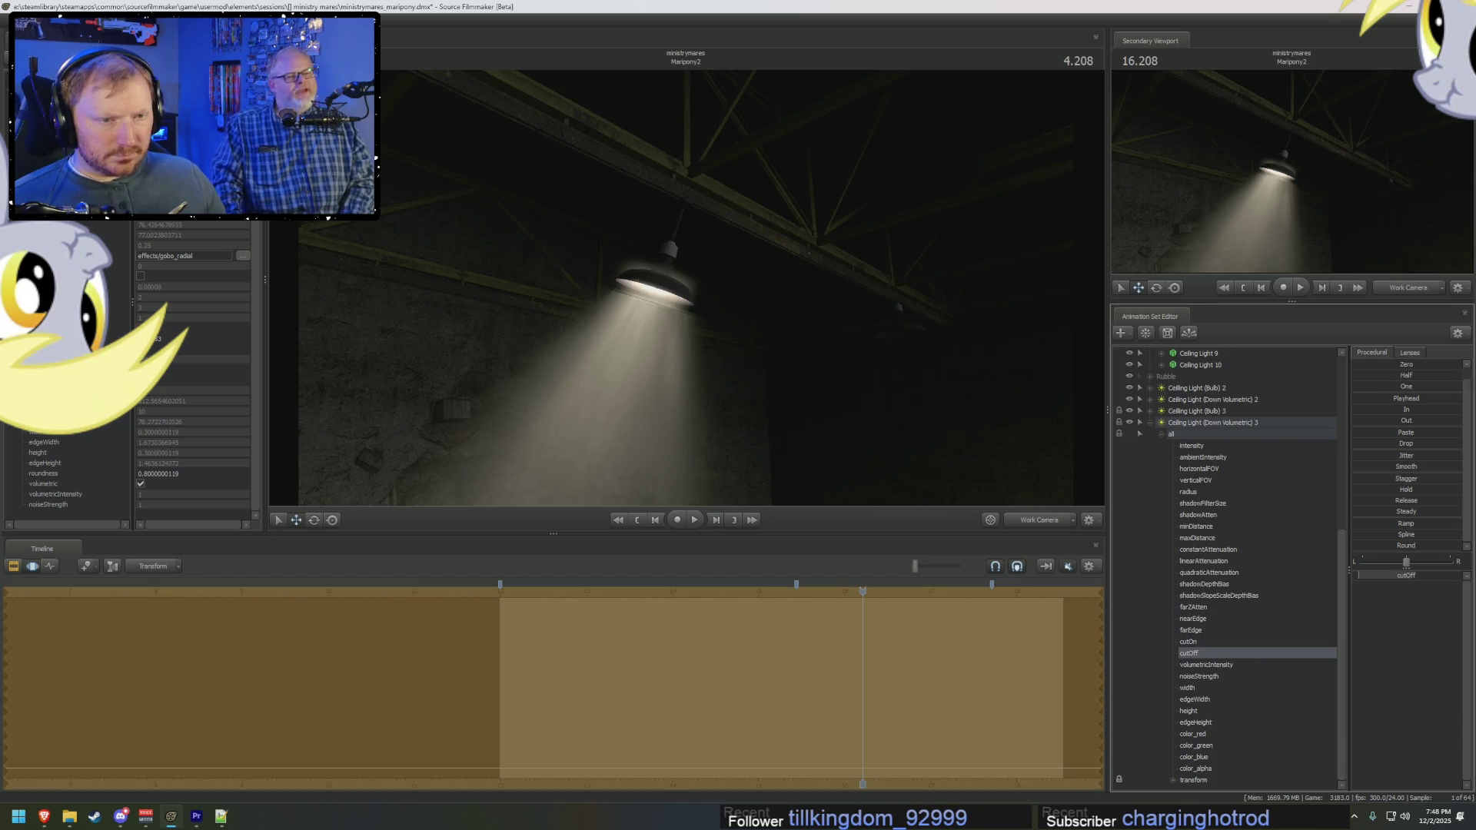
pyautogui.click(1201, 528)
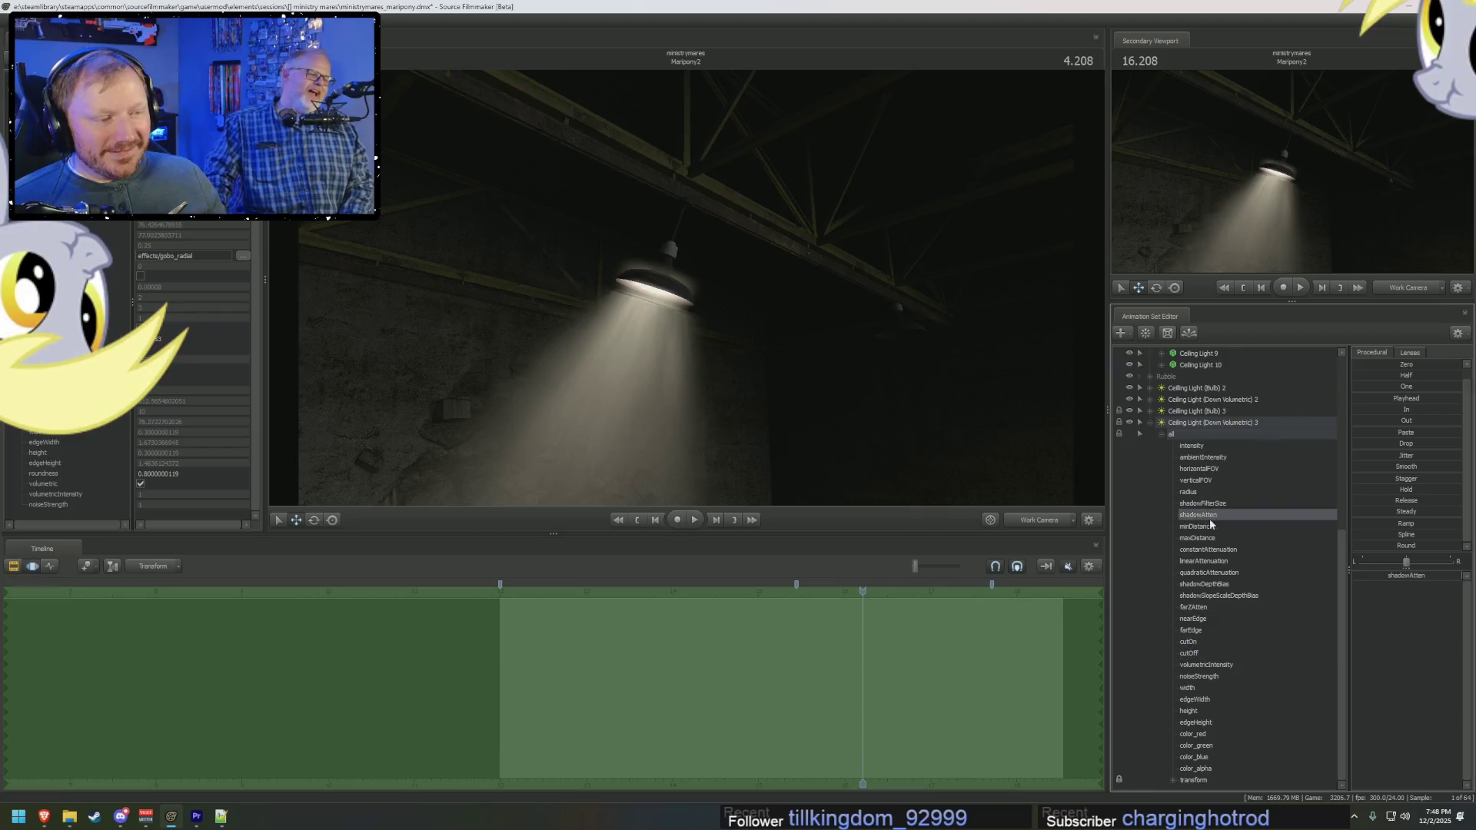
pyautogui.click(1204, 538)
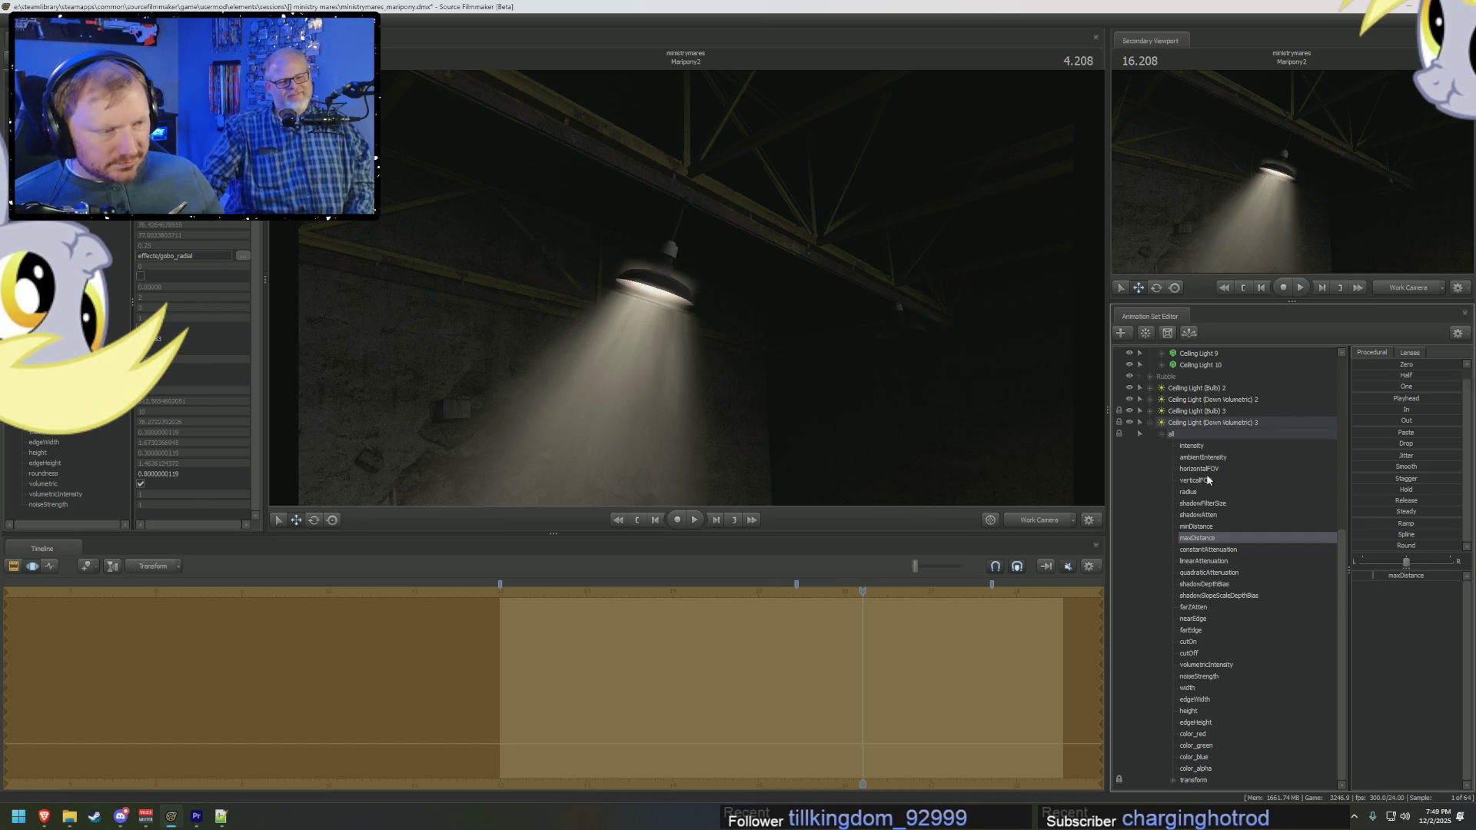
pyautogui.click(1221, 427)
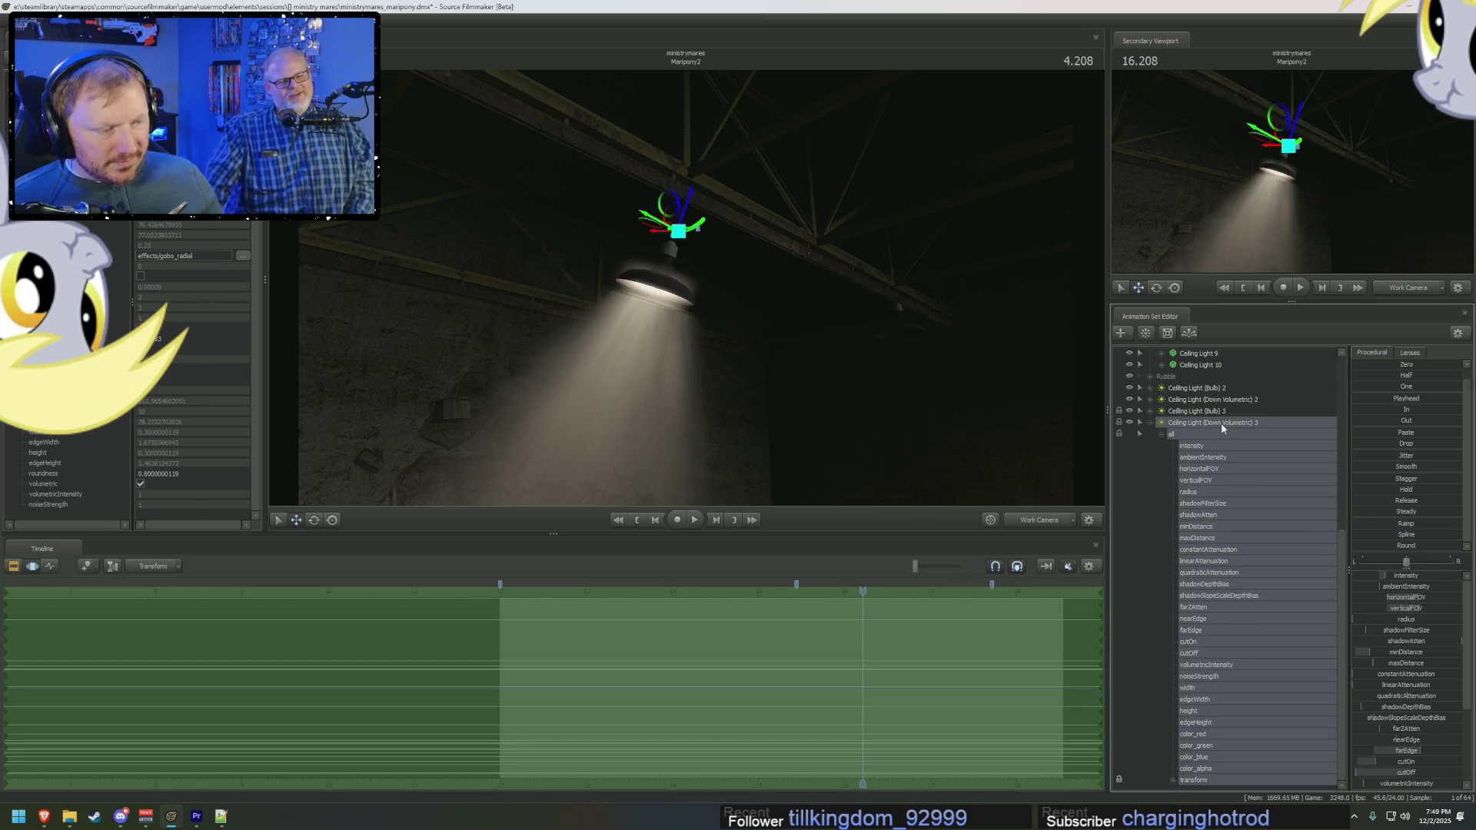
# Step: Raise the volumetric spotlight's cutOn value to brighten the beam
pyautogui.click(1203, 677)
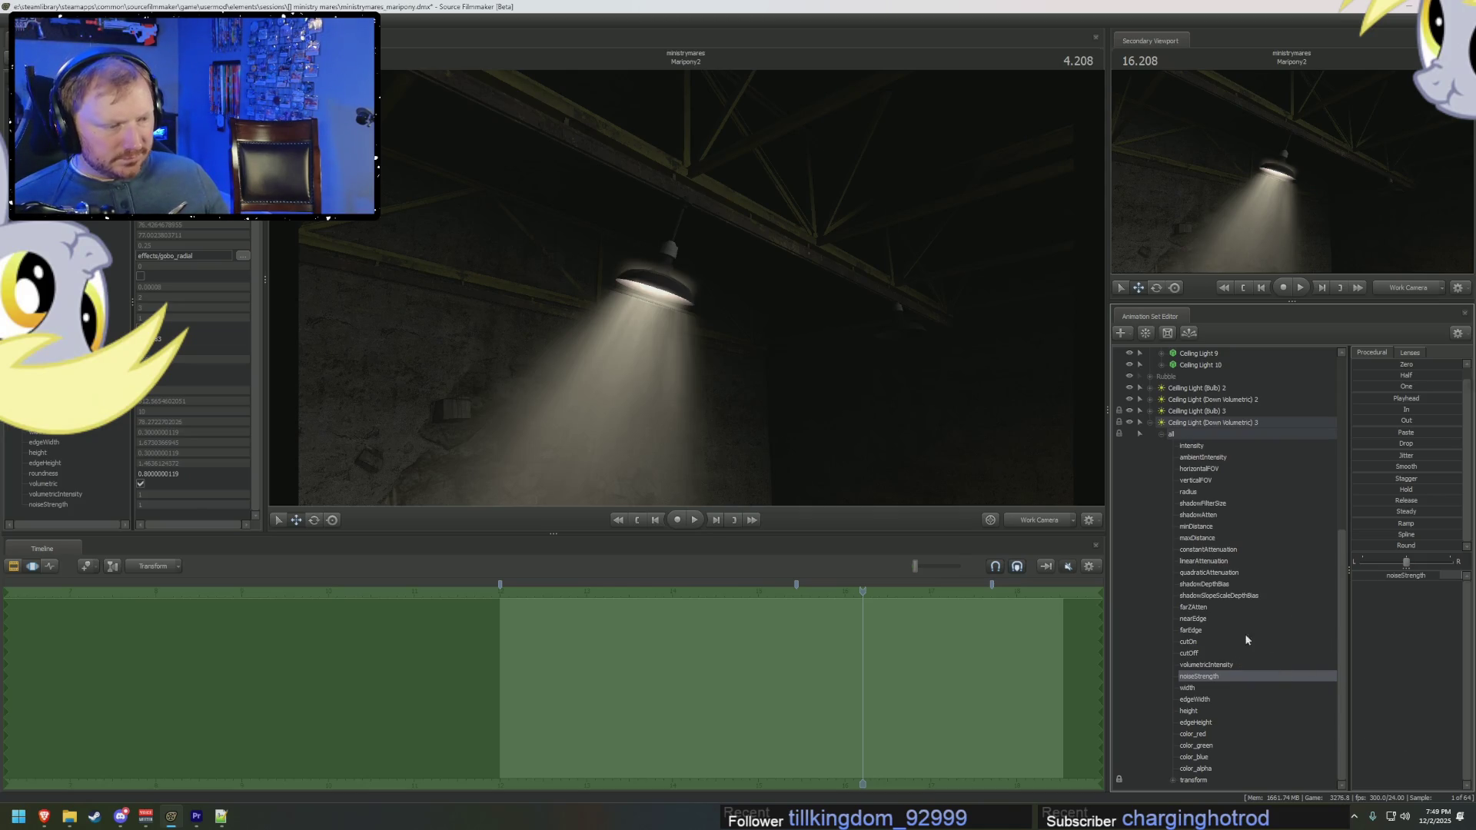
pyautogui.click(1205, 646)
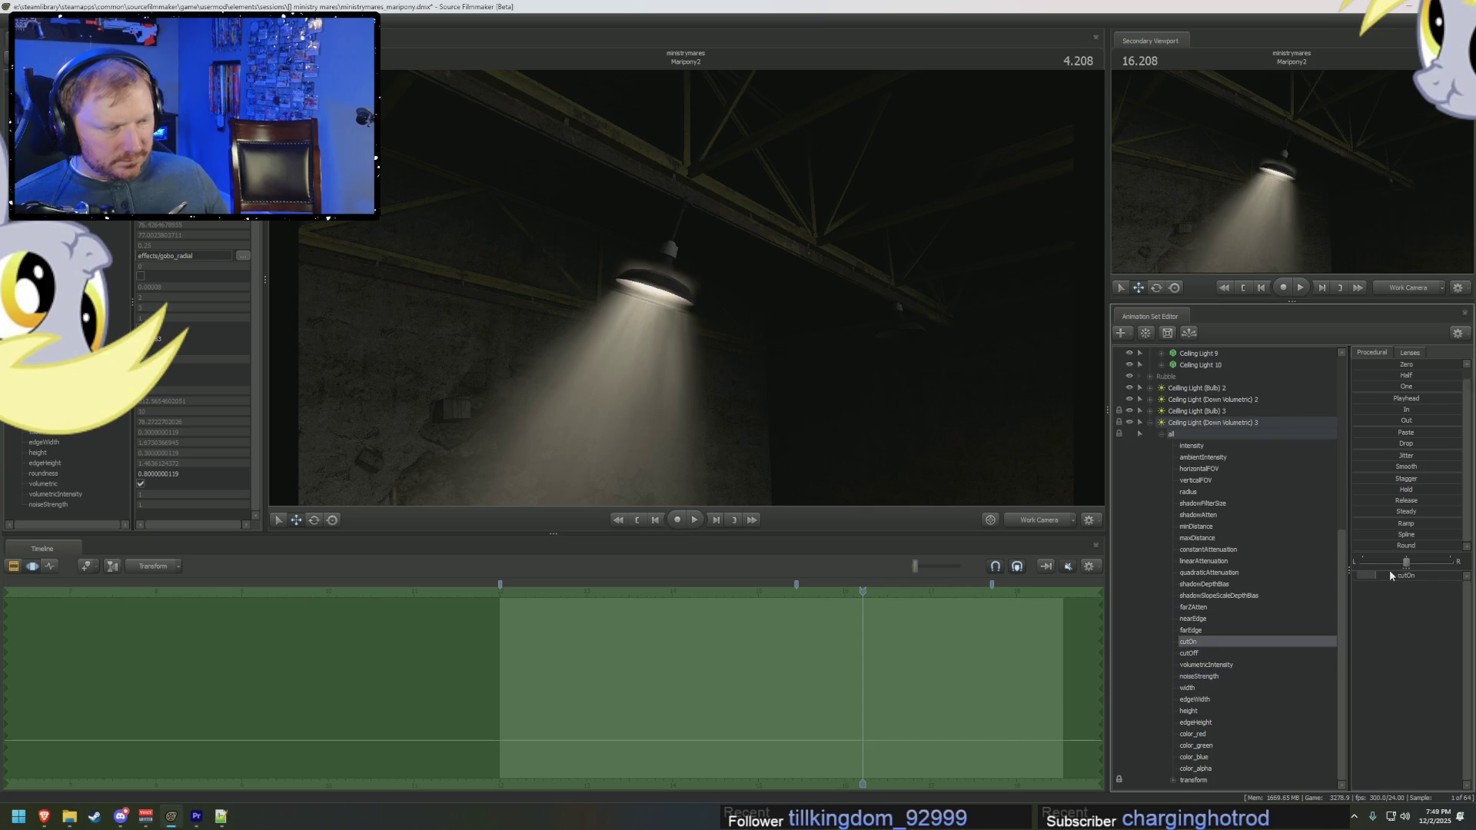
pyautogui.moveTo(1390, 575); pyautogui.dragTo(1407, 575)
pyautogui.moveTo(1207, 551)
pyautogui.mouseDown()
pyautogui.moveTo(1164, 434)
pyautogui.moveTo(1205, 452)
pyautogui.mouseUp()
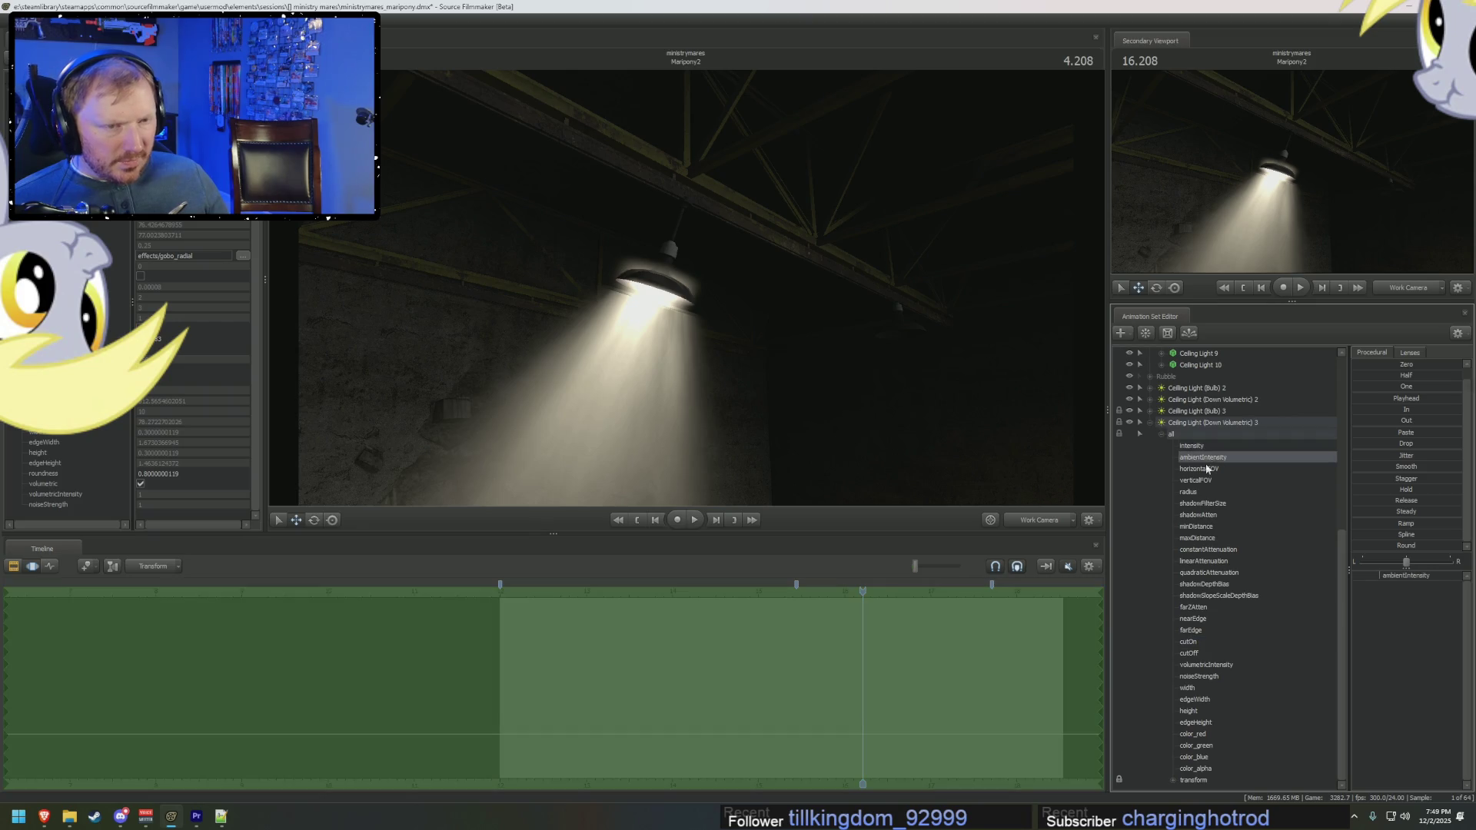
# Step: Lower minDistance to dim the spotlight, nudge cutOn up, and play the animation
pyautogui.click(1195, 724)
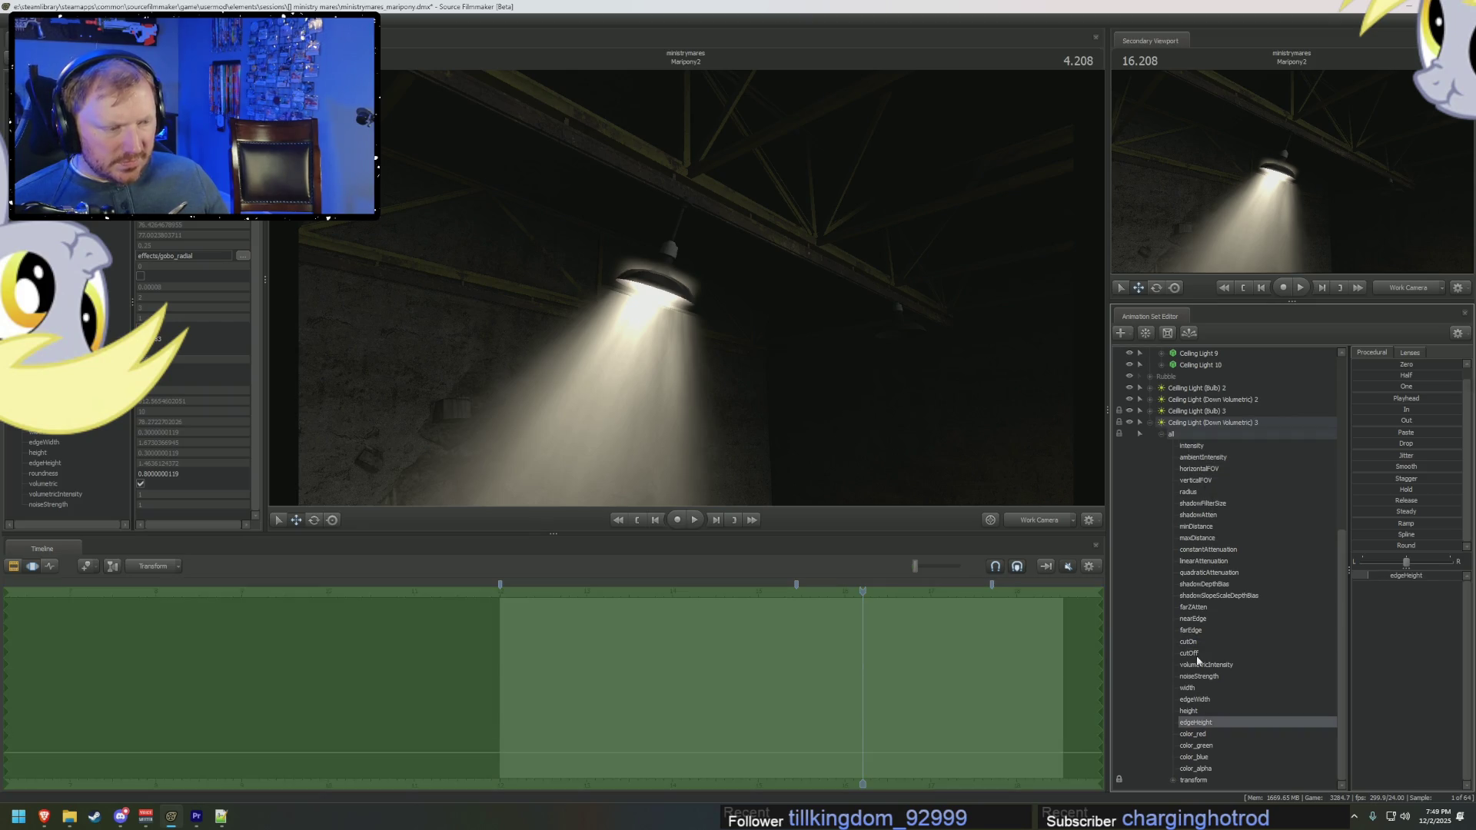
pyautogui.click(1202, 653)
pyautogui.click(1200, 643)
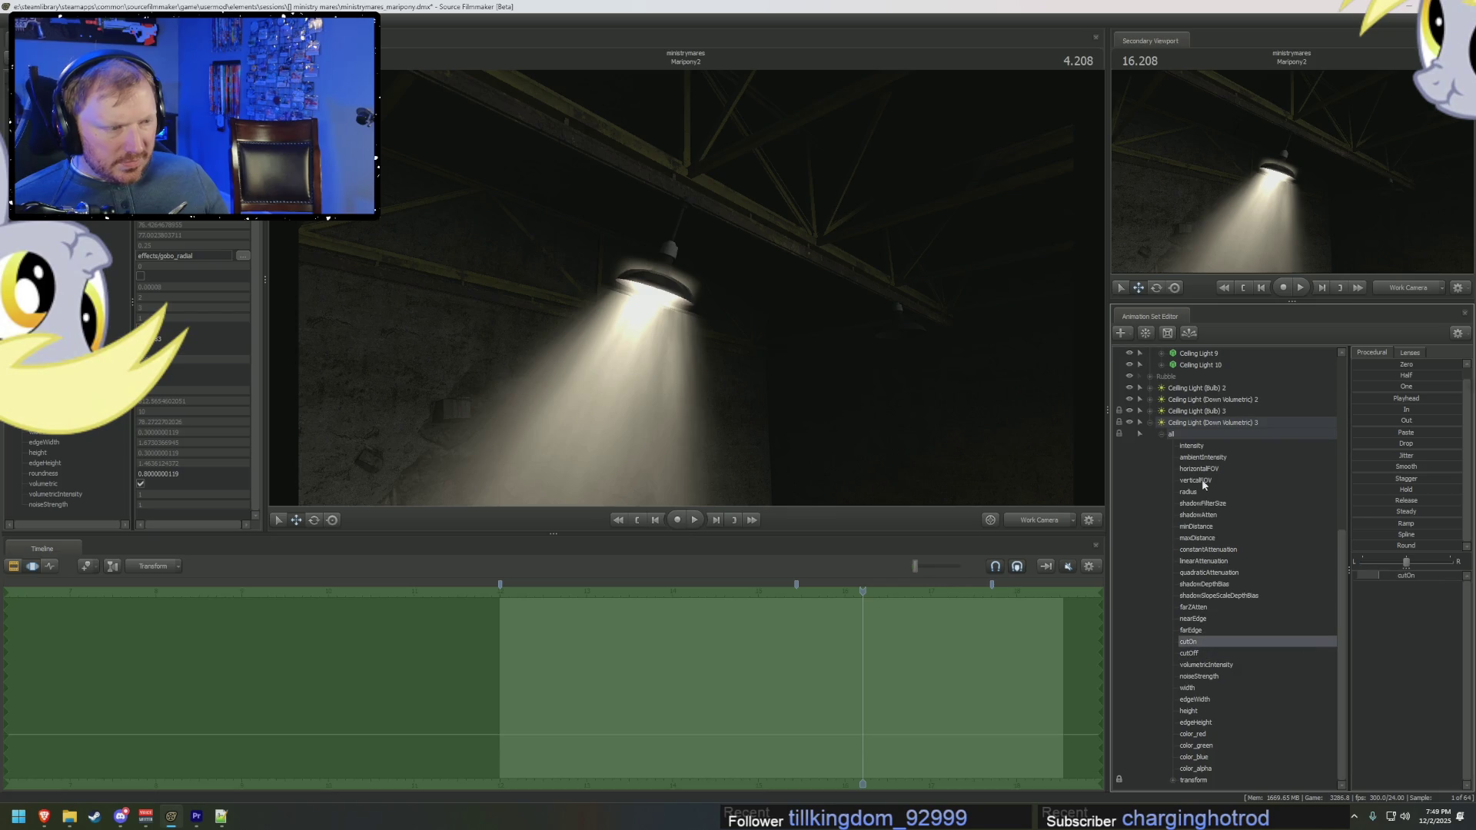
pyautogui.moveTo(1197, 527); pyautogui.dragTo(1176, 526)
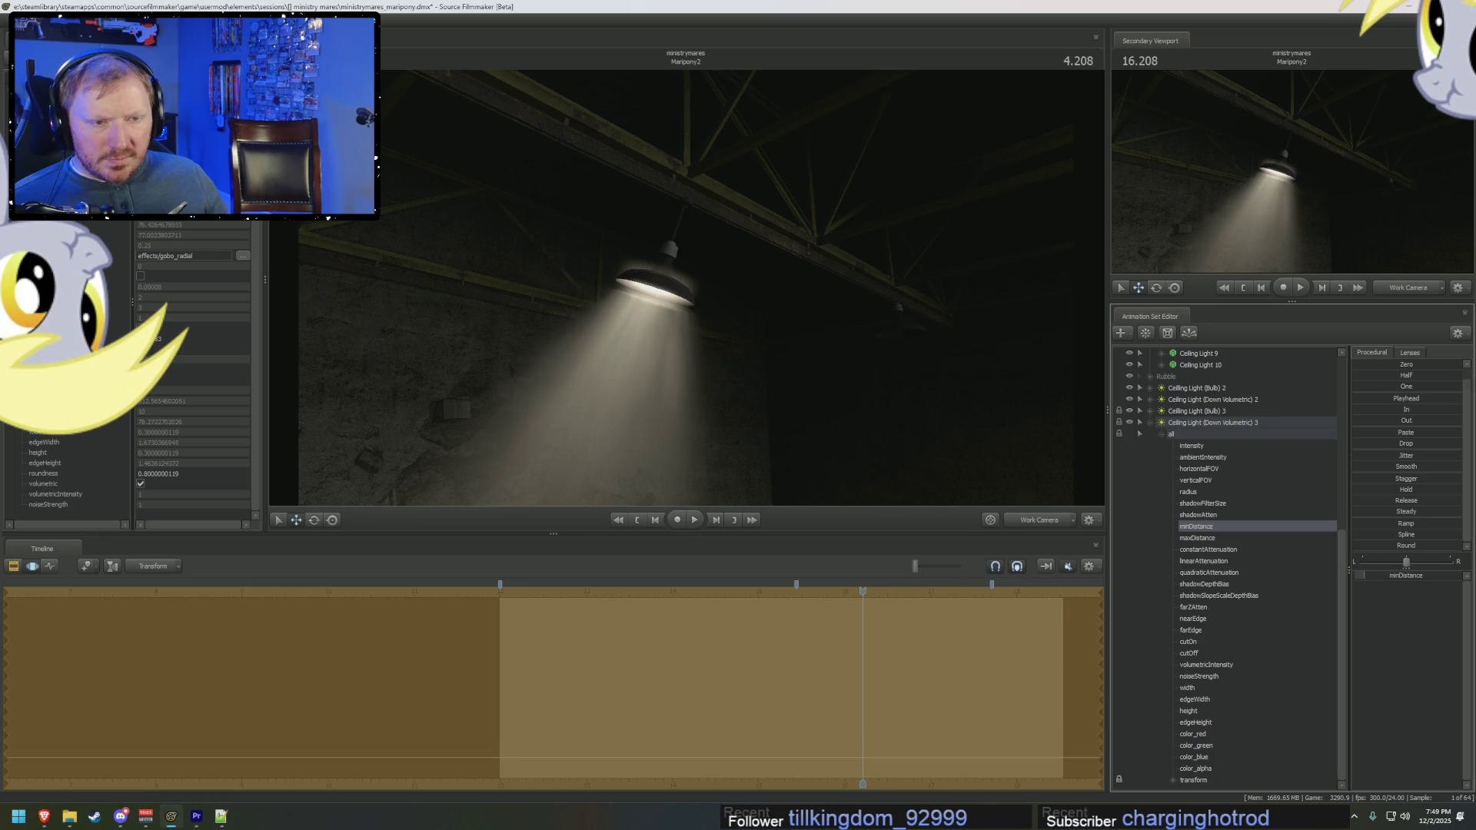
pyautogui.moveTo(1176, 526); pyautogui.dragTo(1170, 527)
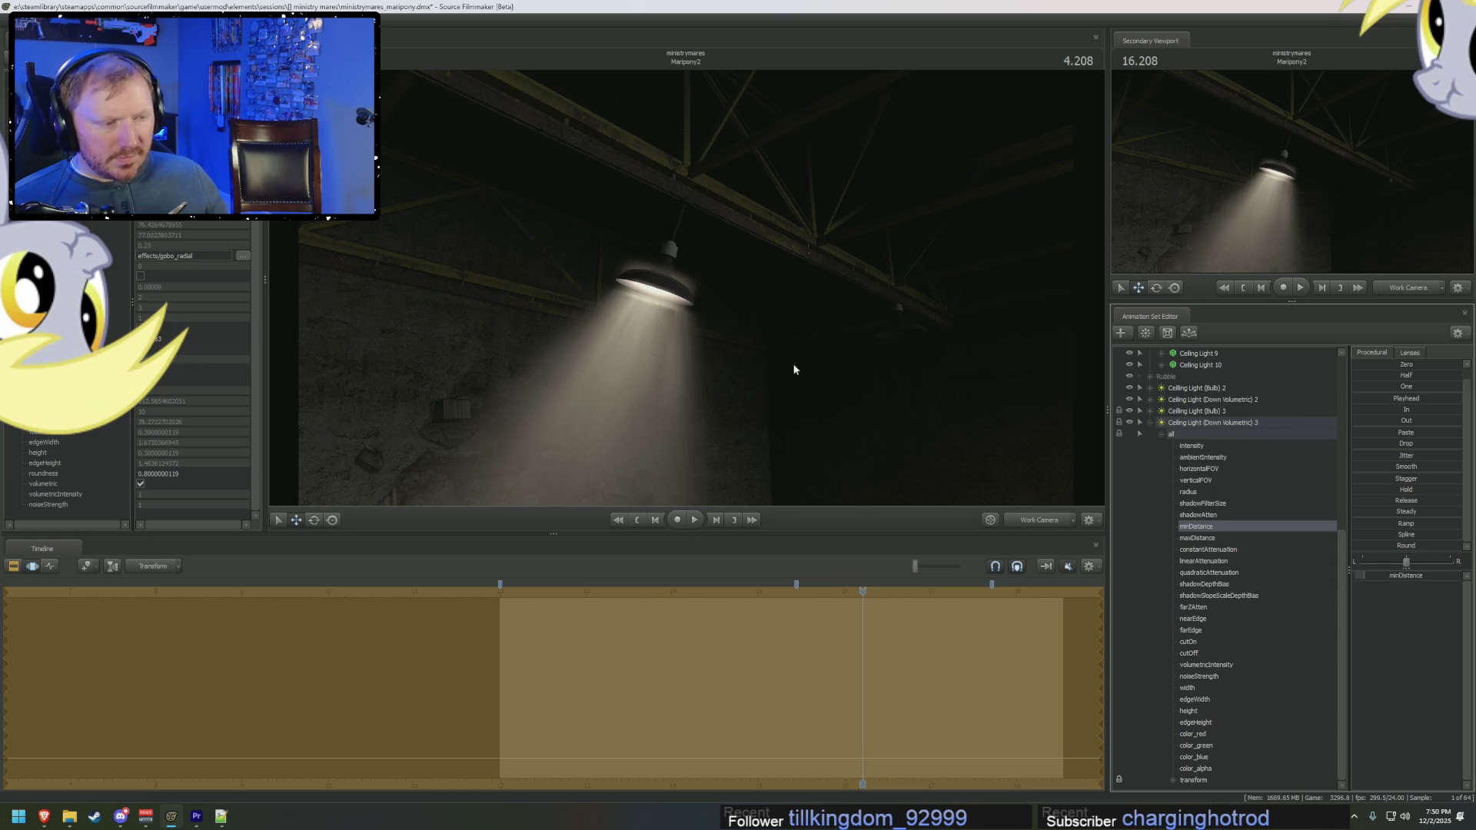
pyautogui.click(1221, 642)
pyautogui.moveTo(1221, 641); pyautogui.dragTo(1215, 641)
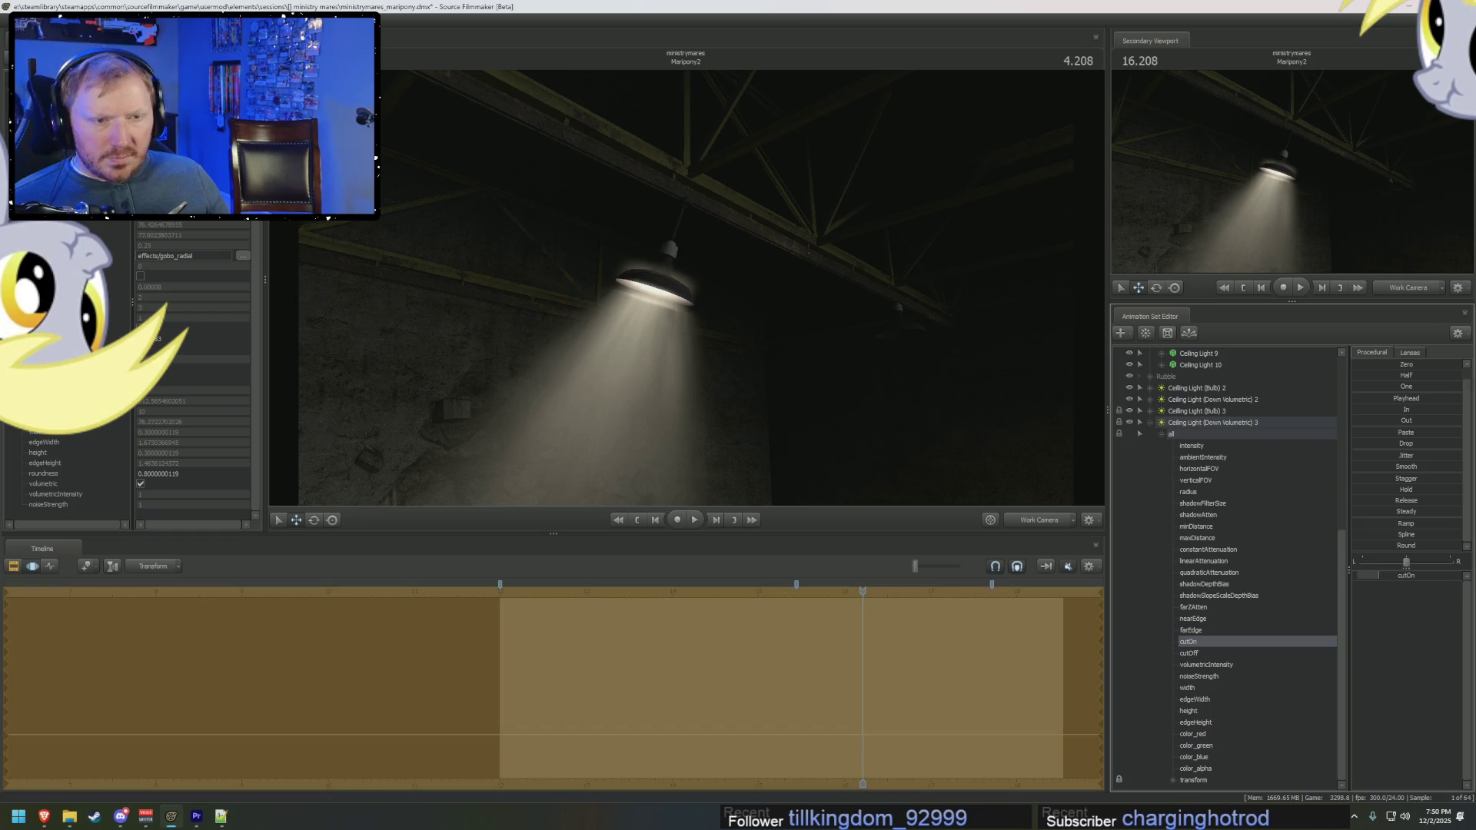
pyautogui.press('space')
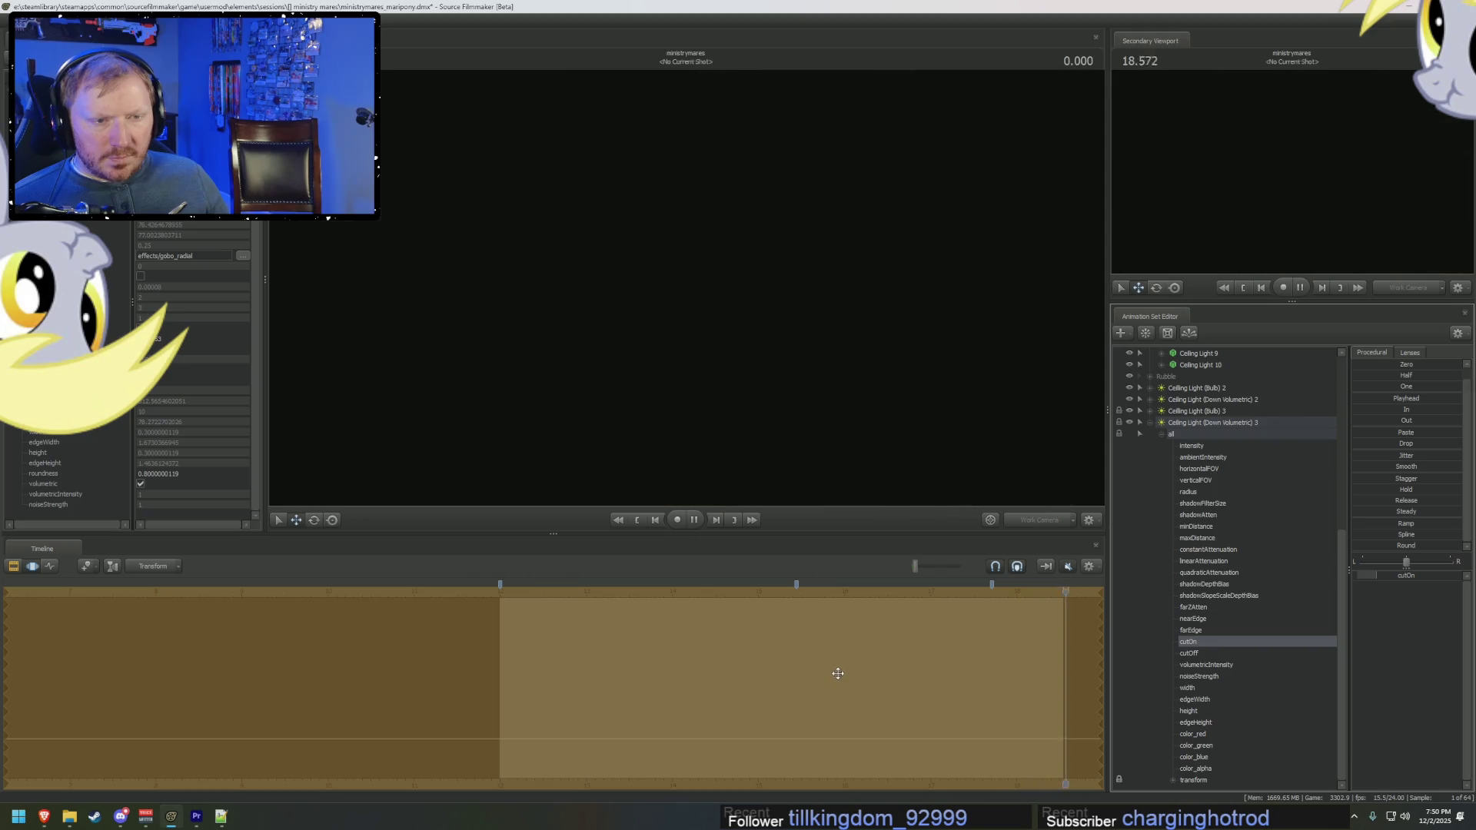
# Step: Scrub to 4.750, expand Ceiling Light (Bulb) 3, and select its minDistance control
pyautogui.moveTo(738, 611); pyautogui.dragTo(904, 641)
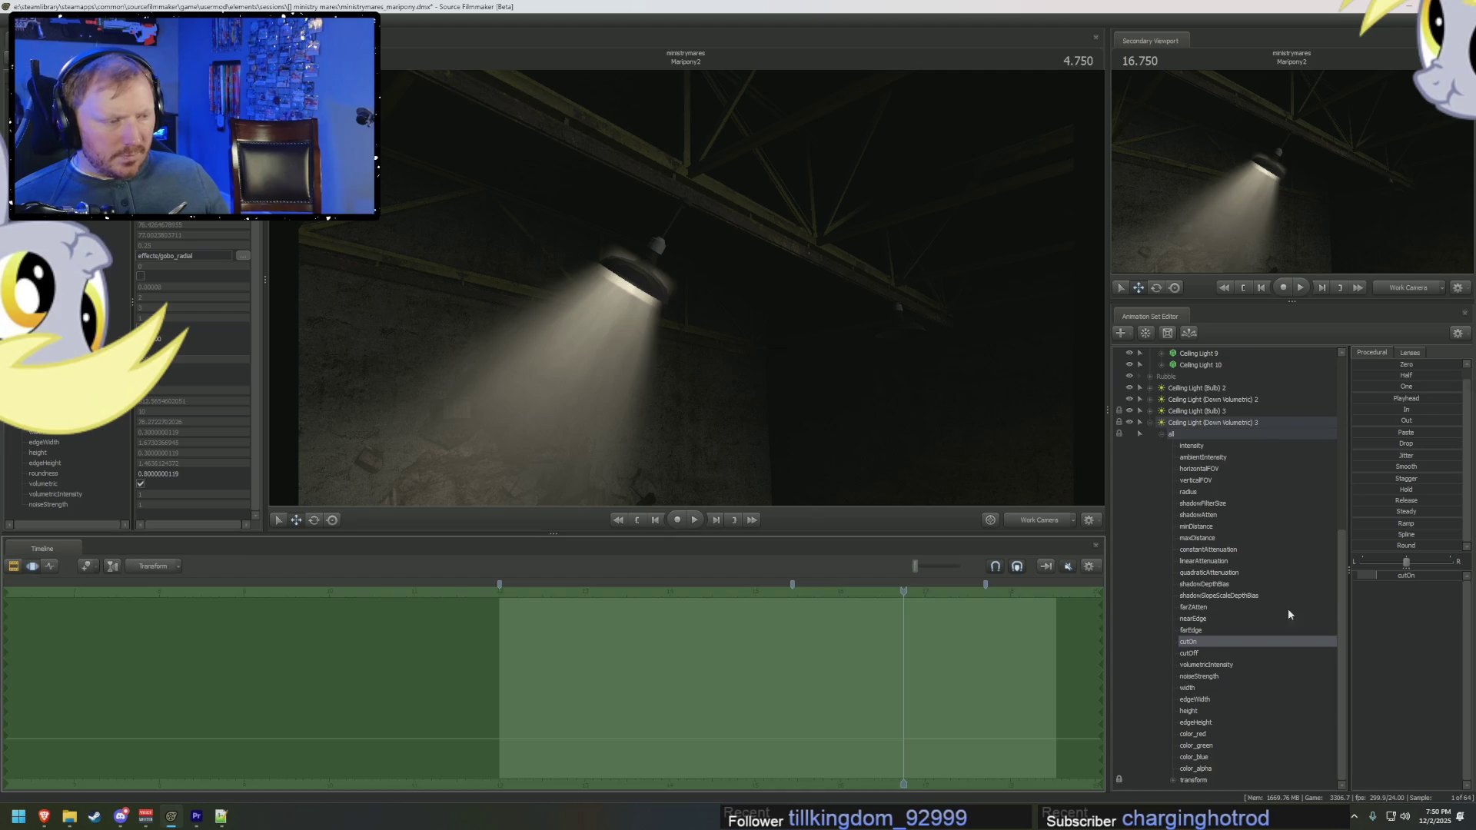
pyautogui.click(1169, 423)
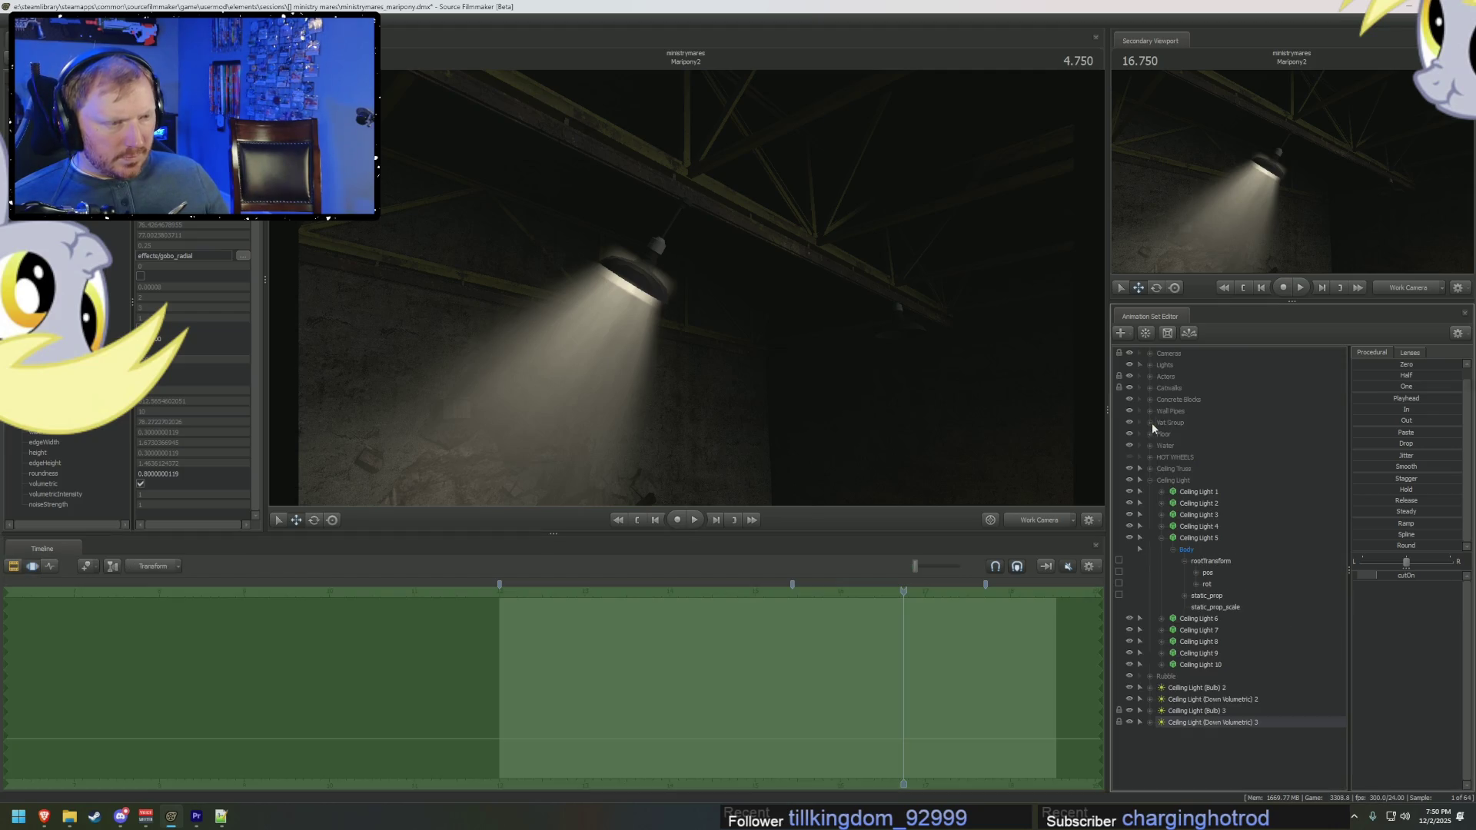
pyautogui.scroll(-3, 1163, 708)
pyautogui.scroll(-3, 1163, 727)
pyautogui.scroll(-1, 1169, 727)
pyautogui.scroll(-1, 1191, 725)
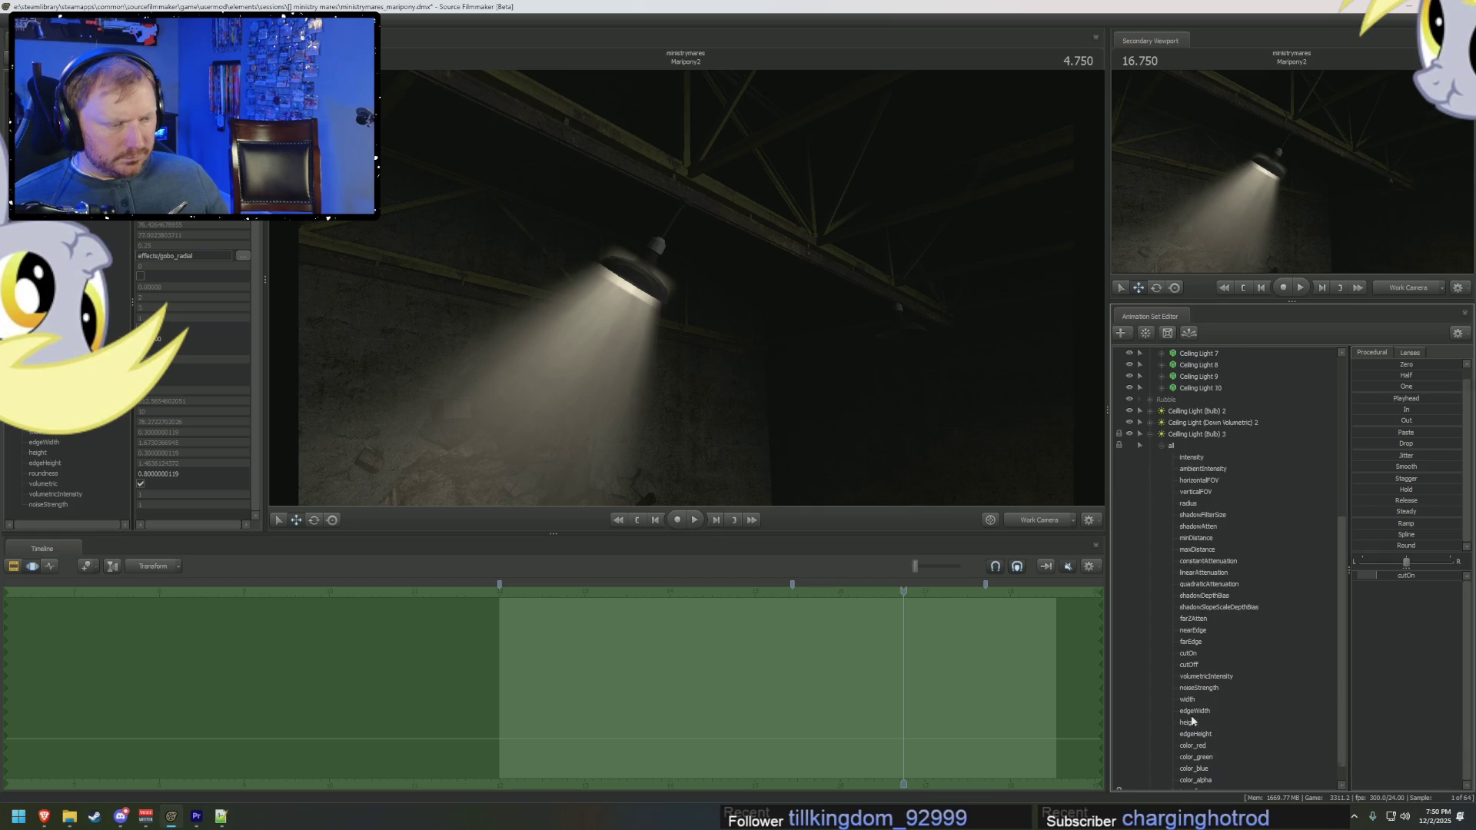
pyautogui.click(1190, 653)
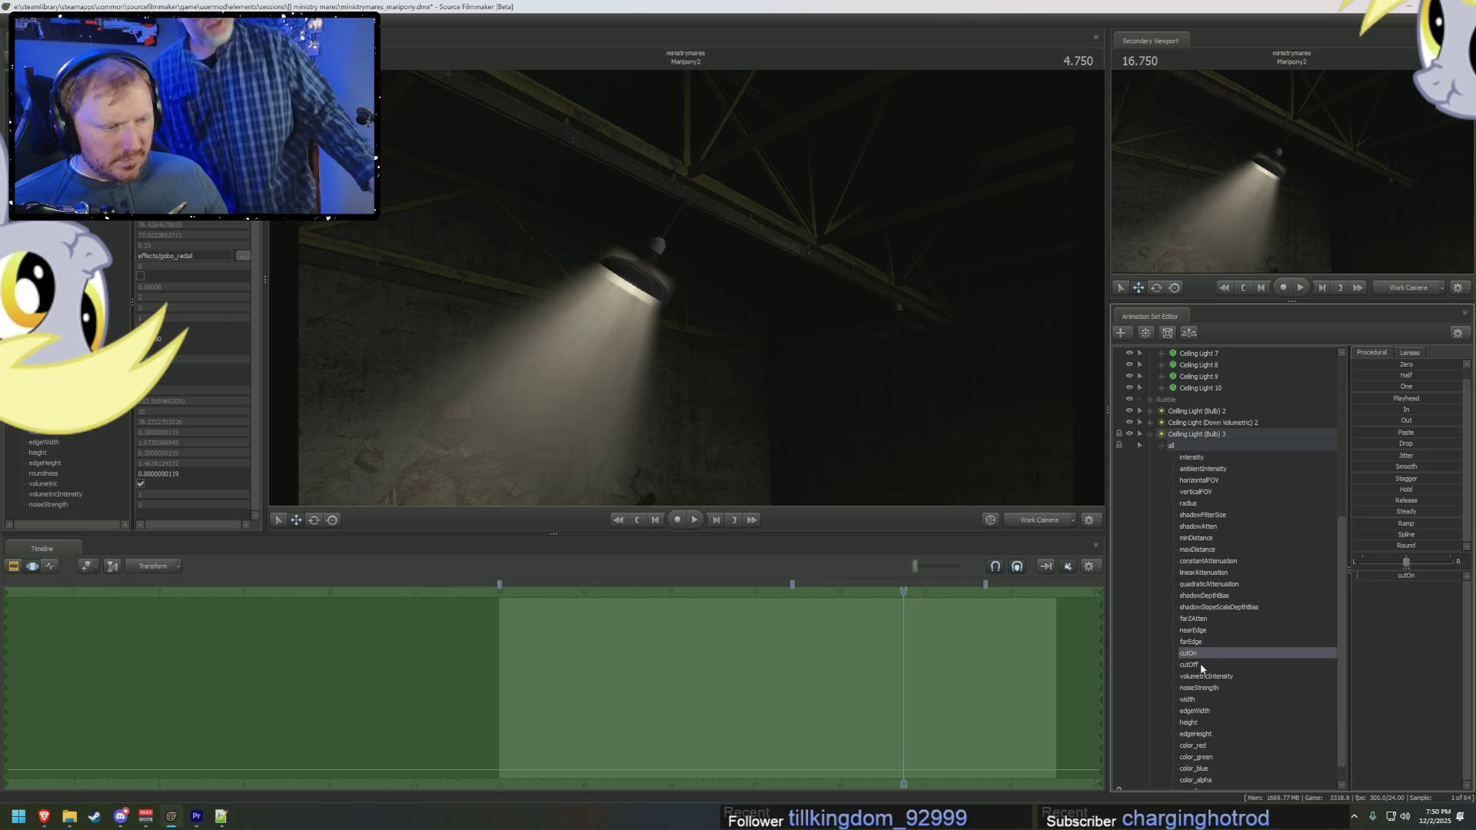
pyautogui.click(1201, 702)
pyautogui.click(1190, 653)
pyautogui.click(1199, 572)
pyautogui.click(1197, 537)
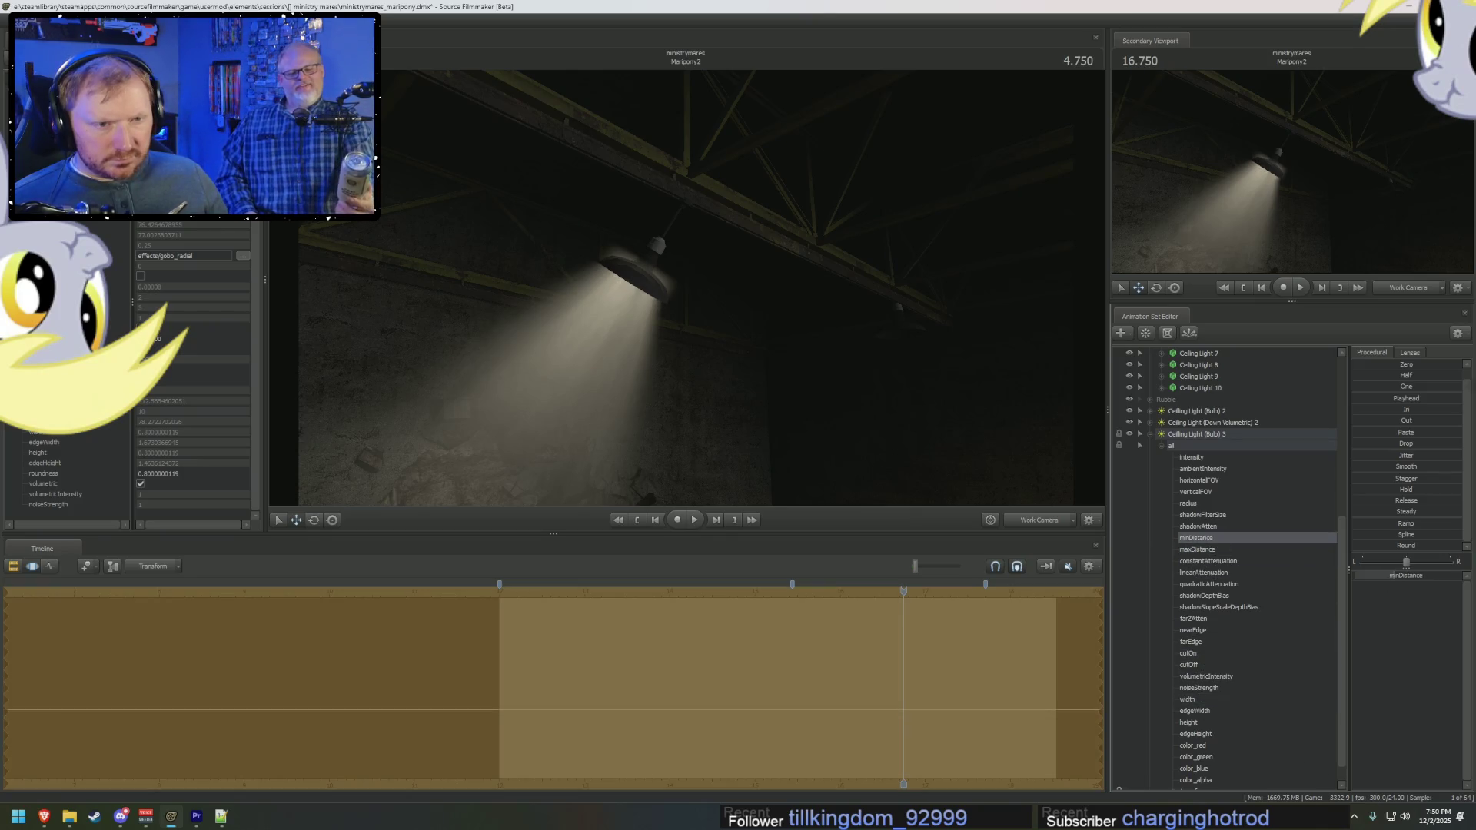